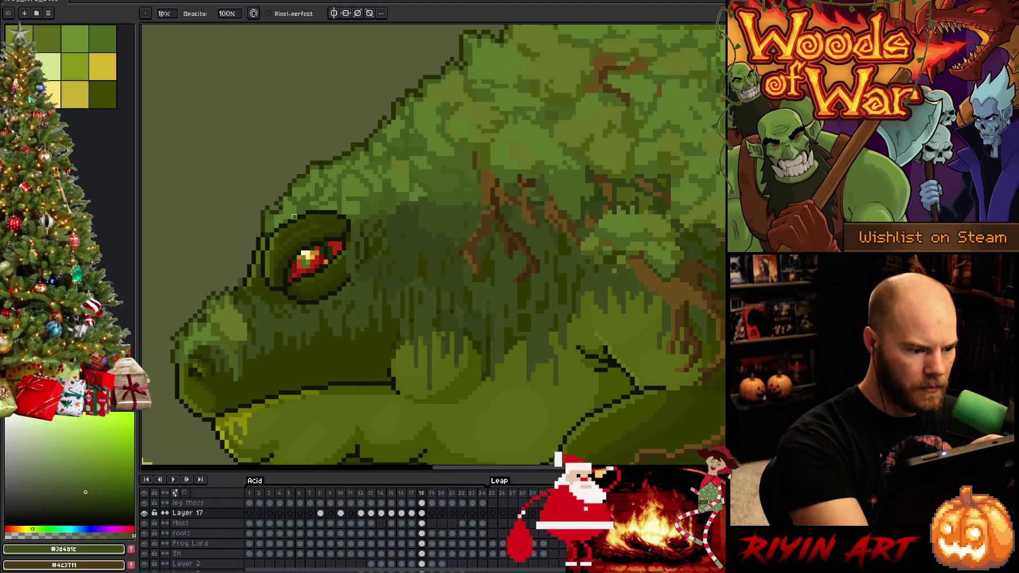
Step: Fix the outline pixels around the frog's red eye using sampled skin greens and the dark outline colour
left_click(267, 235, "alt")
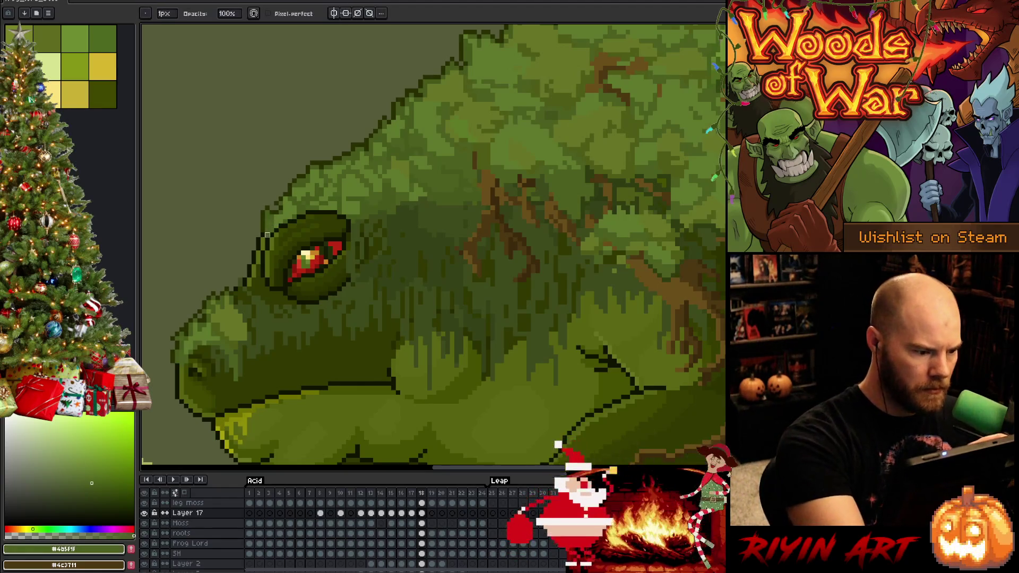
key("alt")
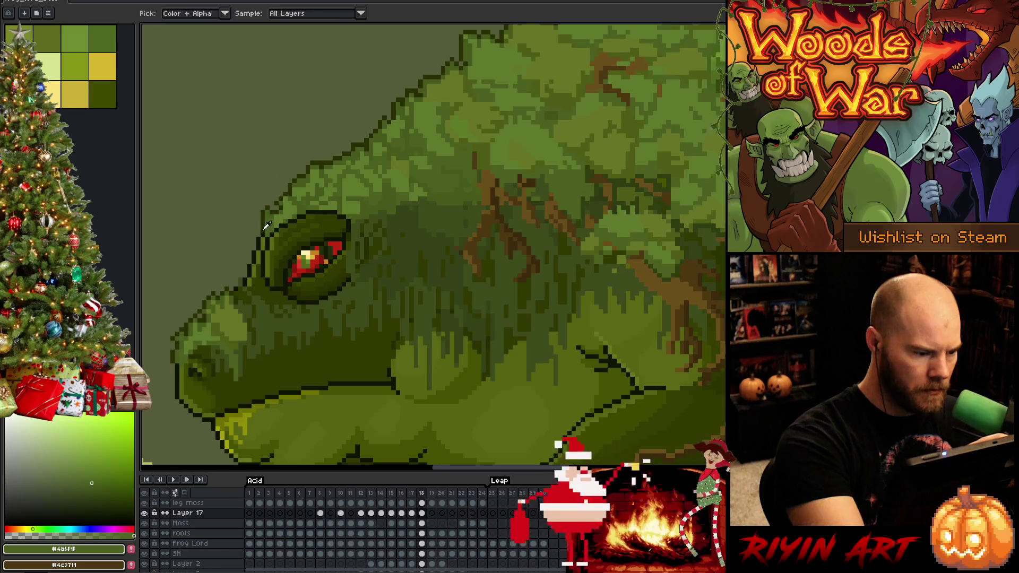
left_click(267, 226, "alt")
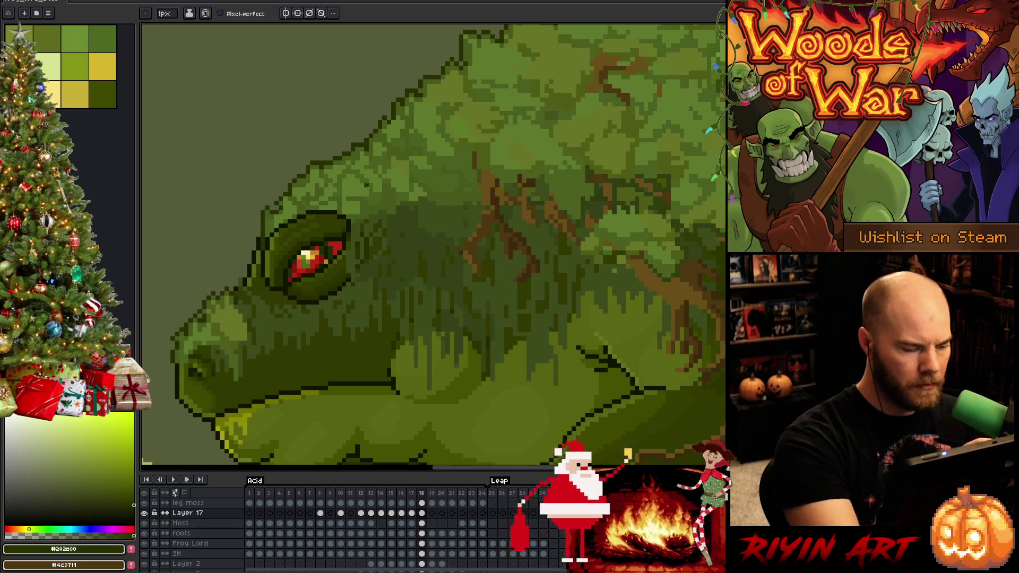
key("e")
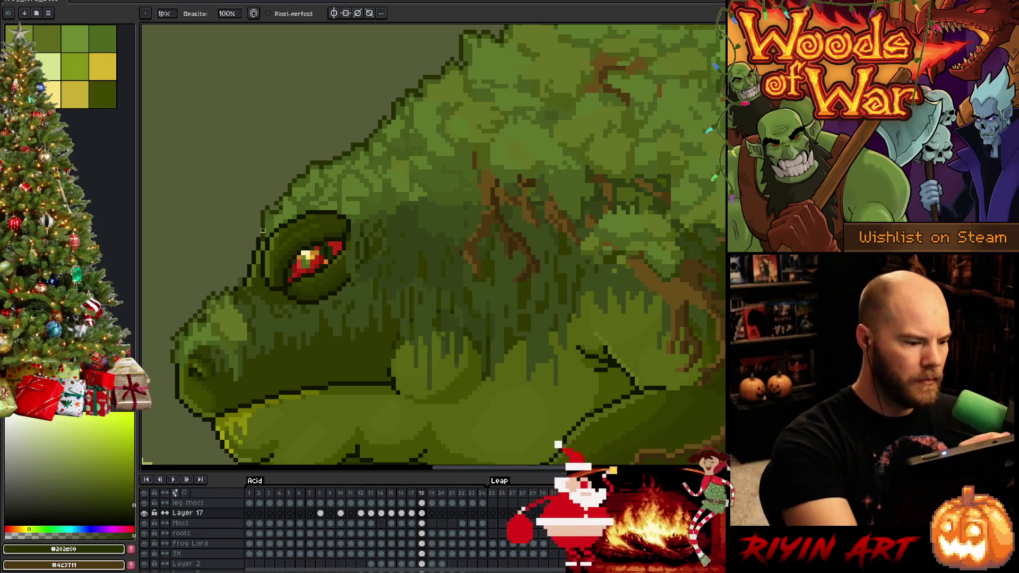
scroll(371, 330, "down", 4)
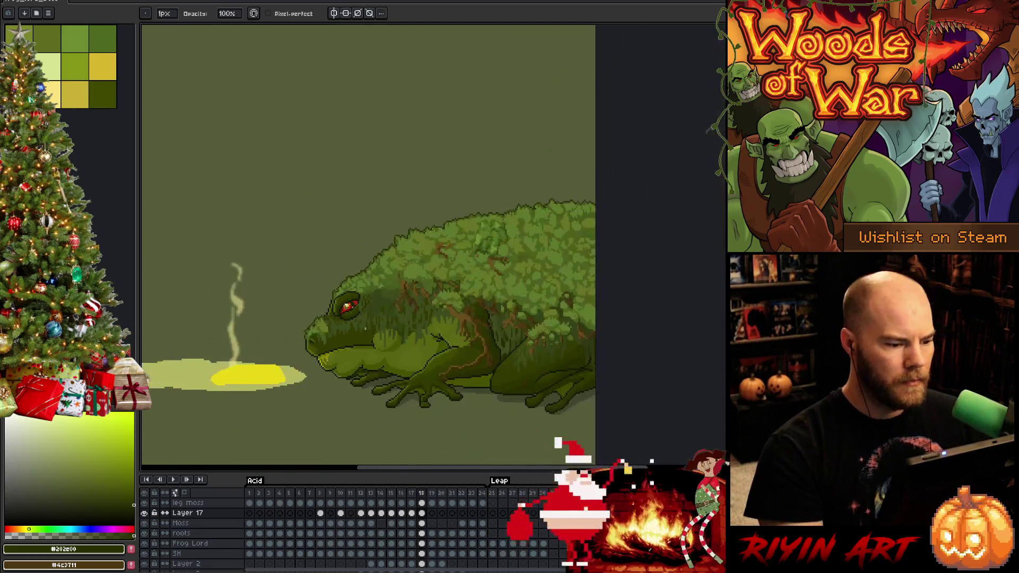
Step: Play the animation, settle on frame 20 of Layer 17, and lasso the frog's head area
key("Return")
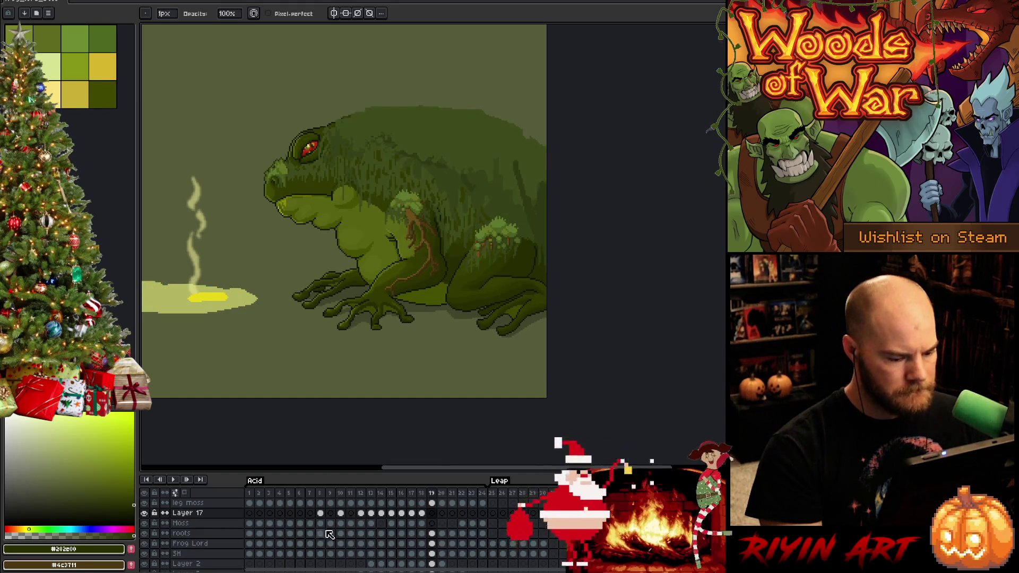
left_click(463, 533)
left_click(464, 523)
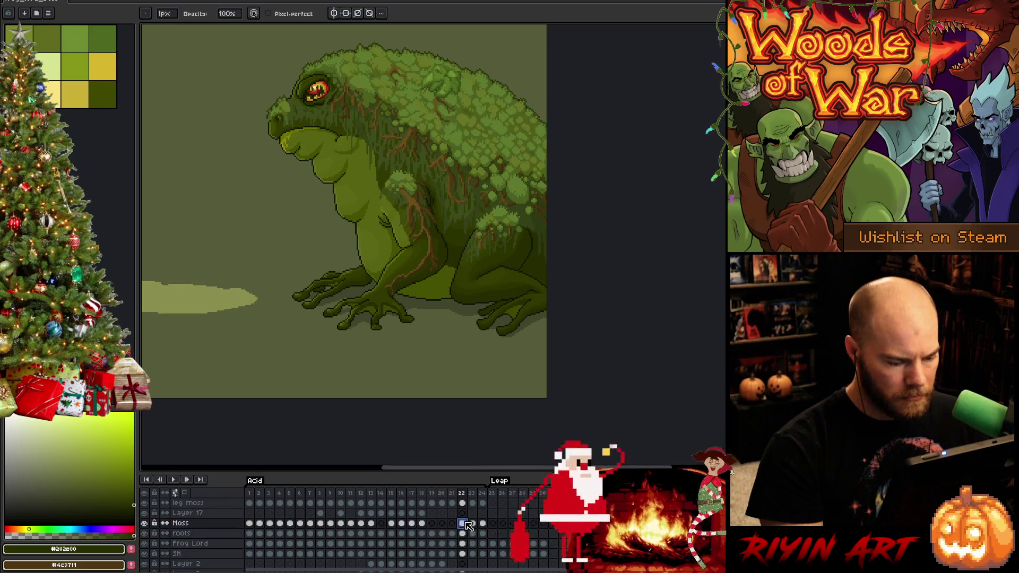
left_click(433, 514)
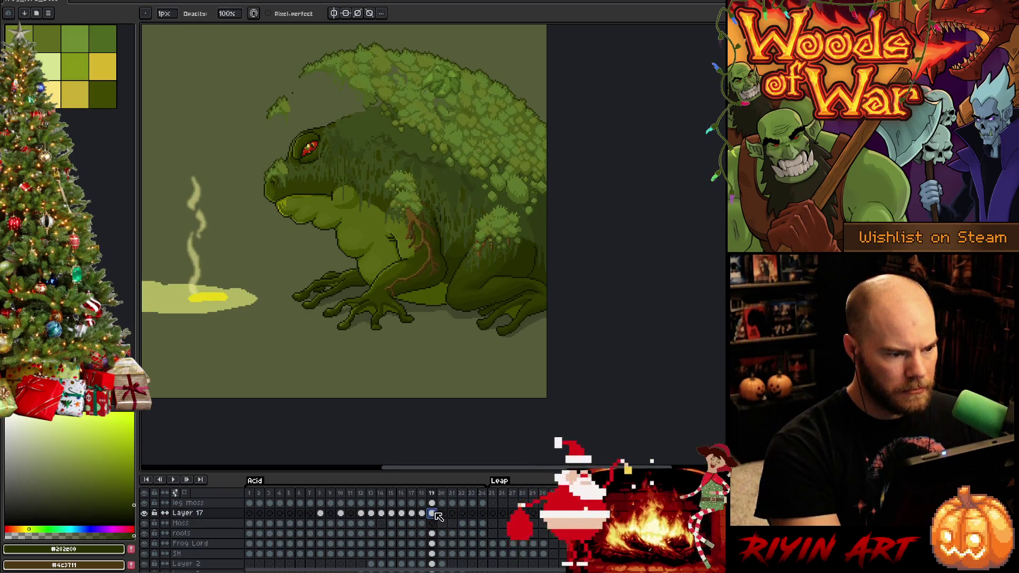
left_click(443, 514)
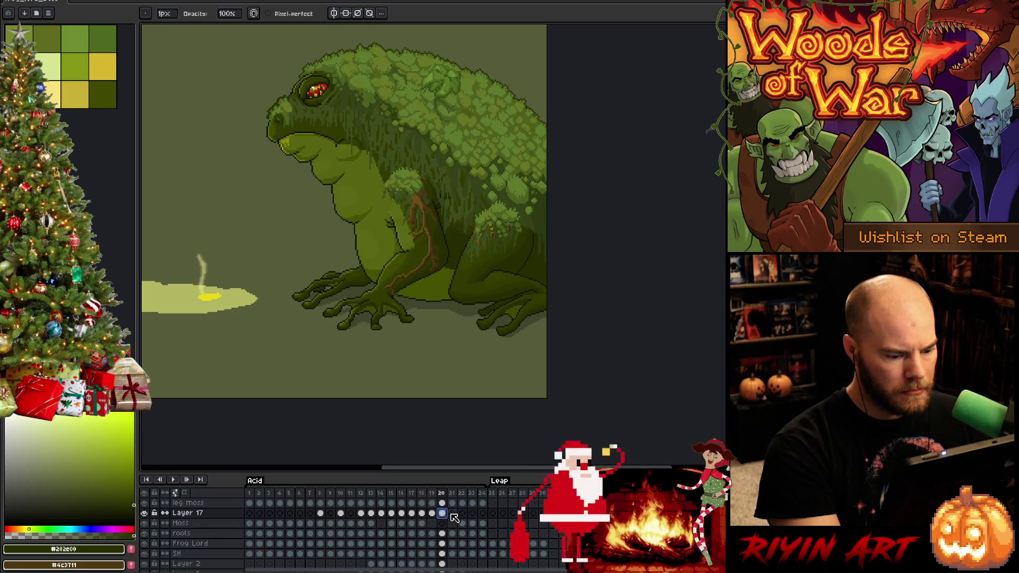
key("m")
mouse_move(304, 143)
left_mouse_down()
mouse_move(245, 183)
mouse_move(302, 157)
left_mouse_up()
Step: Paste the copied head area back in place on frame 20, then switch to frame 19
key("ctrl+v")
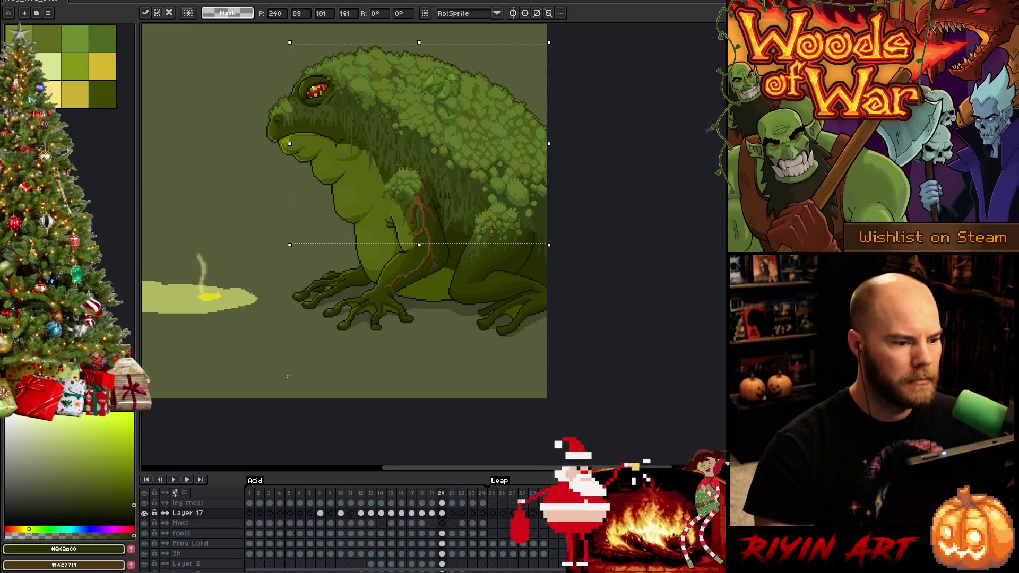
key("Return")
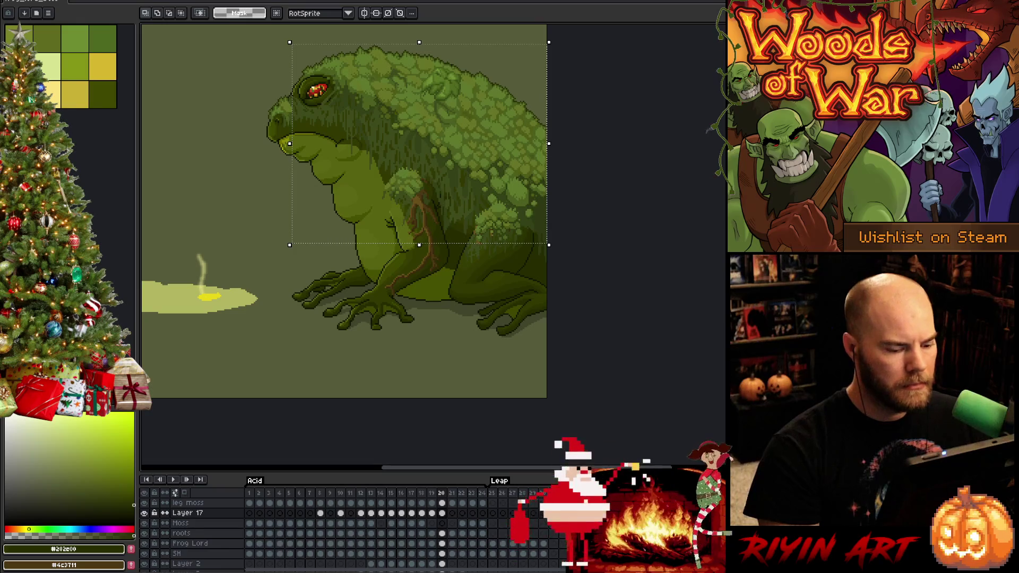
left_click(442, 514)
left_click(432, 513)
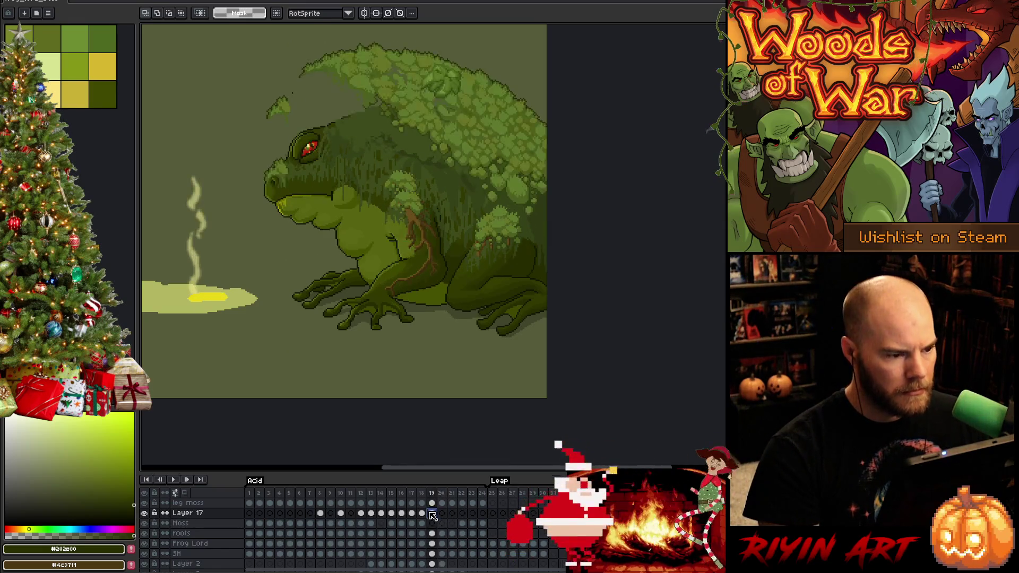
Step: Check the Moss layer on frames 1 and 2 by hiding and showing it
left_click(261, 524)
key("Left")
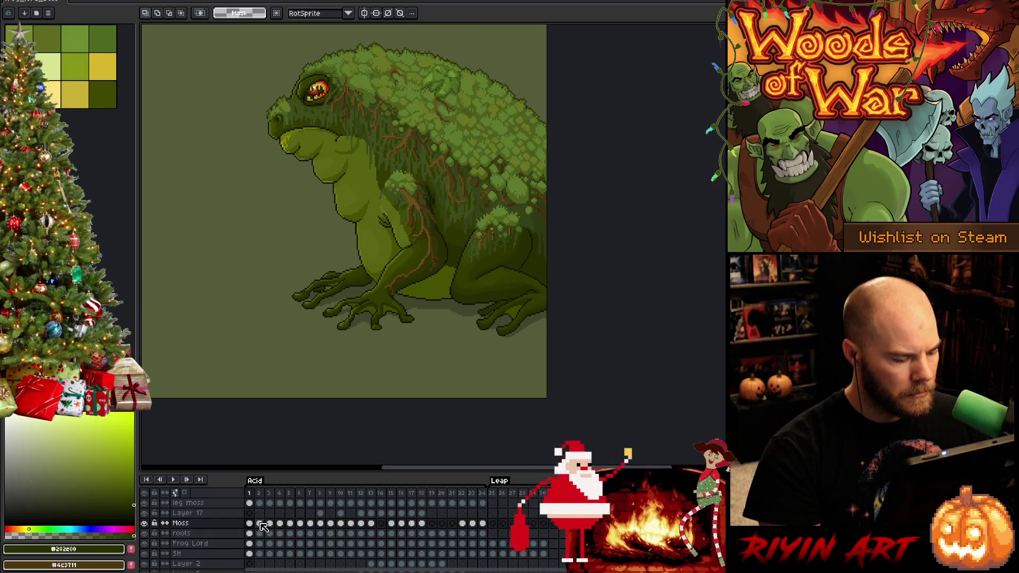
left_click(145, 523)
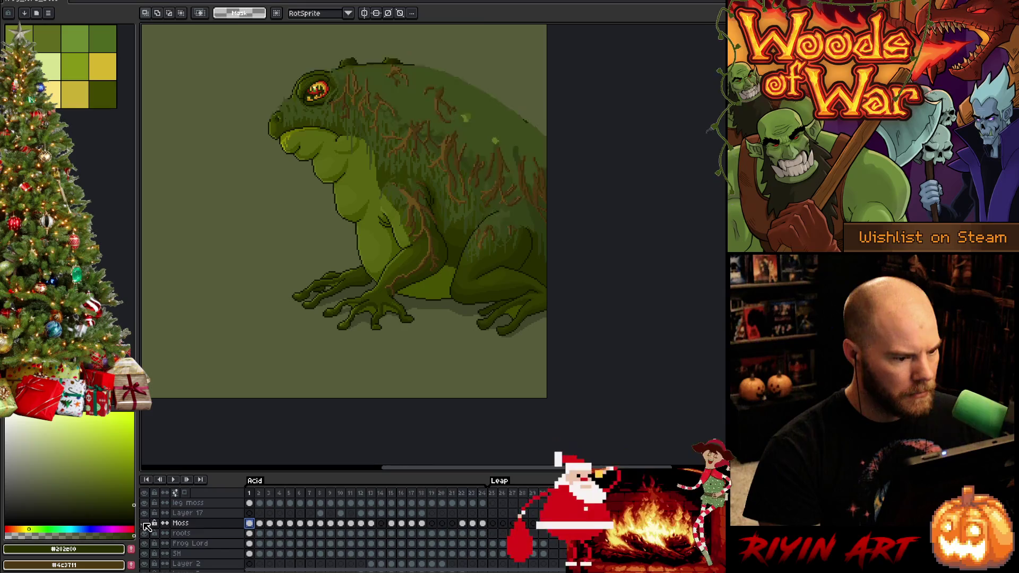
left_click(145, 524)
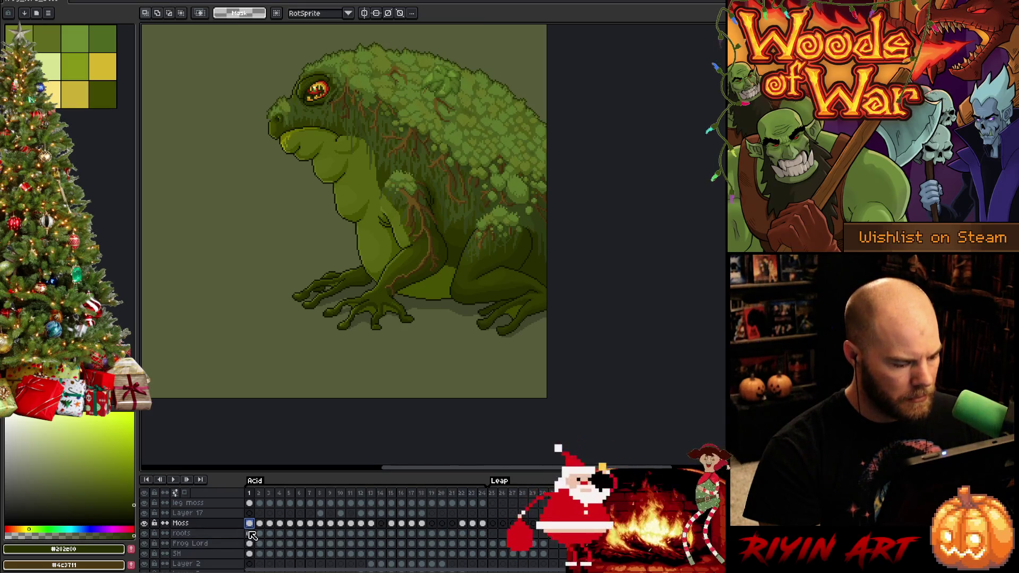
Step: Review frames 22 and 18 with Moss toggled, then add Layers 18 and 19
left_click(462, 524)
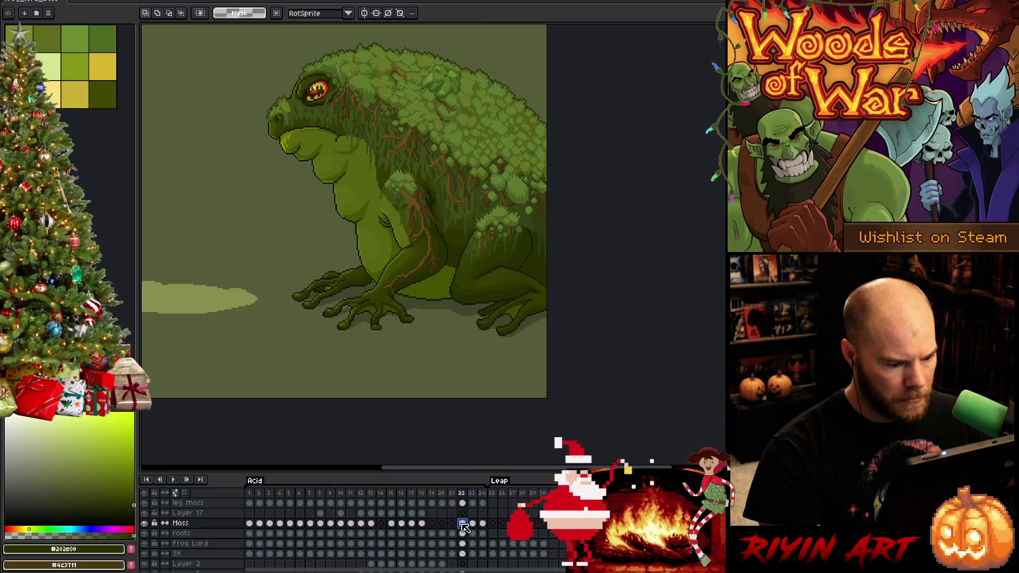
left_click(423, 524)
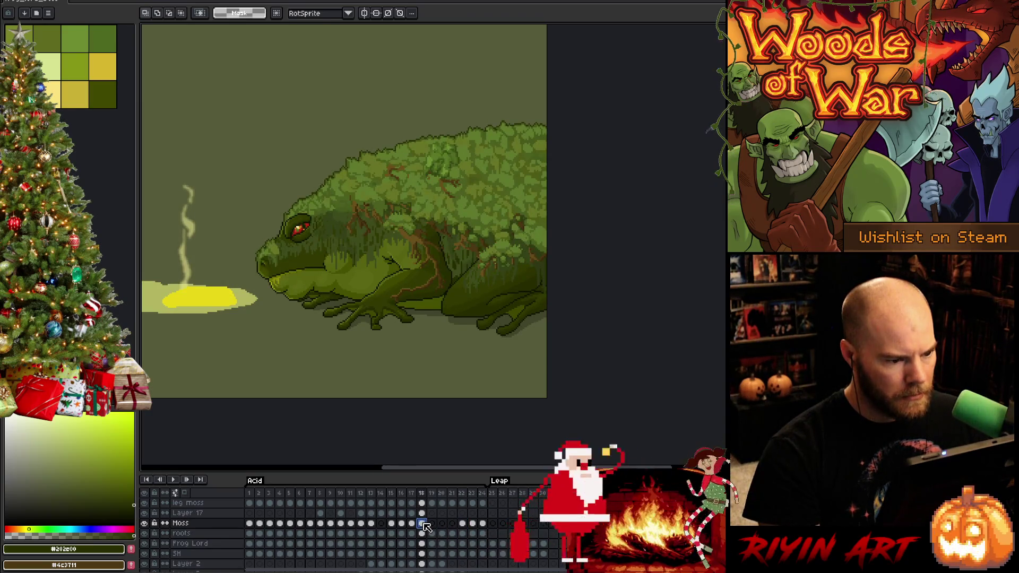
key("Return")
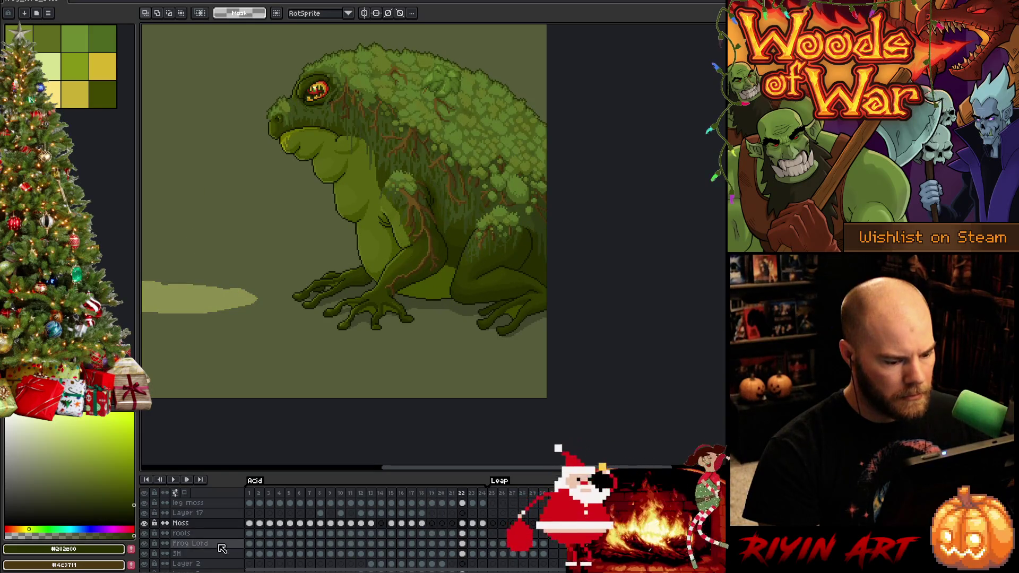
left_click(144, 523)
left_click(144, 523)
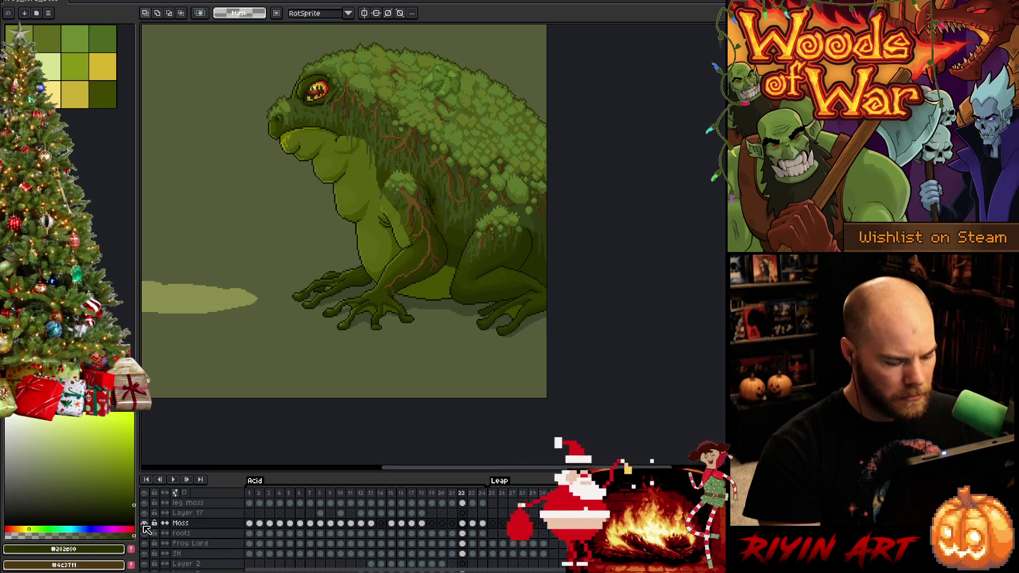
key("shift+n")
key("shift+n")
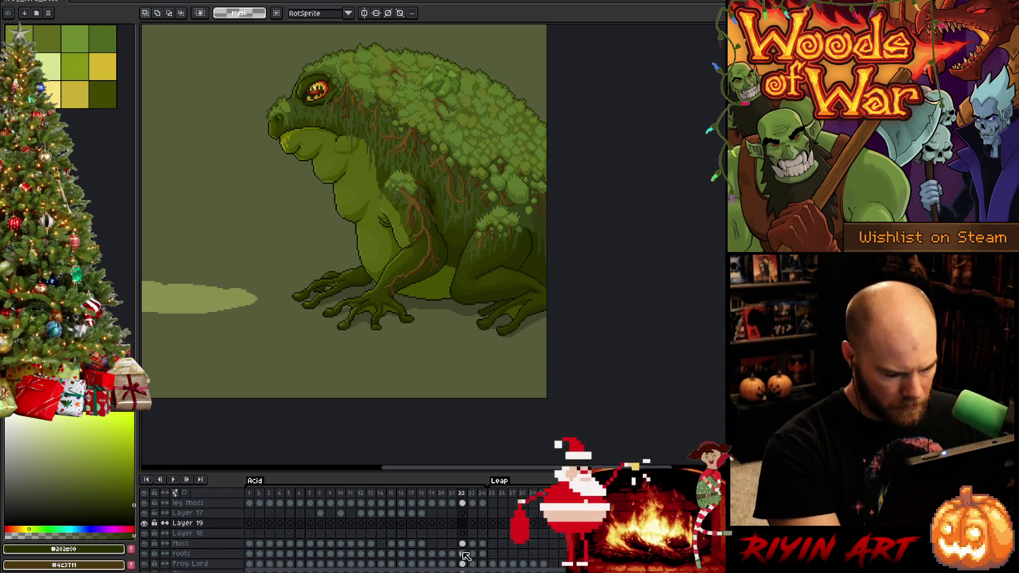
Step: On frame 22, isolate Layer 18's roots and delete the lower roots over the frog's belly
left_click_drag(459, 552, 463, 544)
left_click(462, 523)
left_click(194, 524)
left_click(193, 534)
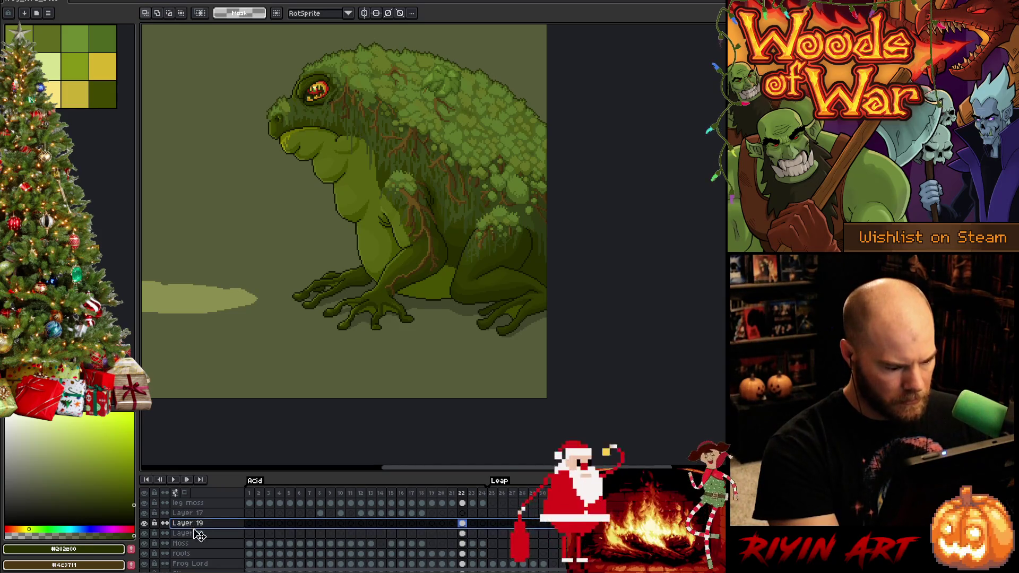
left_click(147, 533, "alt")
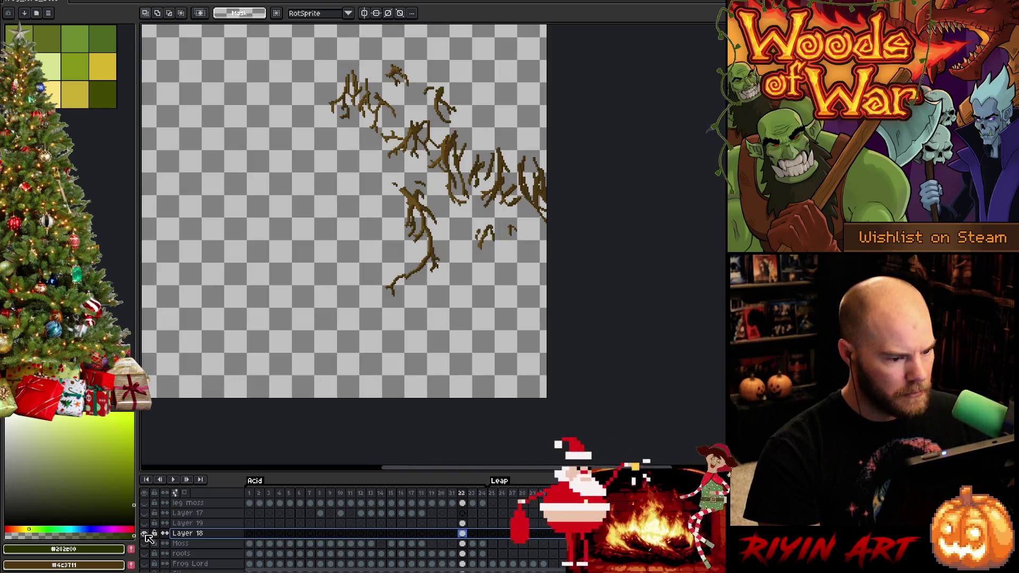
key("q")
mouse_move(534, 276)
left_mouse_down()
mouse_move(526, 222)
mouse_move(443, 209)
mouse_move(413, 172)
mouse_move(417, 365)
mouse_move(518, 345)
left_mouse_up()
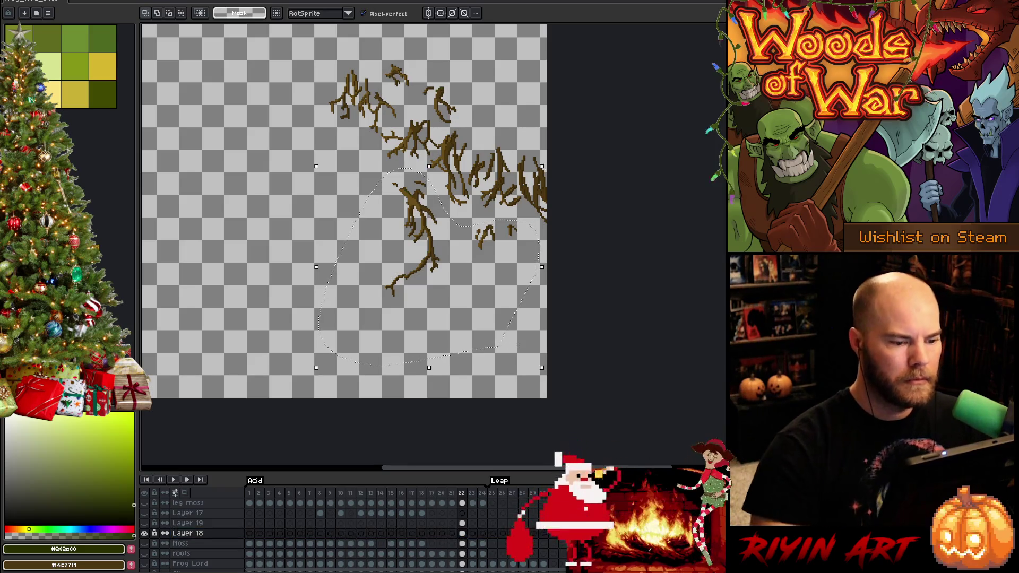
key("Delete")
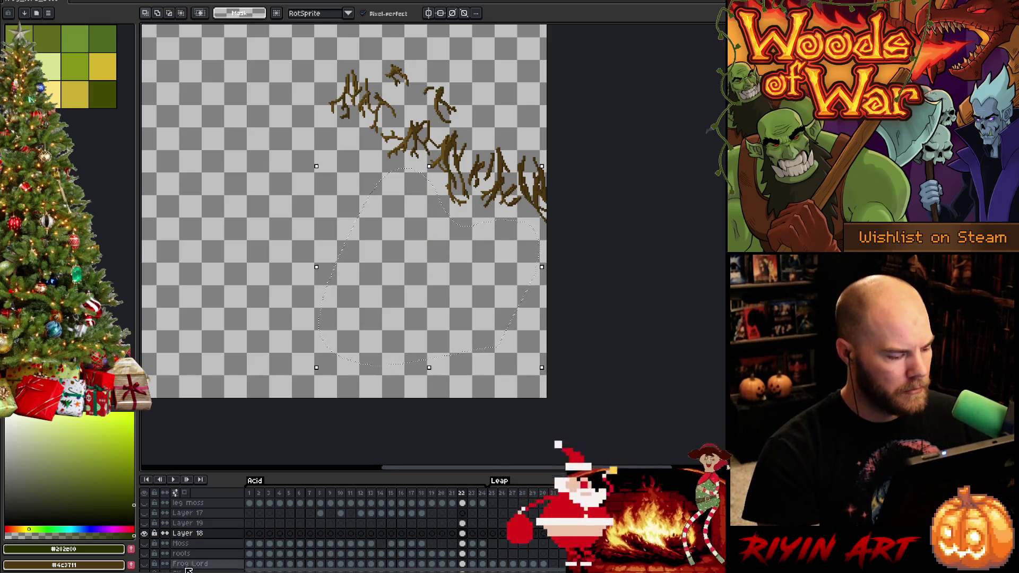
Step: Restore layer visibility, drop the selection, and lasso the area near the moss's lower edge
left_click(146, 533, "alt")
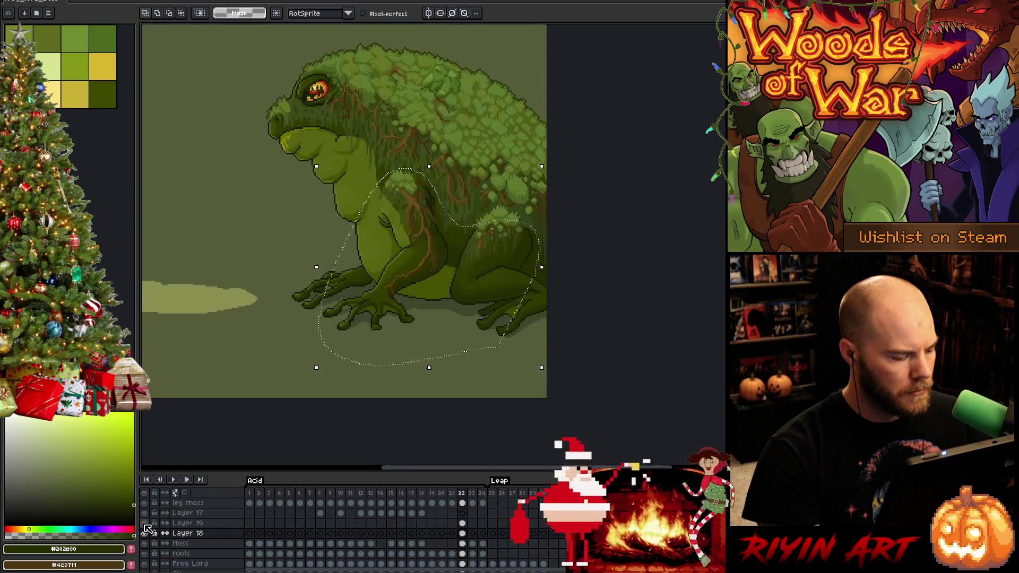
left_click(146, 523, "alt")
left_click(426, 364)
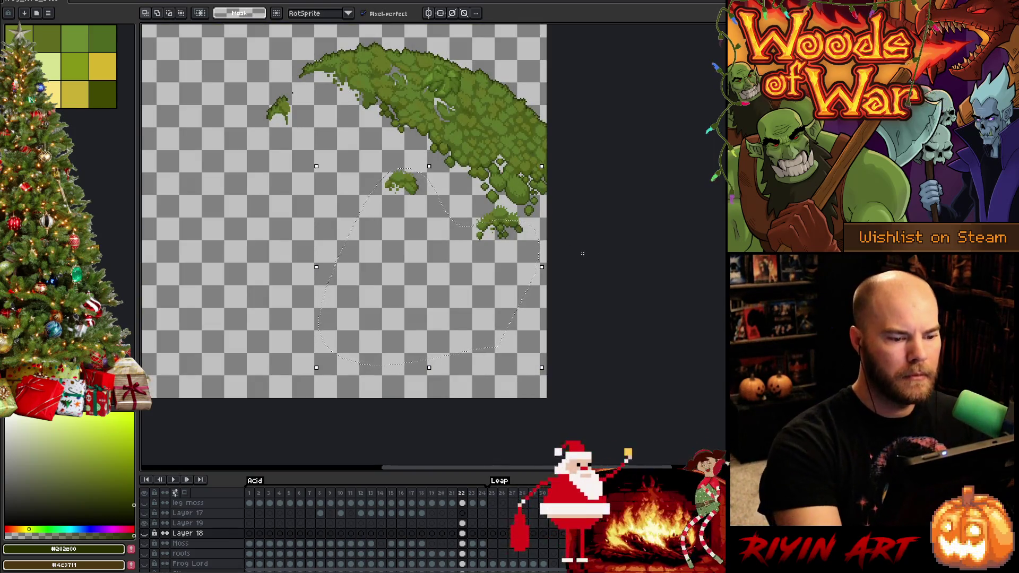
left_click_drag(513, 204, 531, 236)
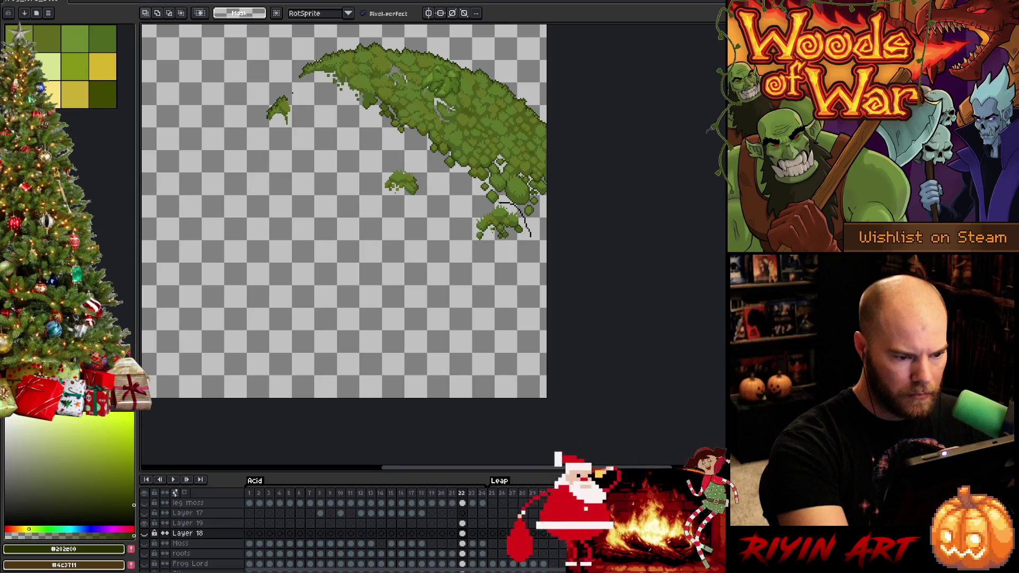
mouse_move(458, 202)
left_mouse_down()
mouse_move(371, 132)
mouse_move(274, 96)
mouse_move(523, 340)
mouse_move(531, 236)
left_mouse_up()
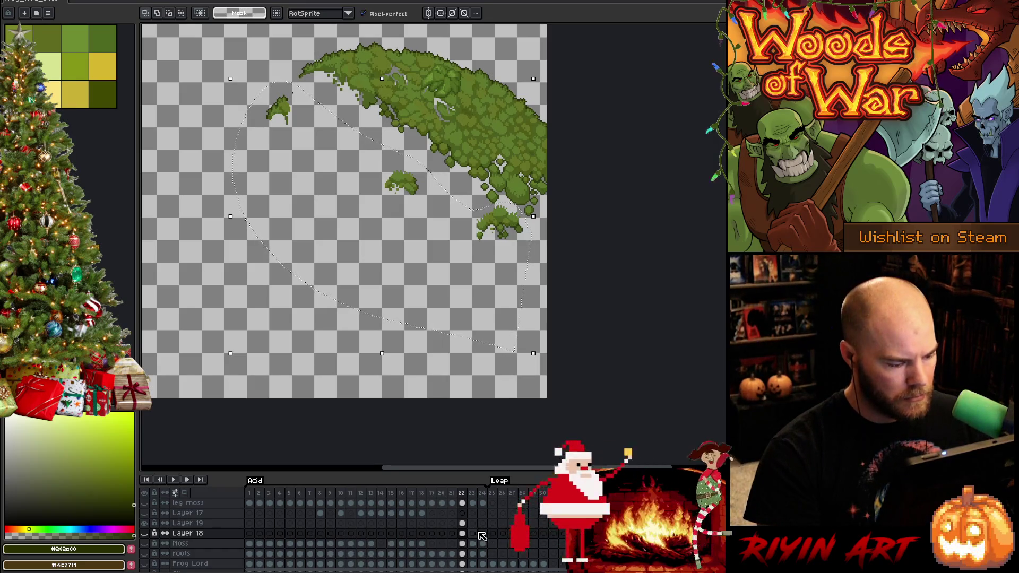
Step: Finish the moss transform, deselect, show all layers, and merge Layer 19 into Layer 18
left_click(145, 533)
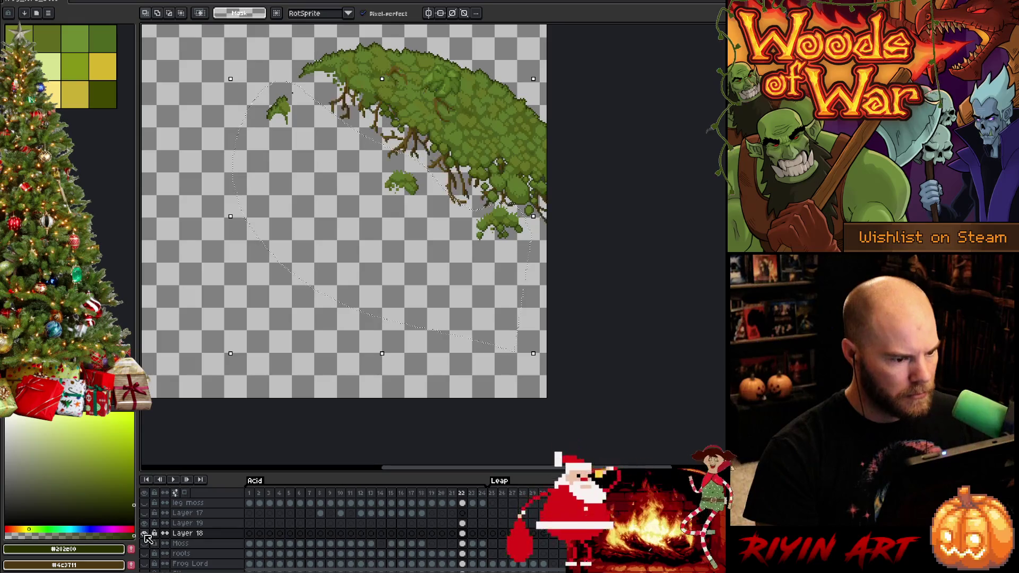
left_click(145, 533)
left_click(463, 524)
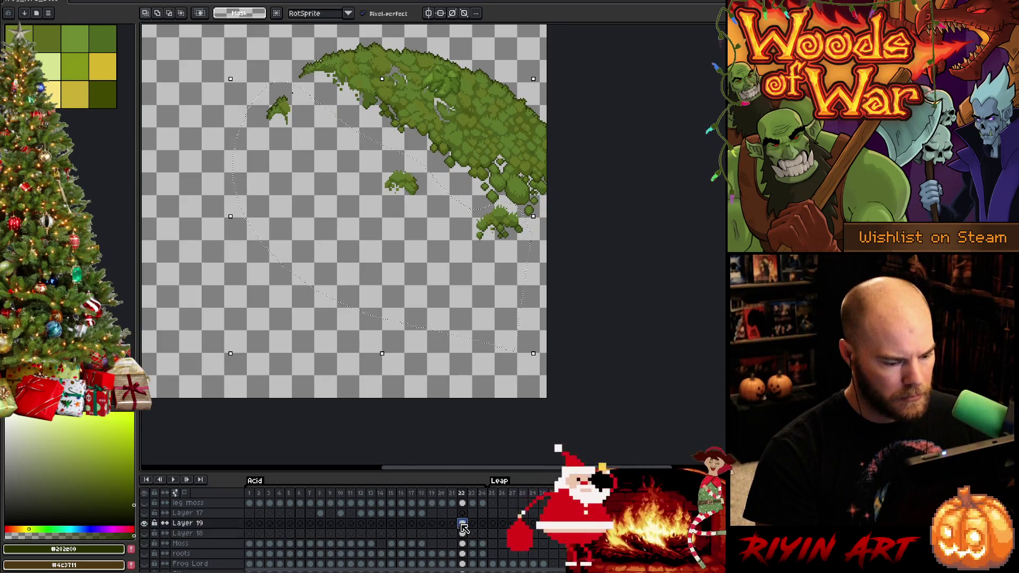
key("ctrl+d")
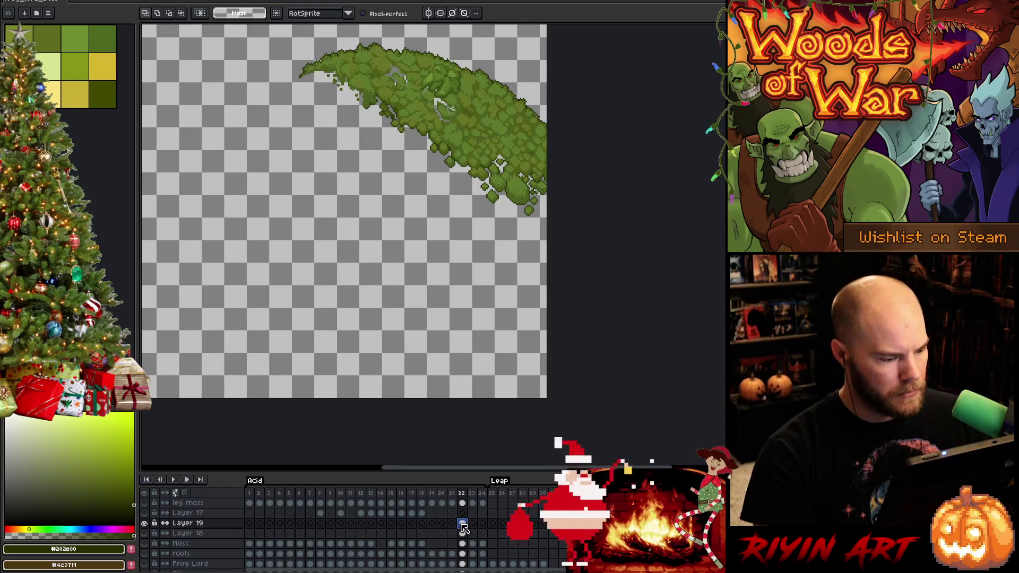
left_click(144, 523, "alt")
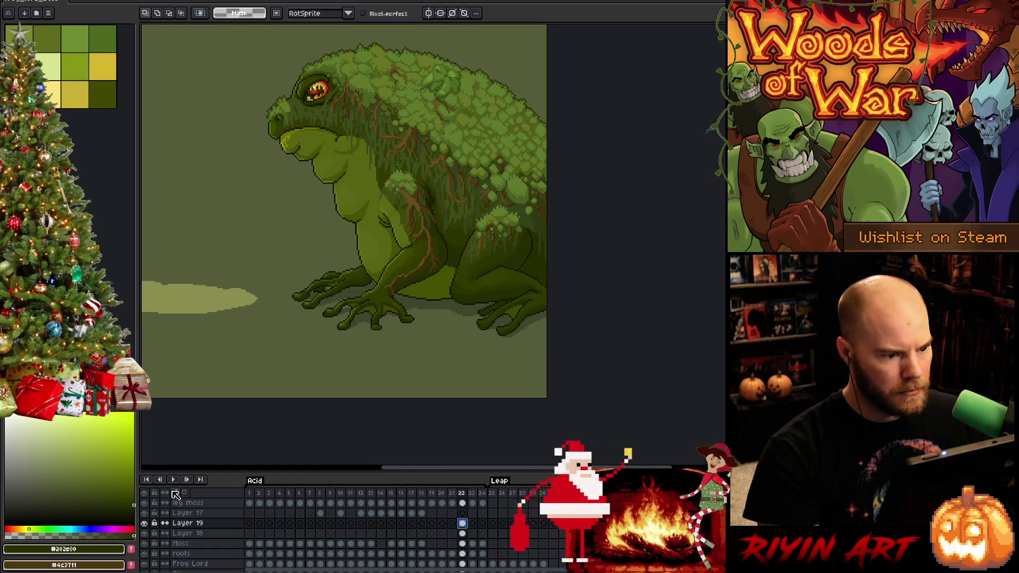
key("ctrl+e")
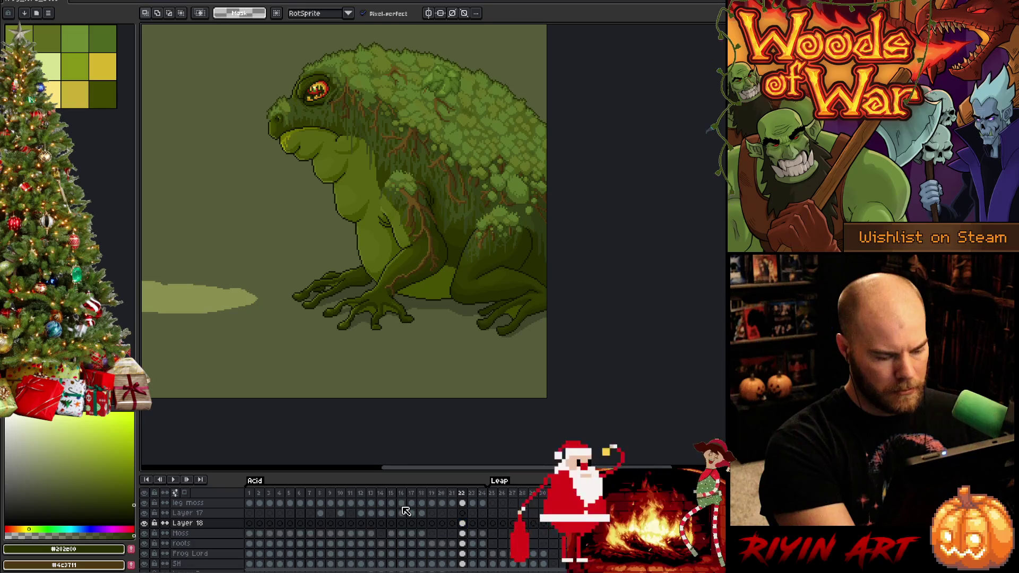
Step: Step through frames 19 to 22 on Layer 18, ending on frame 20
left_click(462, 523)
left_click(432, 525)
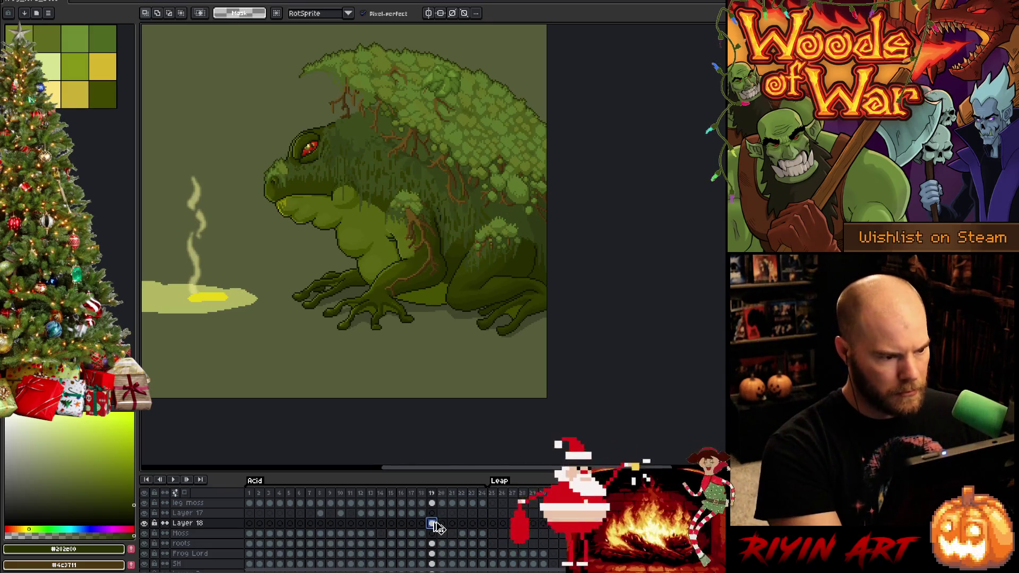
left_click(444, 524)
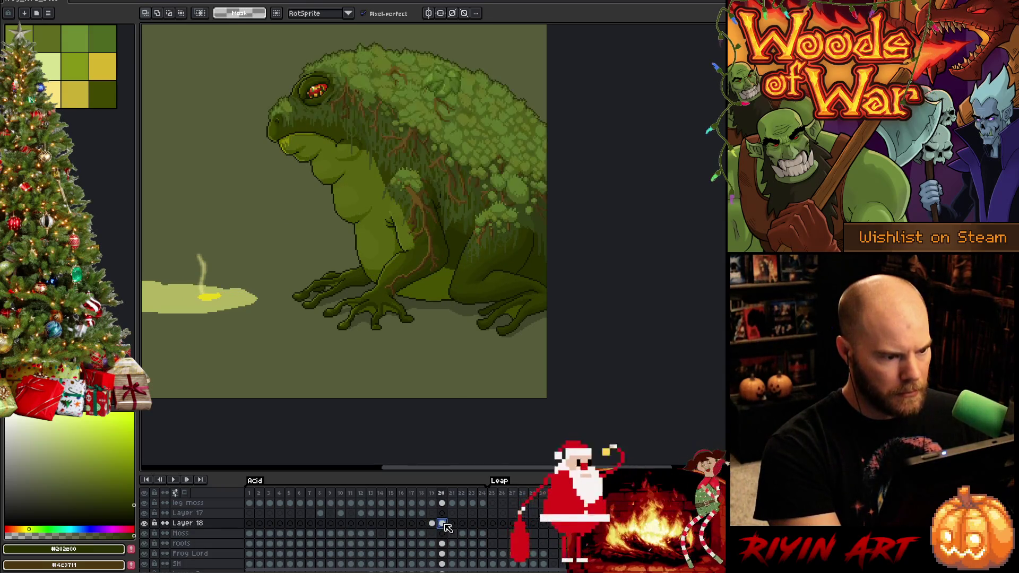
left_click(453, 524)
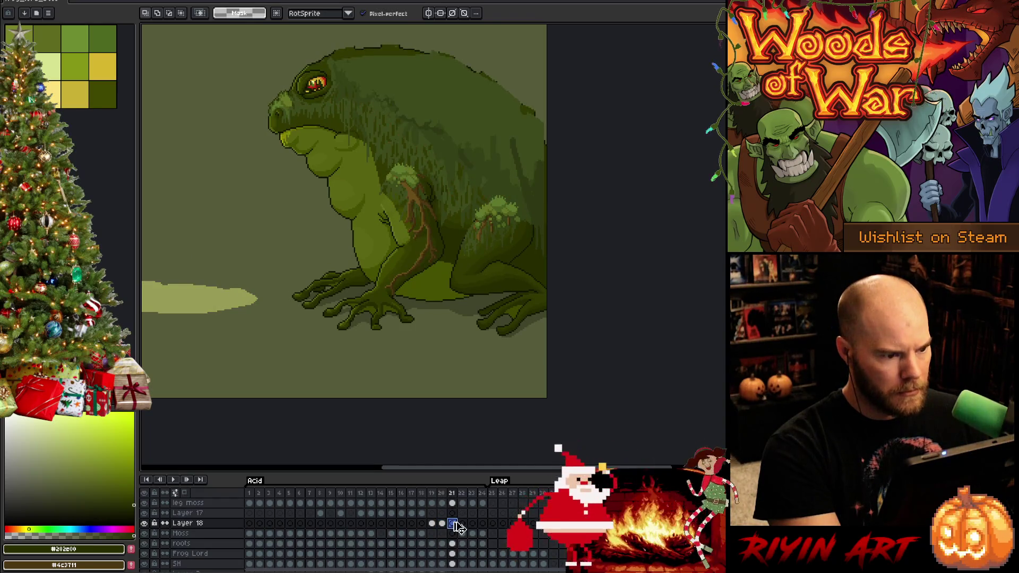
left_click(463, 525)
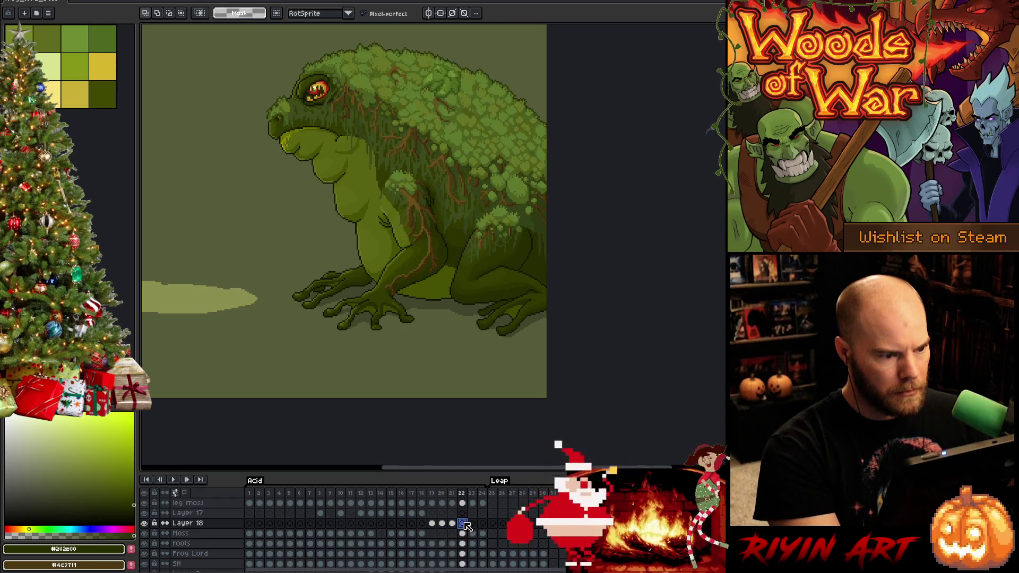
left_click(443, 524)
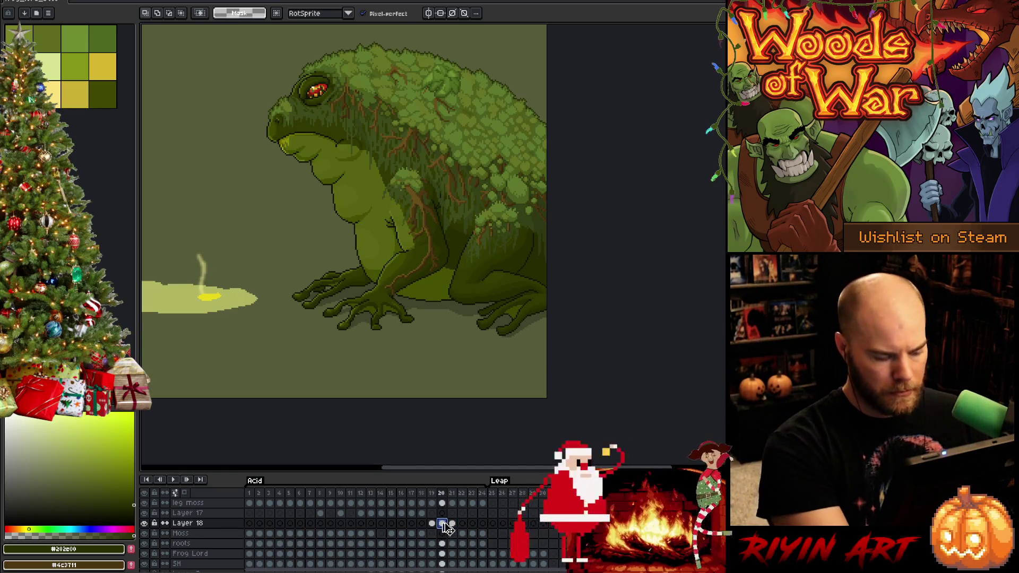
Step: Raise the frog's selected upper body by a few pixels on frame 21 and commit
key("ctrl+t")
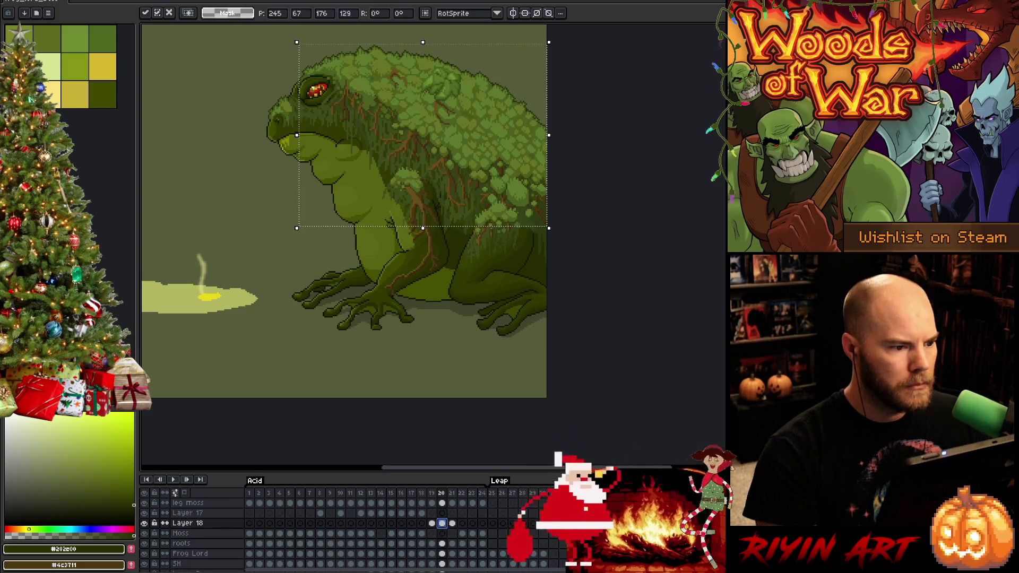
key("Return")
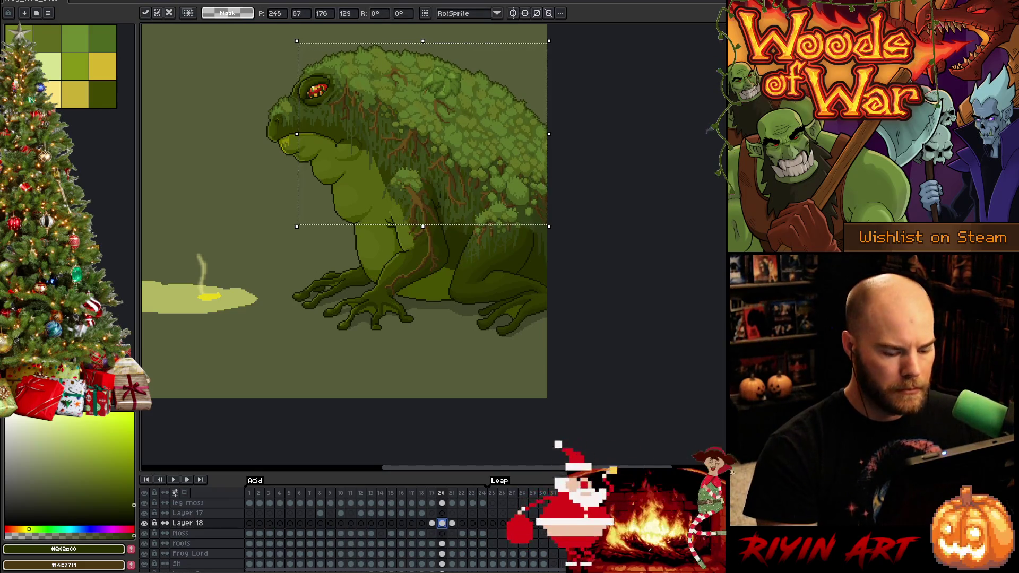
key("Right")
key("Left")
key("Right")
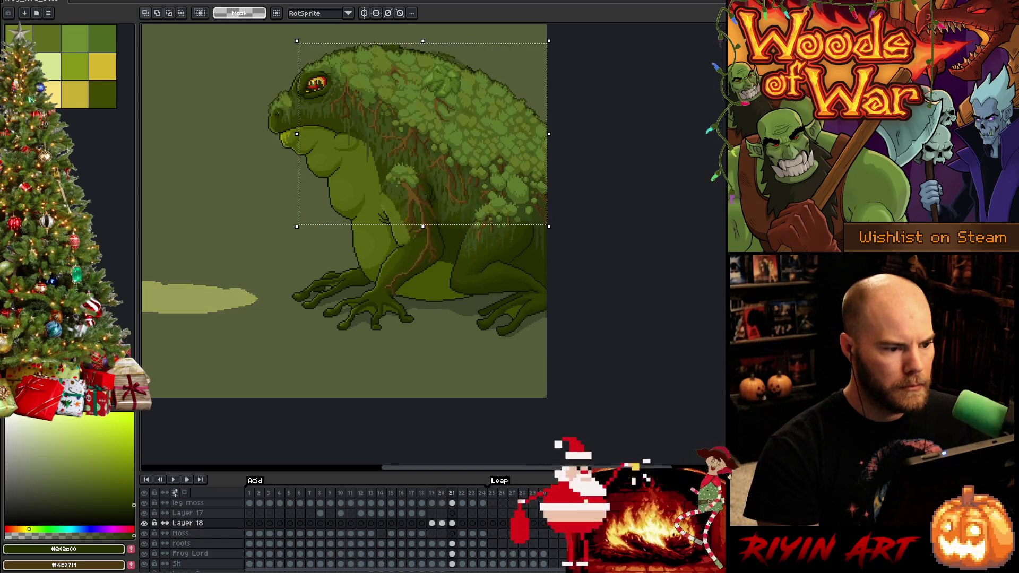
key("Up")
key("Up")
key("Up")
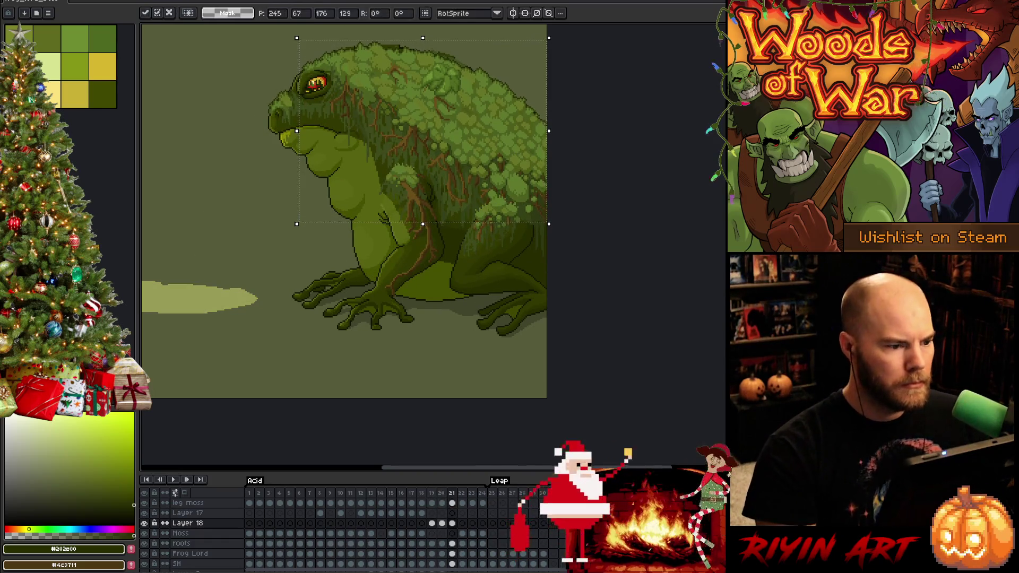
key("Up")
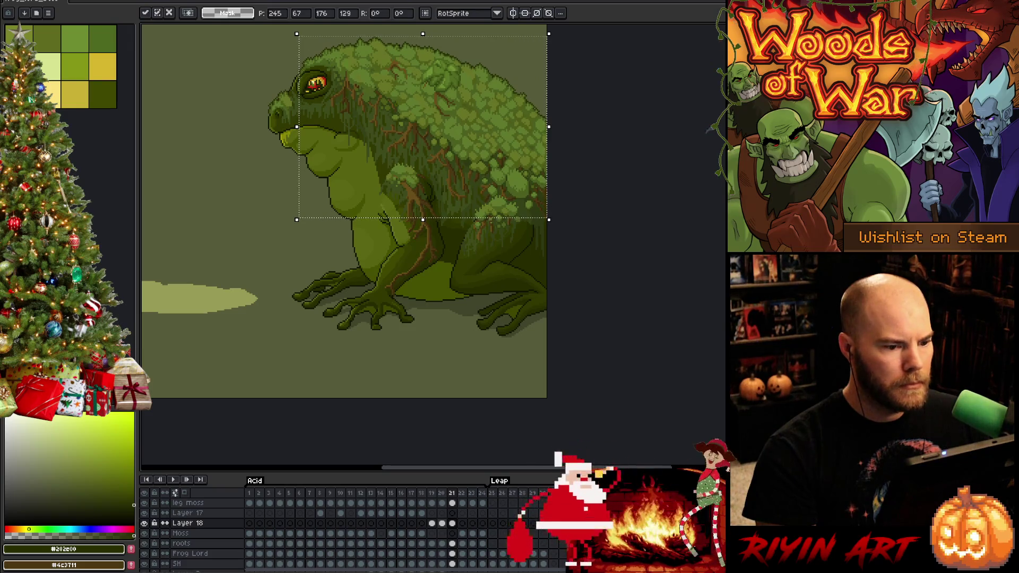
key("Left")
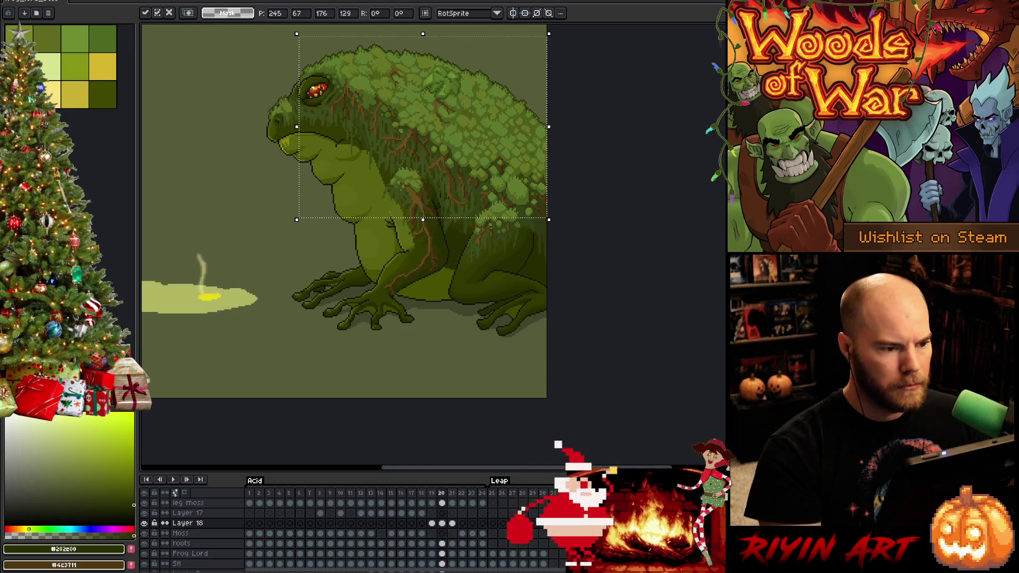
key("Right")
key("Right")
Step: Flip between frames 19 and 22 to preview the raised body's motion
key("Left")
key("Left")
key("Left")
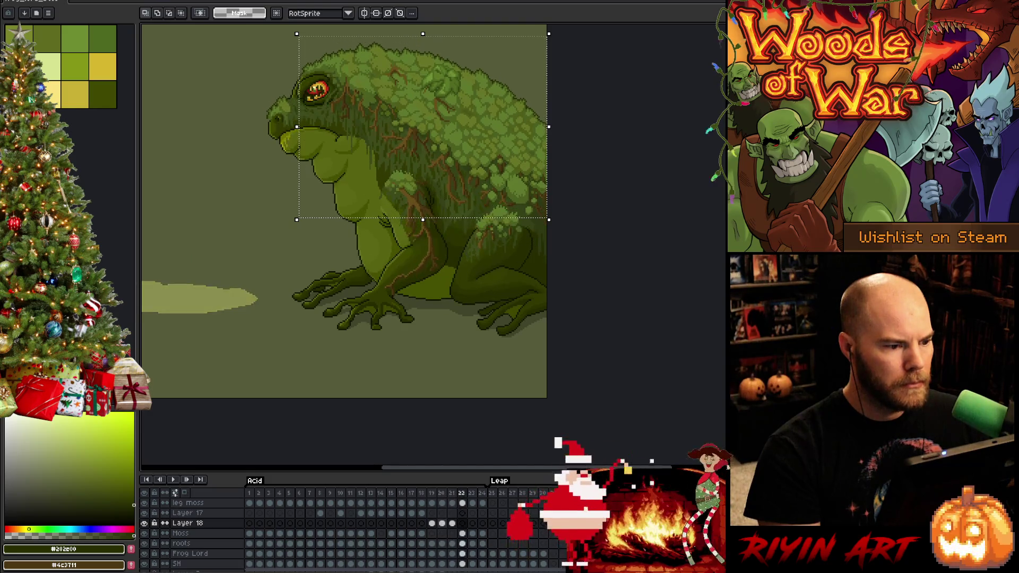
key("Right")
key("Right")
key("Right")
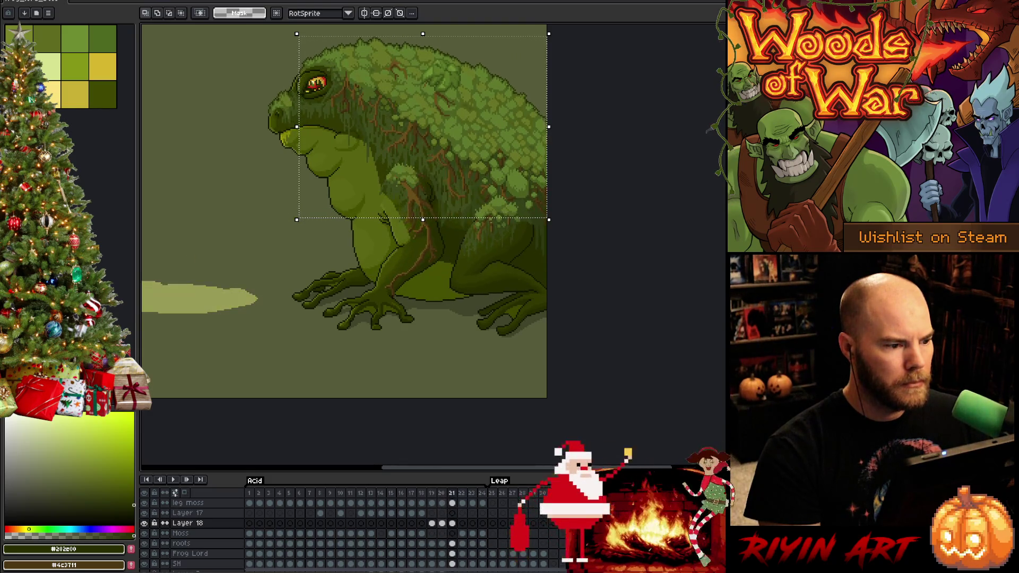
key("Left")
key("Right")
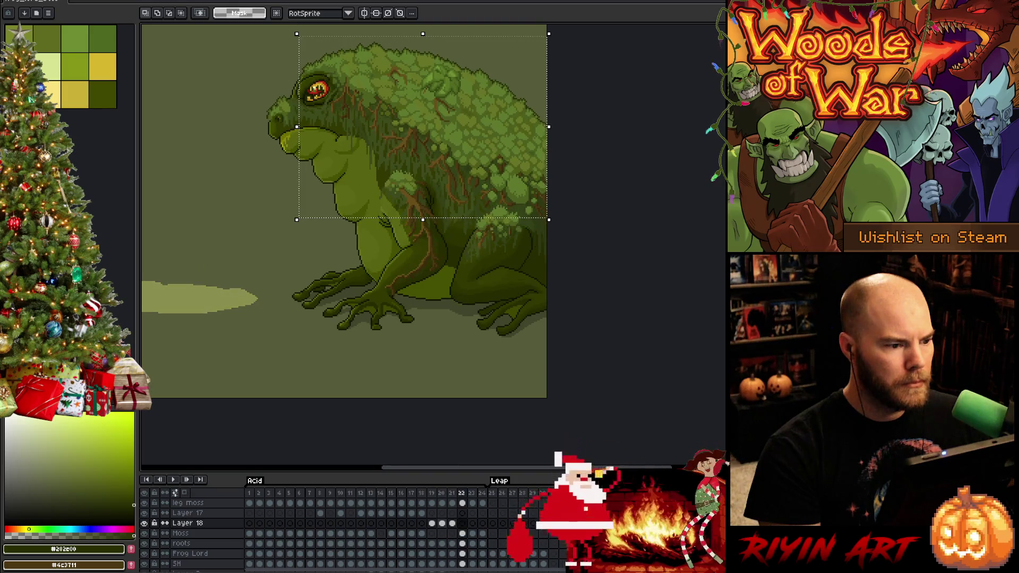
key("Left")
key("Left")
key("Left")
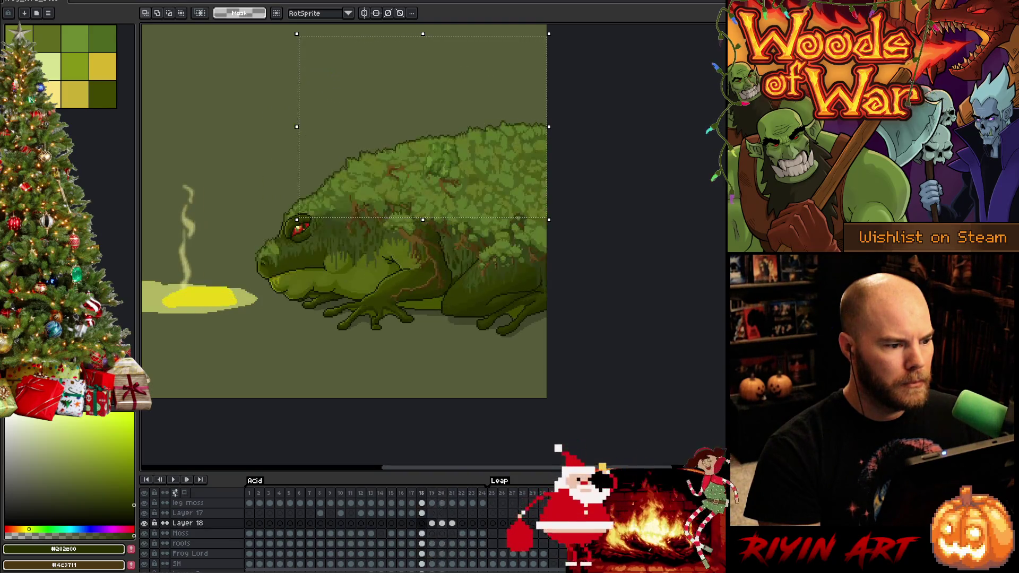
key("Right")
key("Left")
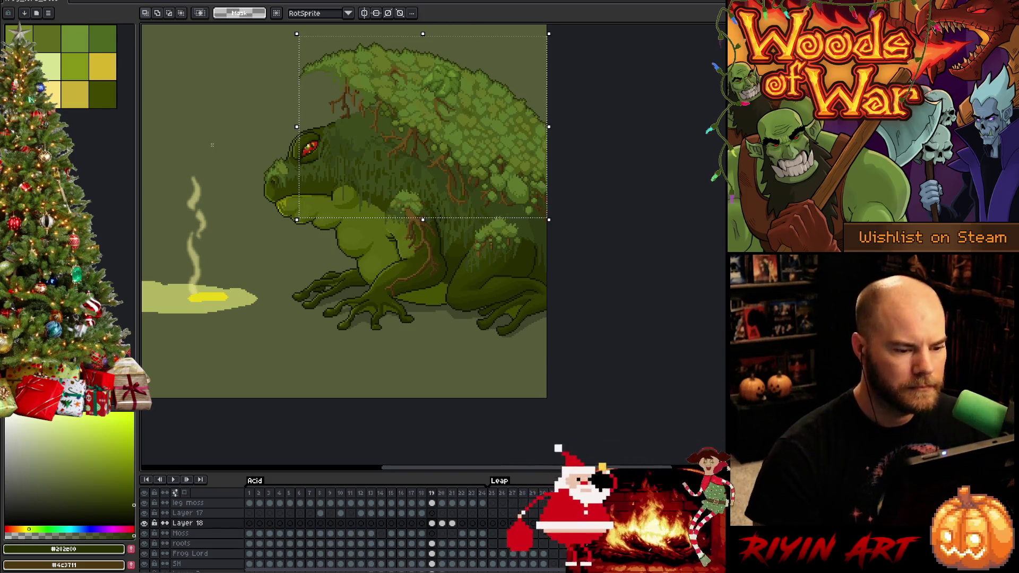
key("Down")
key("Down")
key("Down")
Step: Move the selected moss 8 pixels down and commit it
left_click(433, 524)
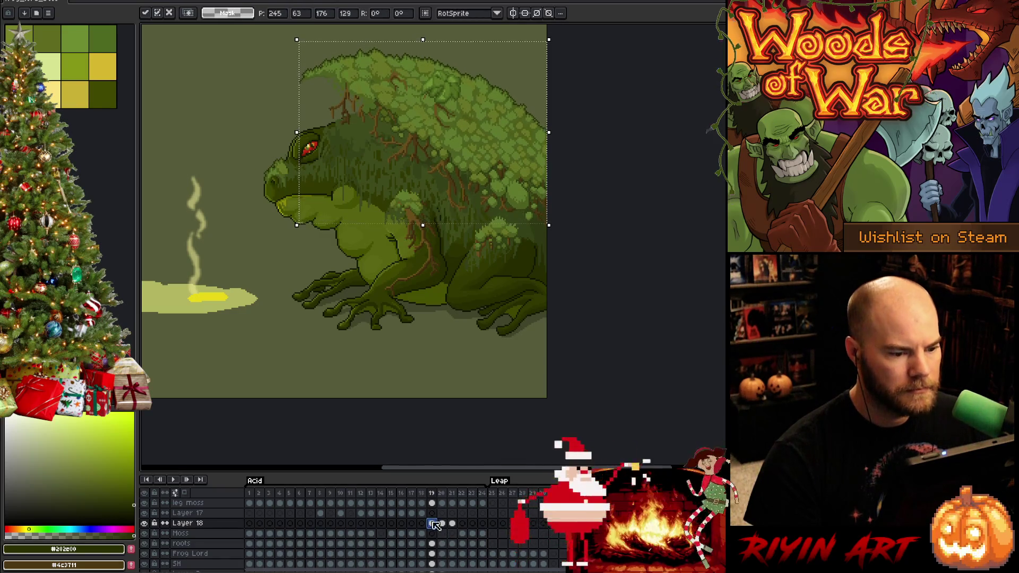
key("Down")
key("Down")
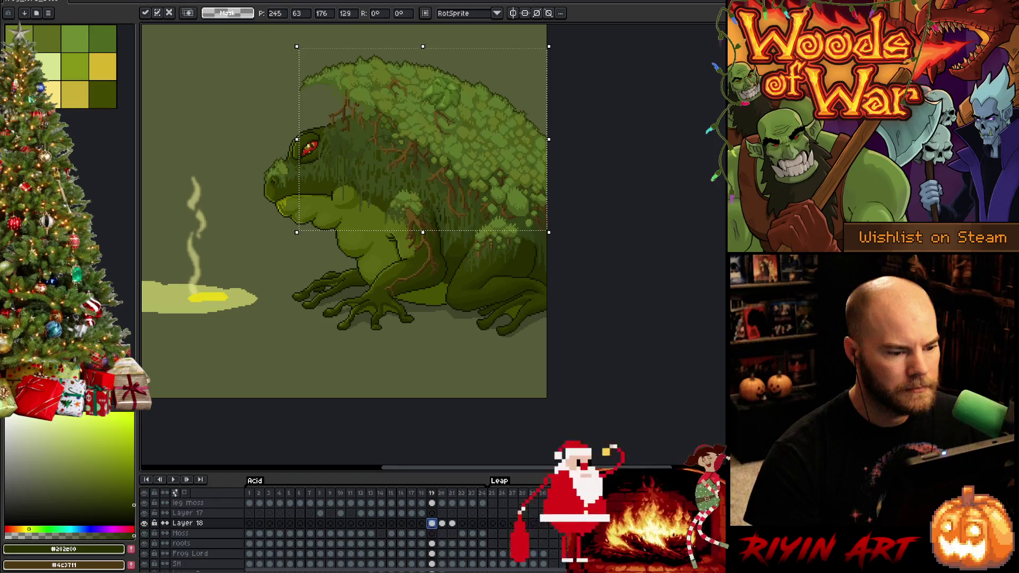
key("Down")
key("Down")
key("Down")
key("Return")
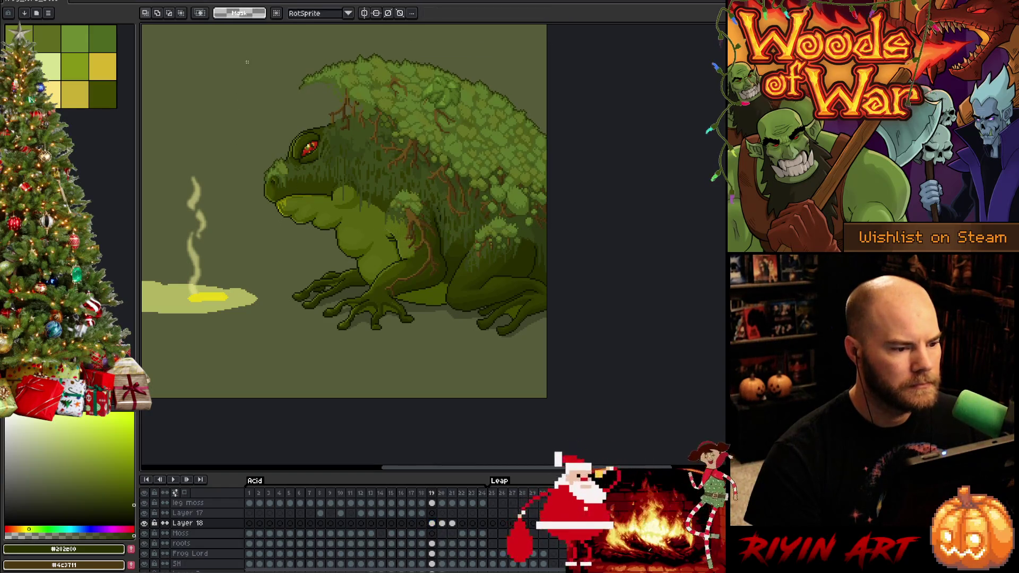
Step: Select the frog's head and upper body, trim the right side, and nudge it left one pixel
mouse_move(257, 42)
left_mouse_down()
mouse_move(480, 230)
mouse_move(483, 256)
left_mouse_up()
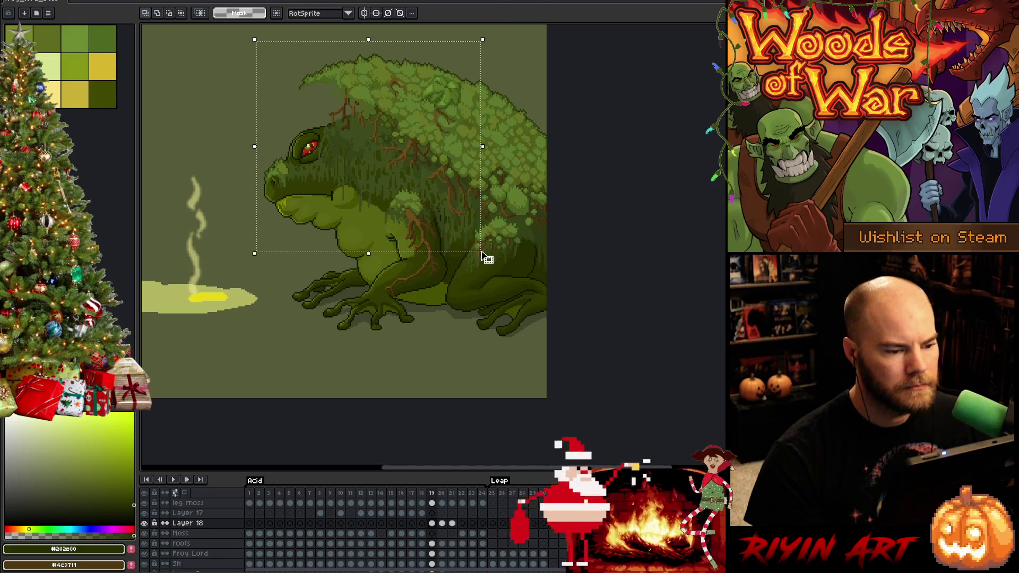
key("ctrl+t")
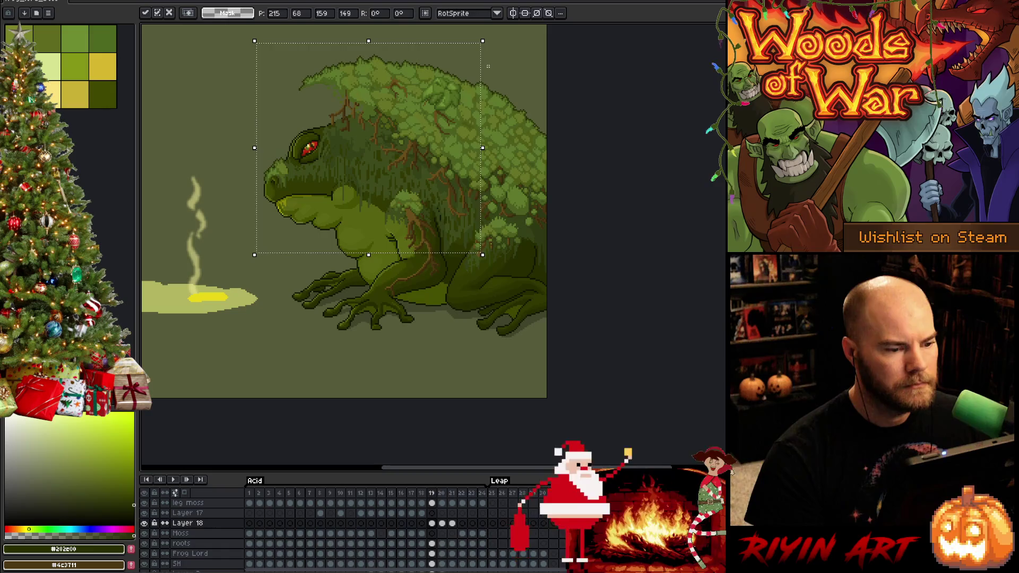
key("Return")
left_click_drag(514, 34, 459, 297)
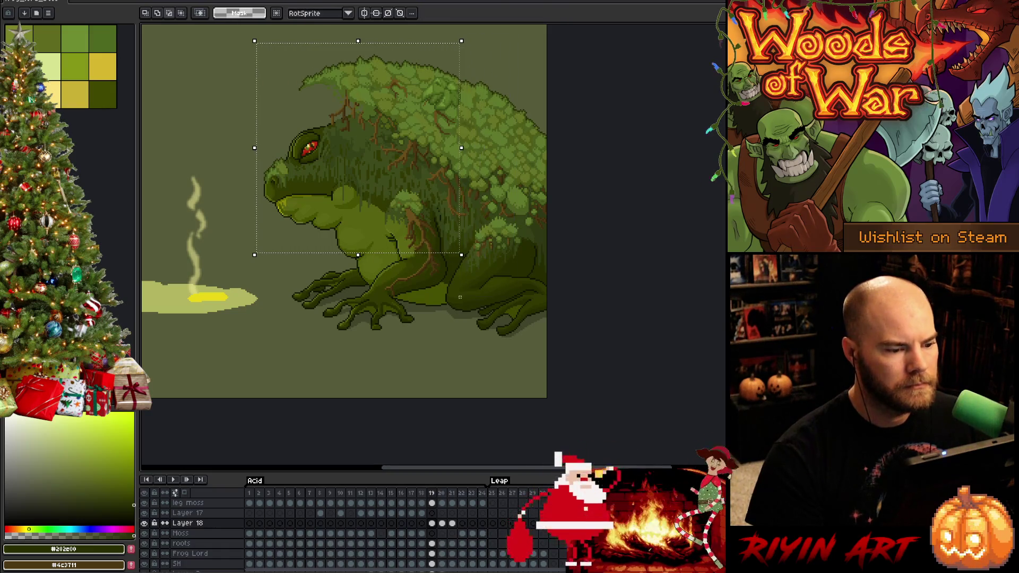
key("ctrl+t")
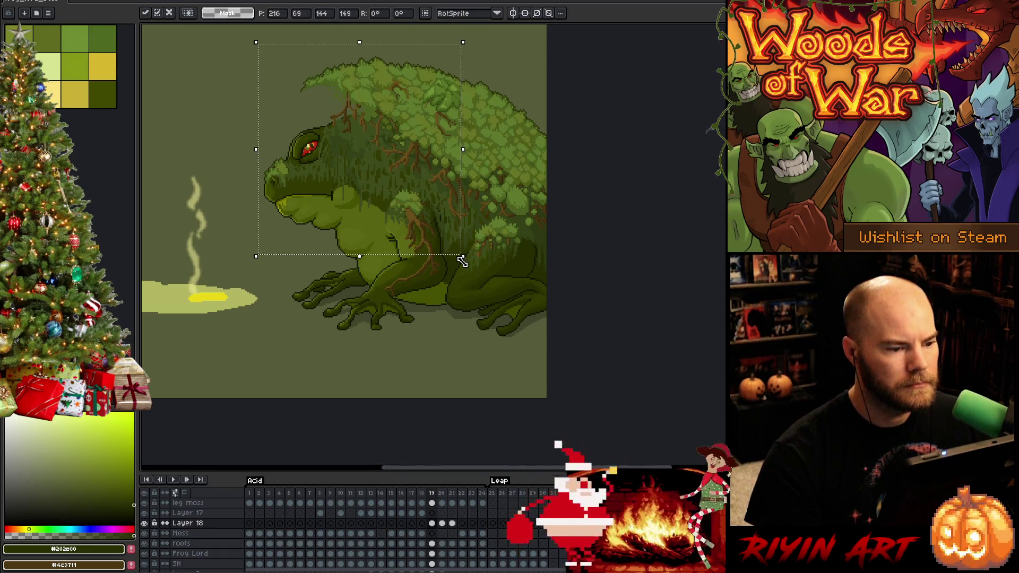
key("Left")
Step: Redraw the marquee over the head repeatedly, narrowing its right edge each time
mouse_move(510, 32)
left_mouse_down()
mouse_move(466, 166)
mouse_move(442, 301)
left_mouse_up()
mouse_move(527, 36)
left_mouse_down()
mouse_move(439, 290)
mouse_move(423, 289)
mouse_move(424, 322)
left_mouse_up()
left_click_drag(485, 41, 420, 339)
mouse_move(473, 39)
left_mouse_down()
mouse_move(401, 311)
mouse_move(410, 318)
left_mouse_up()
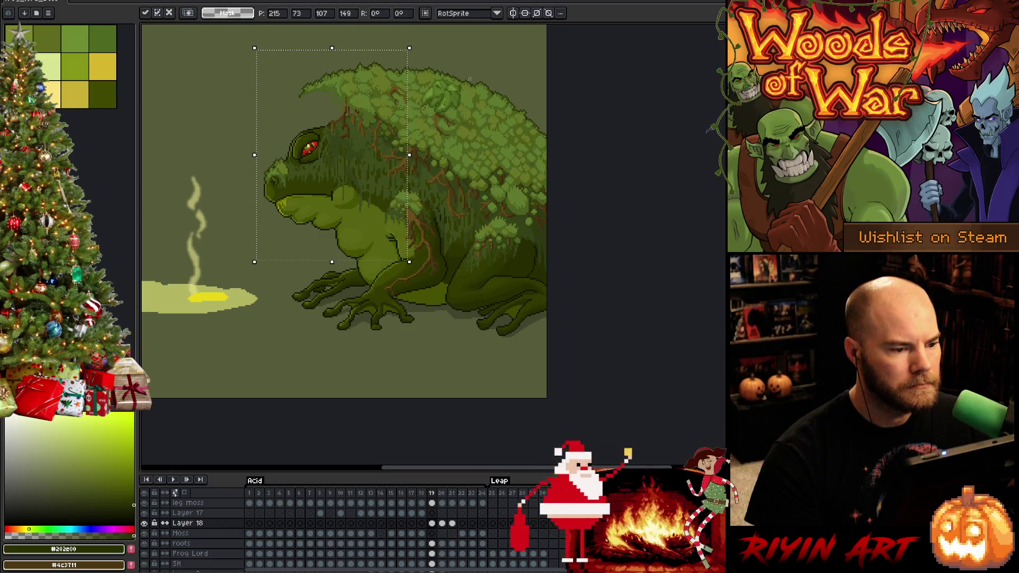
left_click_drag(461, 45, 399, 355)
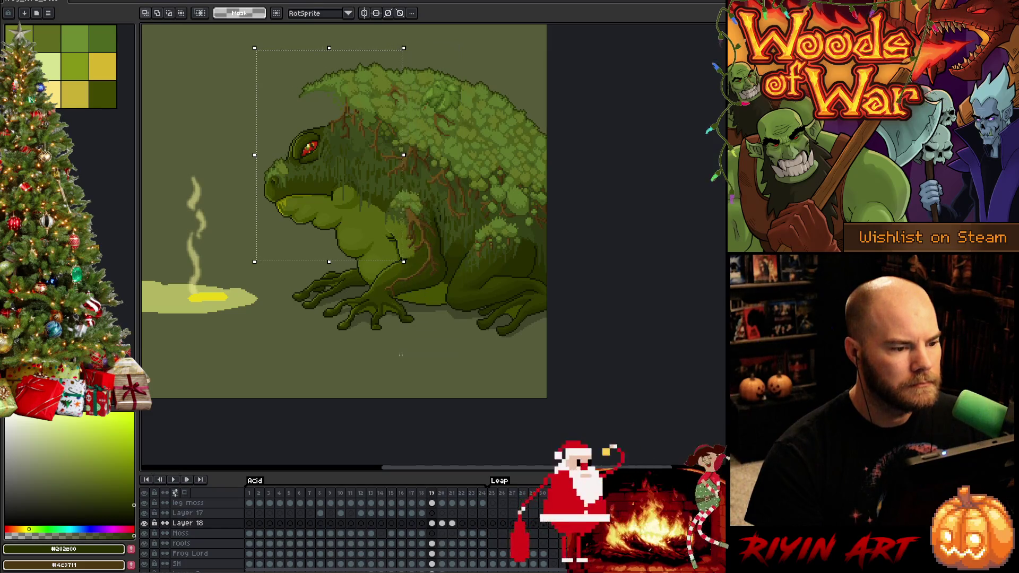
left_click_drag(434, 40, 398, 318)
left_click_drag(484, 37, 391, 343)
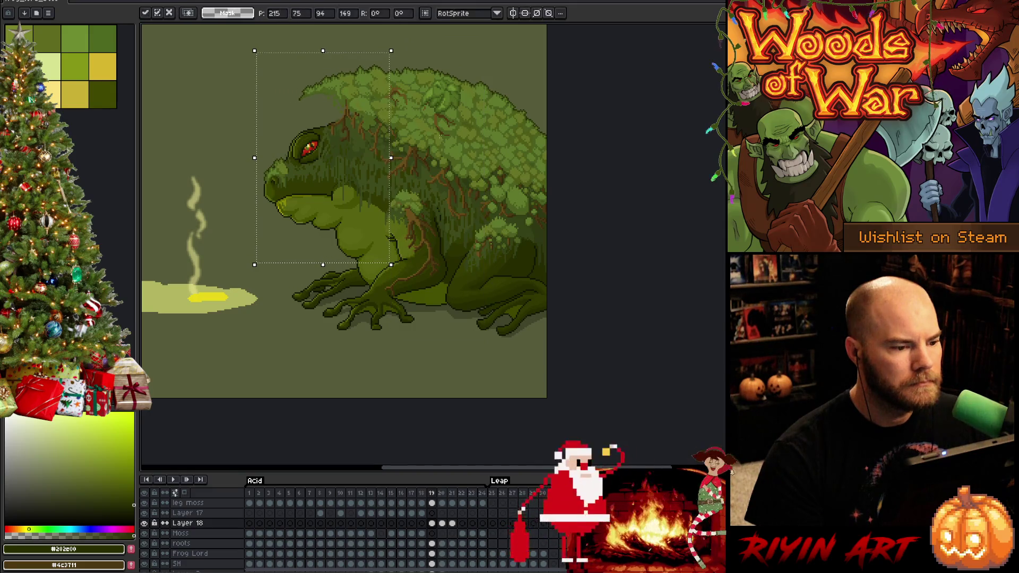
mouse_move(428, 48)
left_mouse_down()
mouse_move(382, 275)
mouse_move(385, 325)
left_mouse_up()
left_click_drag(428, 50, 380, 327)
mouse_move(445, 44)
left_mouse_down()
mouse_move(360, 356)
mouse_move(380, 359)
mouse_move(376, 351)
left_mouse_up()
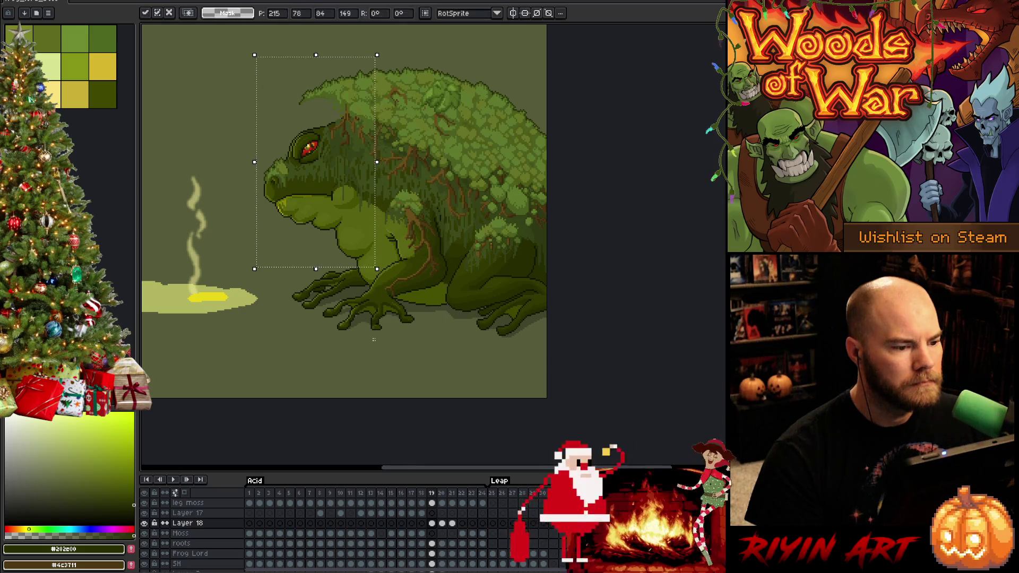
Step: Narrow the marquee to a 58×149-pixel moss strip over the head, clear it, then select all
left_click_drag(401, 50, 370, 359)
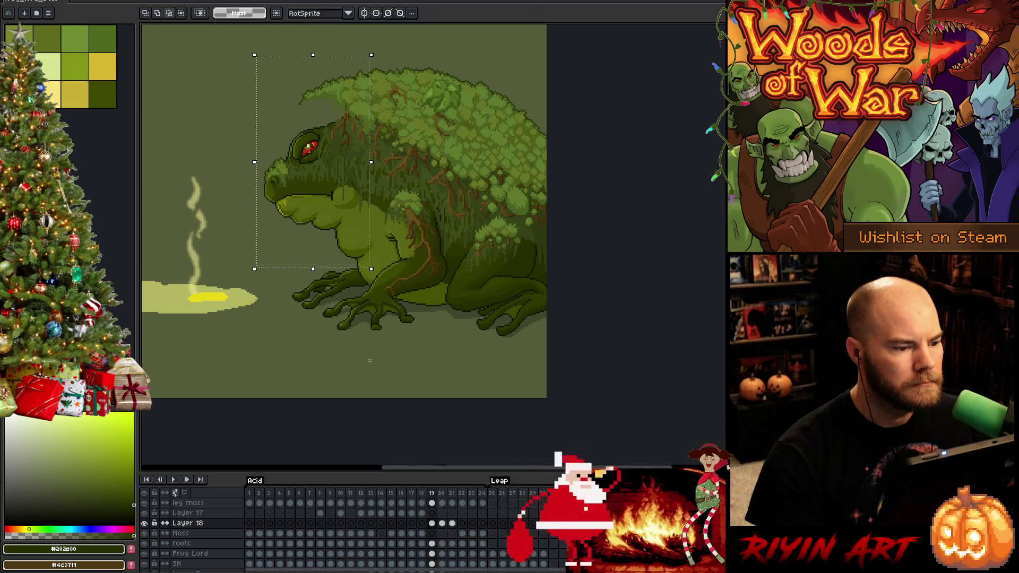
left_click_drag(423, 45, 360, 325)
mouse_move(392, 51)
left_mouse_down()
mouse_move(371, 352)
mouse_move(350, 391)
left_mouse_up()
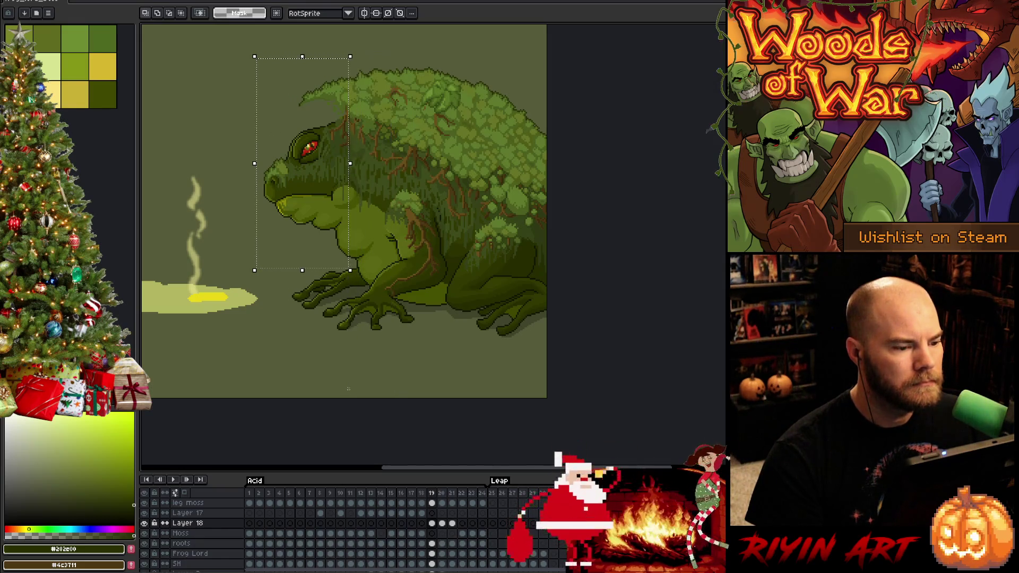
mouse_move(377, 42)
left_mouse_down()
mouse_move(352, 337)
mouse_move(338, 373)
left_mouse_up()
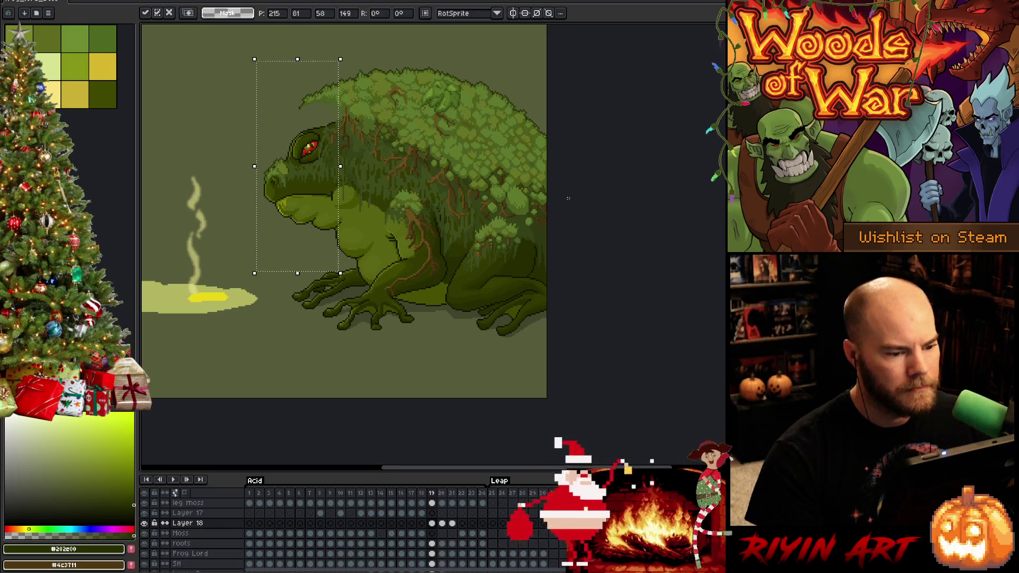
key("Escape")
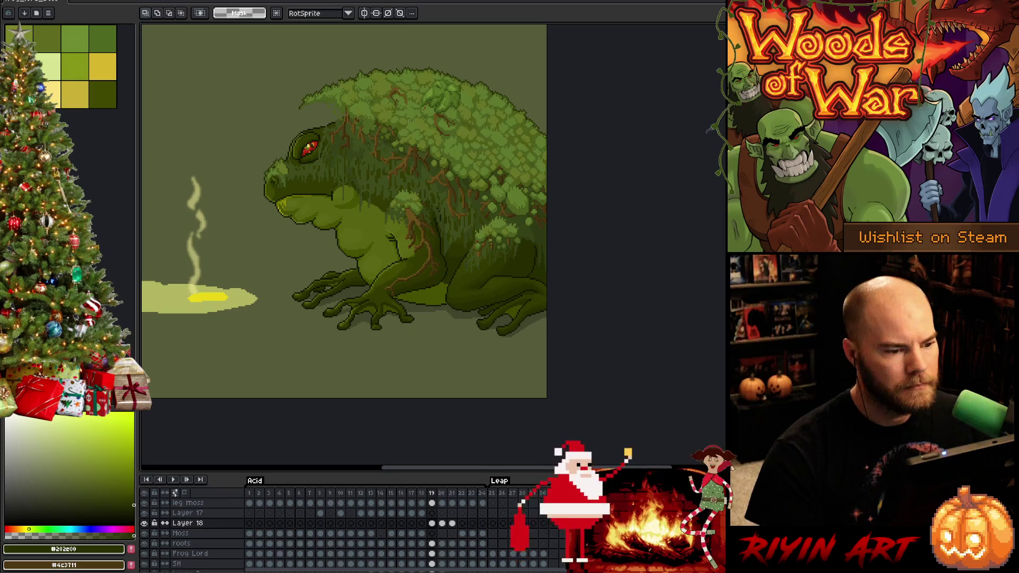
key("ctrl+a")
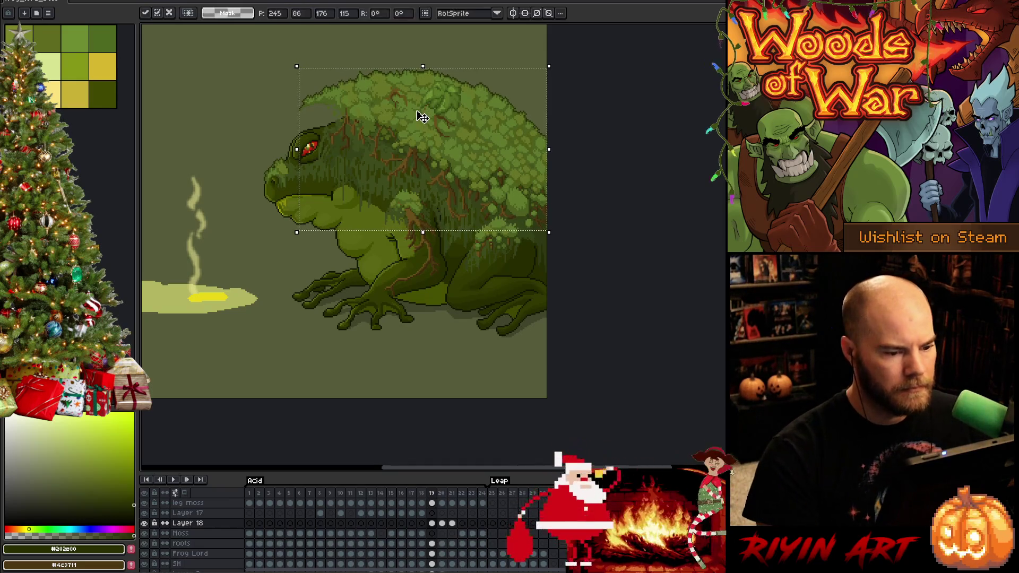
Step: Lower the back moss, squash its top edge down, and raise it one pixel
key("Down")
key("Down")
key("Down")
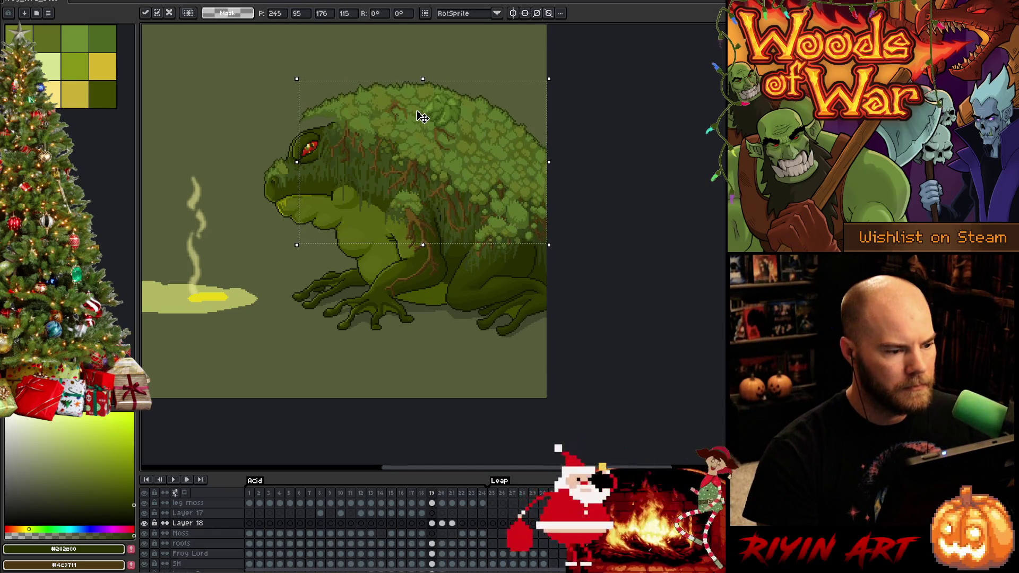
left_click_drag(423, 79, 419, 89)
key("Up")
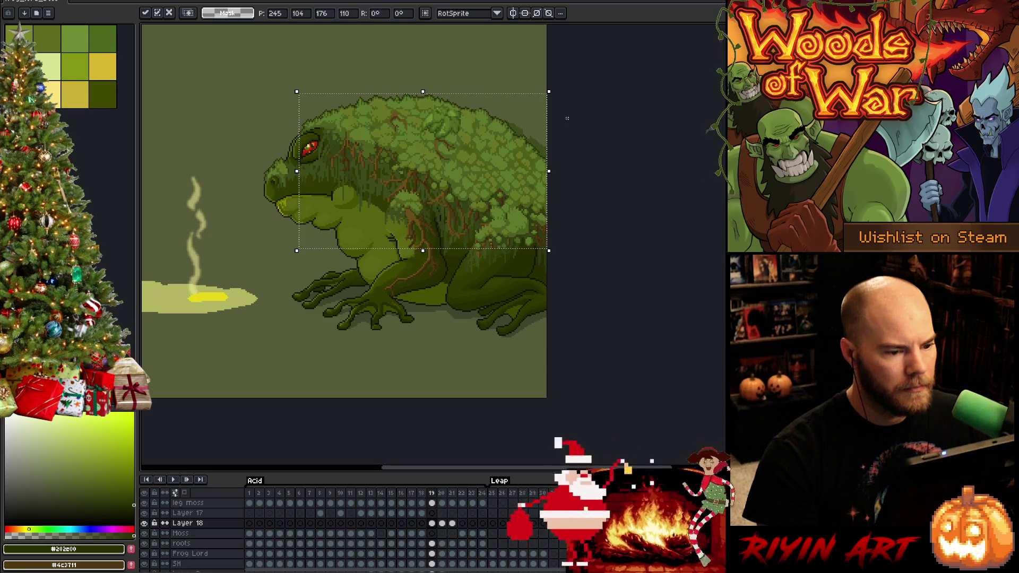
Step: Select a narrow 13×171-pixel strip along the frog's right edge and lift it for transforming
mouse_move(599, 79)
left_mouse_down()
mouse_move(493, 450)
mouse_move(469, 369)
mouse_move(535, 250)
mouse_move(484, 373)
left_mouse_up()
mouse_move(601, 124)
left_mouse_down()
mouse_move(513, 366)
mouse_move(517, 308)
mouse_move(508, 333)
left_mouse_up()
left_click_drag(590, 132, 513, 362)
mouse_move(549, 99)
left_mouse_down()
mouse_move(487, 364)
mouse_move(519, 381)
left_mouse_up()
left_click(580, 115)
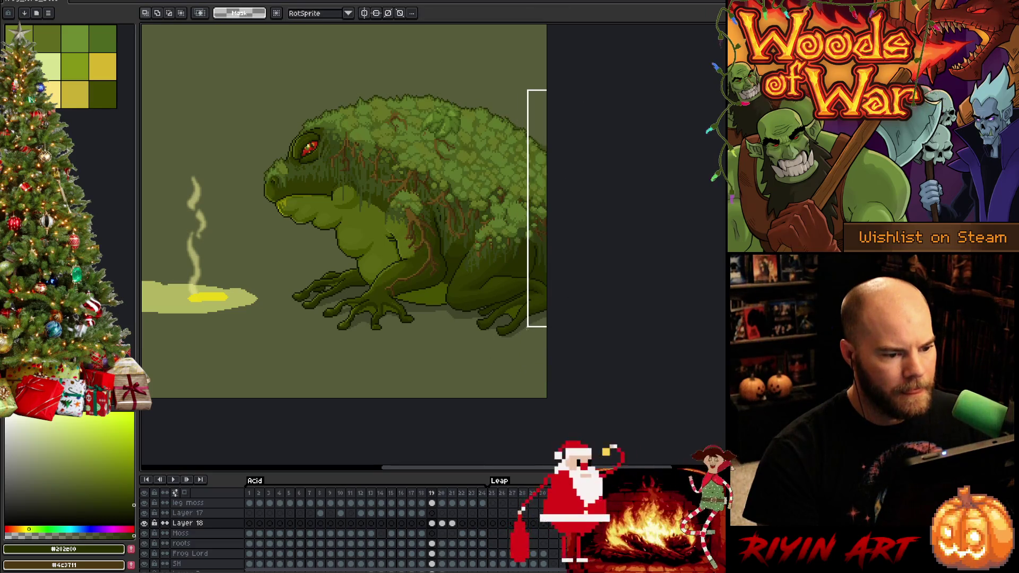
key("ctrl+t")
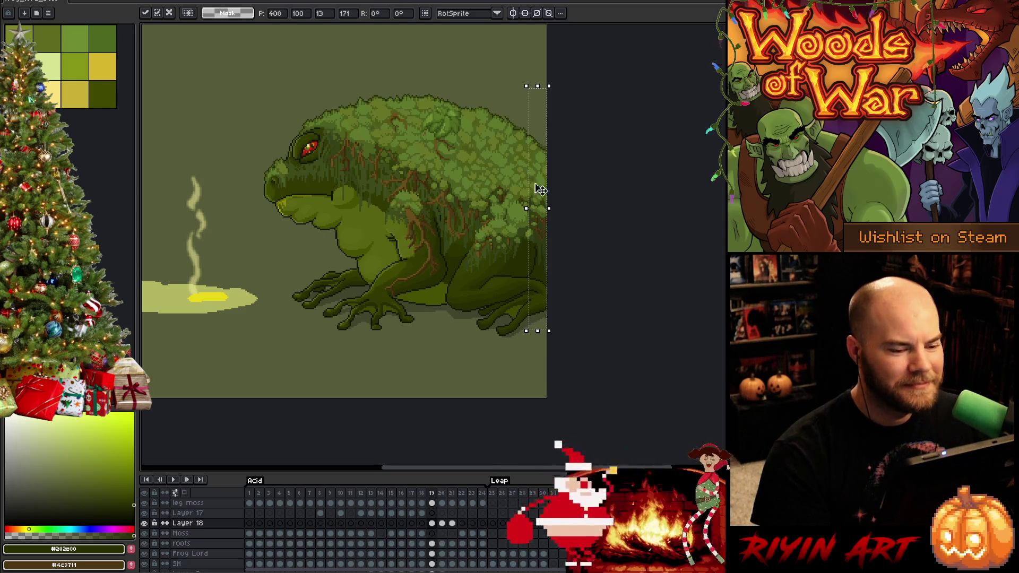
Step: Commit the right-edge strip, then play the acid-spitting animation from frame 19 on Layer 18
left_click(579, 176)
mouse_move(616, 67)
left_mouse_down()
mouse_move(398, 357)
mouse_move(357, 371)
mouse_move(365, 370)
left_mouse_up()
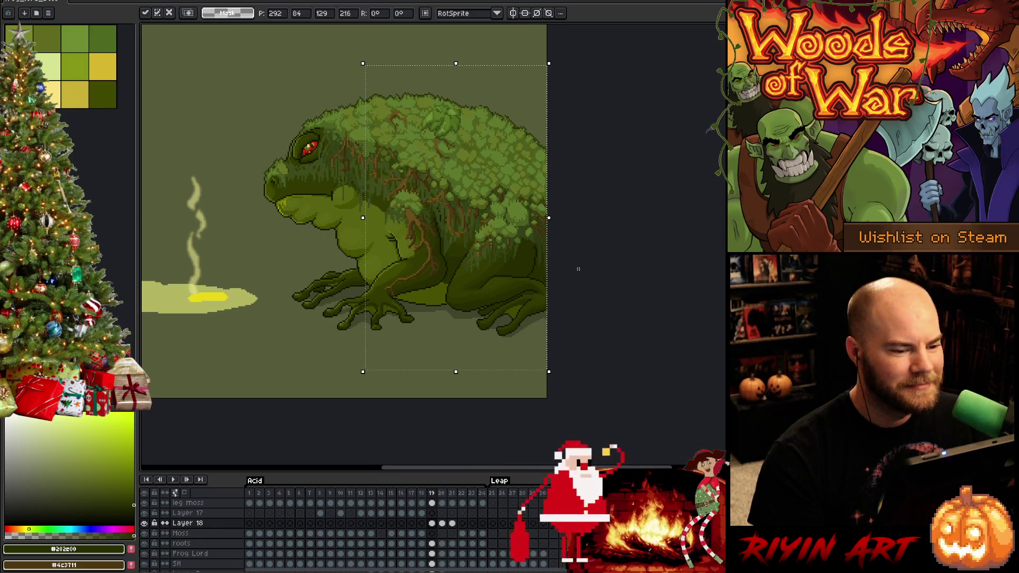
scroll(549, 266, "down", 1)
scroll(381, 237, "up", 1)
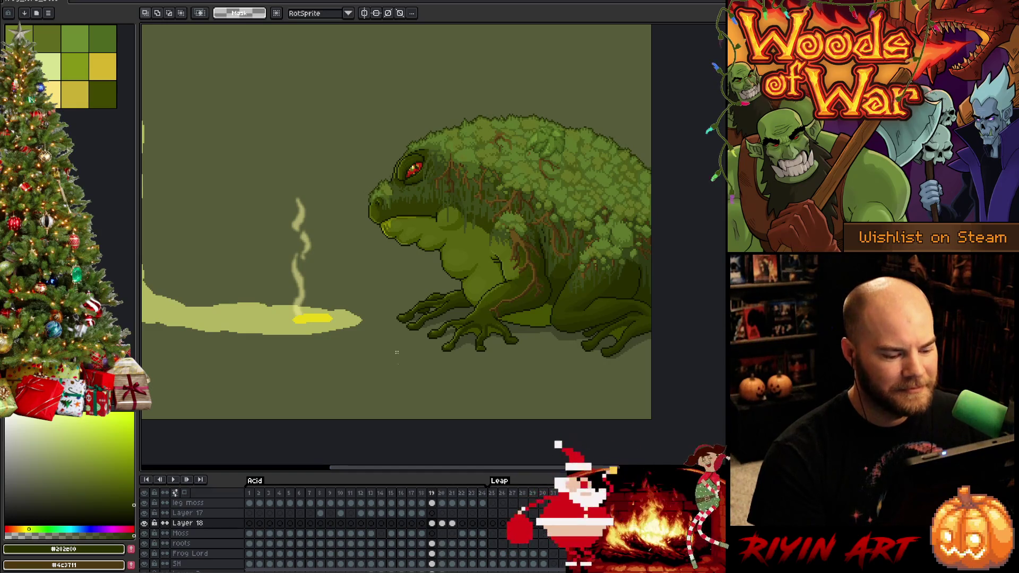
left_click(432, 522)
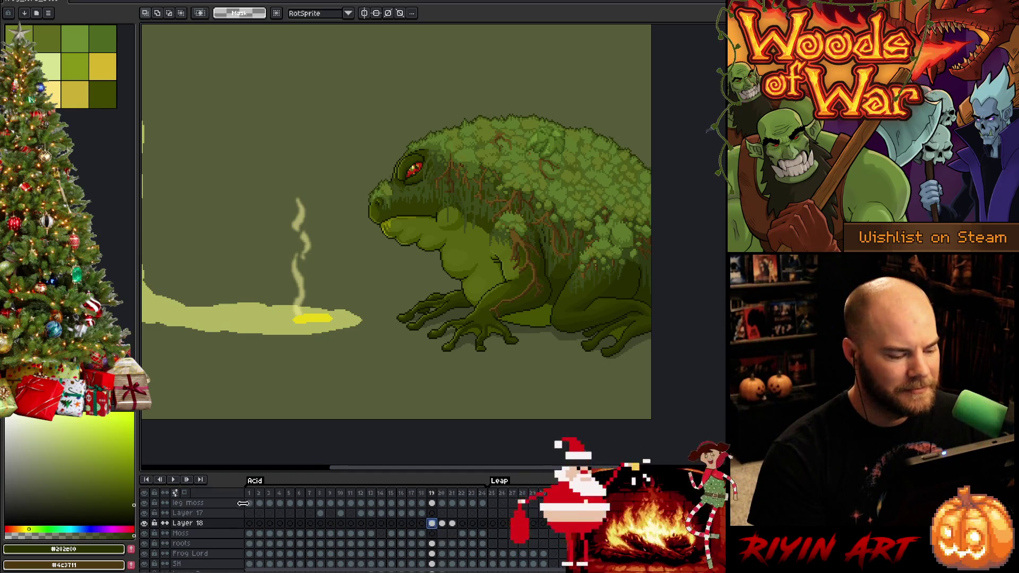
key("Return")
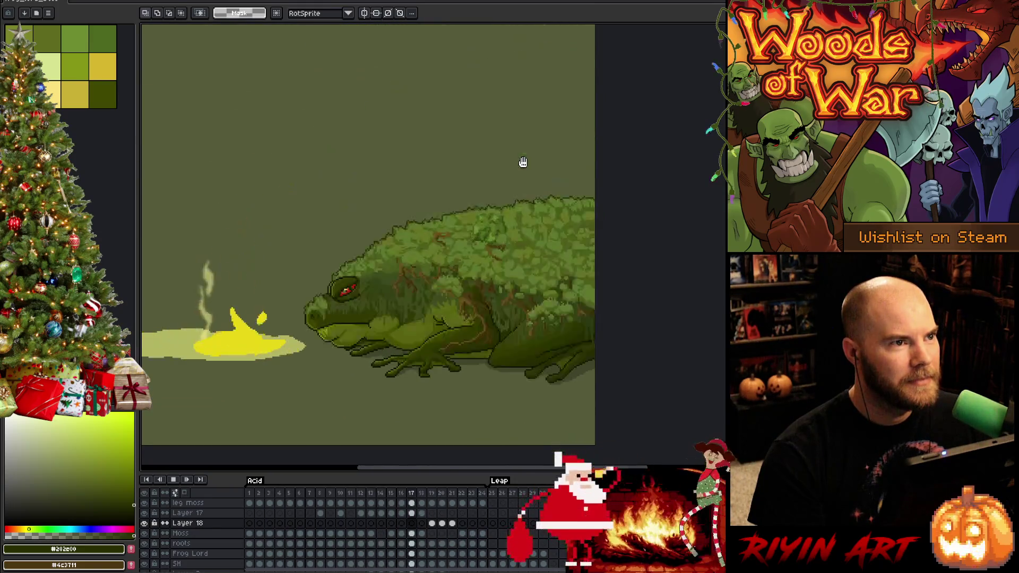
key("Return")
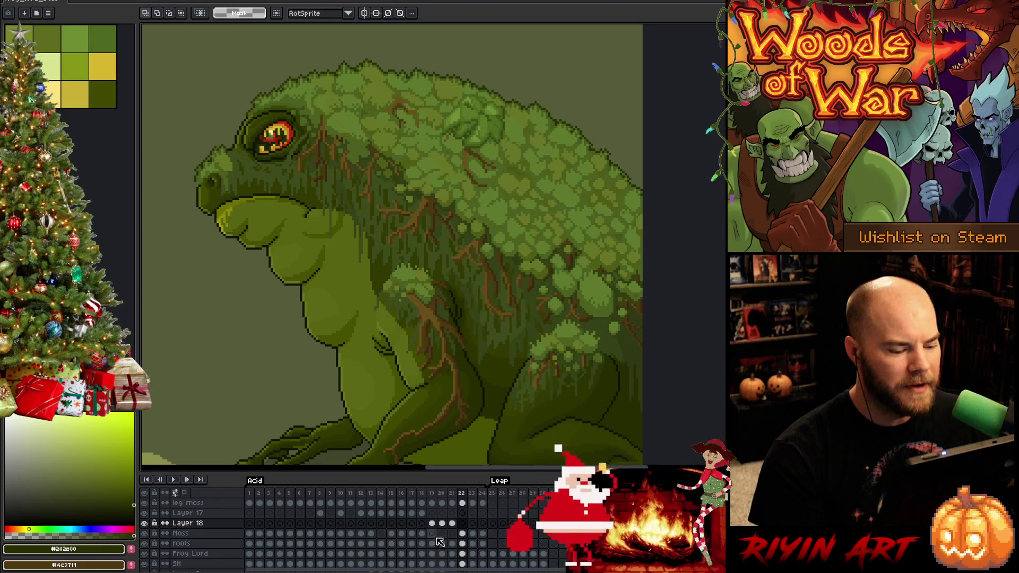
Step: Step forward from frame 19 and flip between frames 21 and 22 to compare head poses
left_click(433, 523)
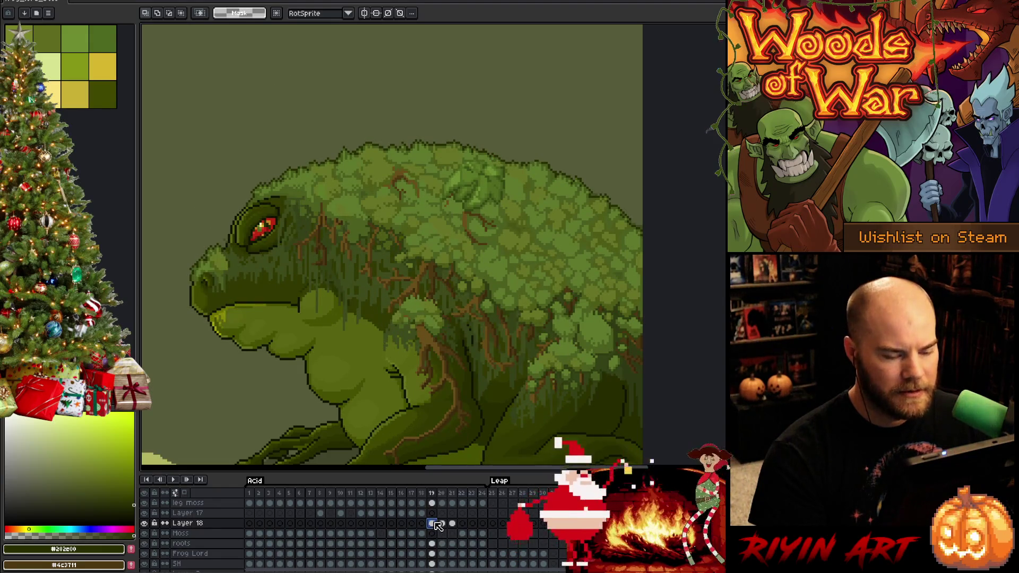
key("Right")
key("Right")
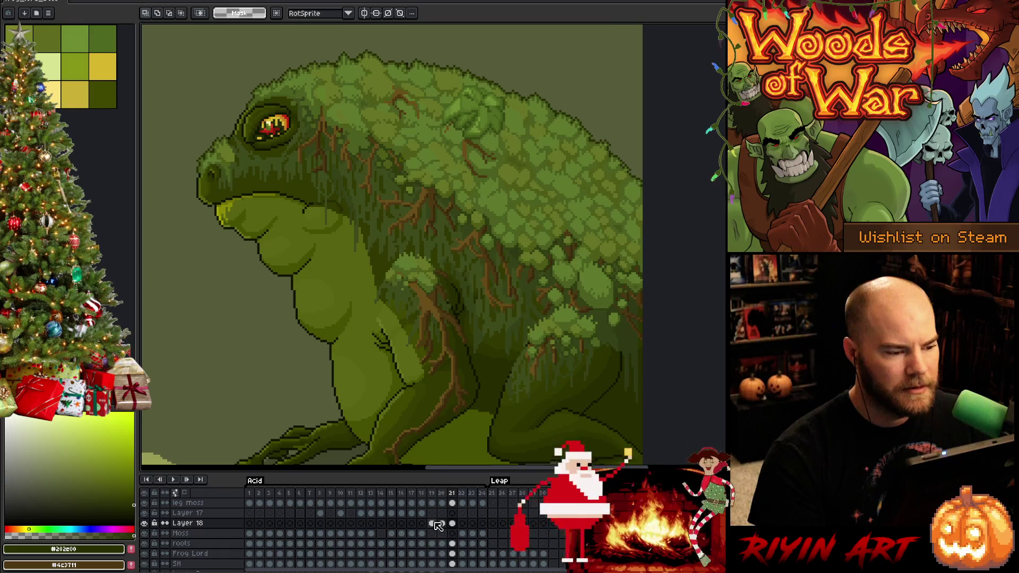
key("Left")
key("Right")
key("Left")
key("Right")
key("Left")
key("Right")
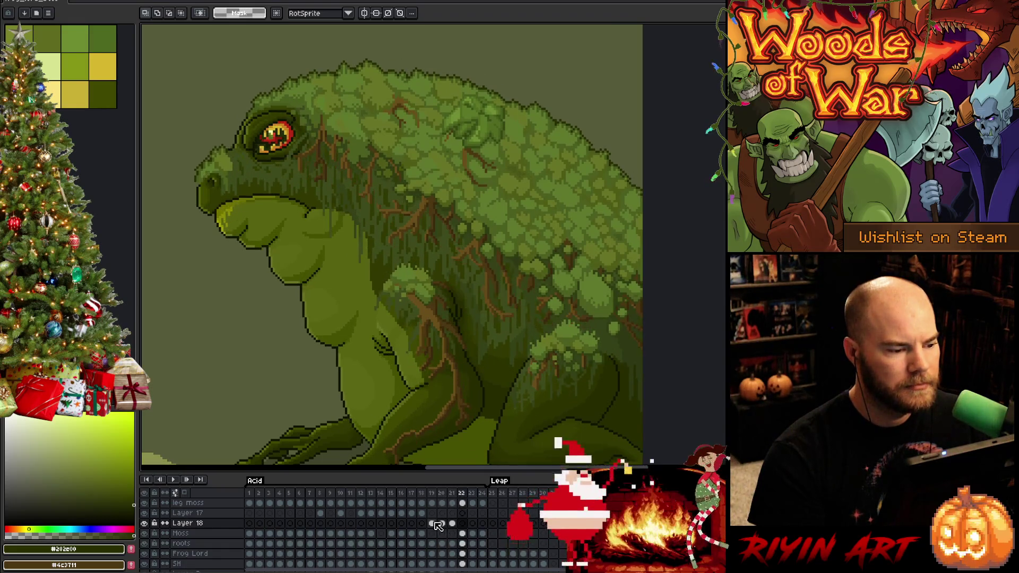
key("Left")
key("Right")
key("Left")
scroll(233, 301, "up", 2)
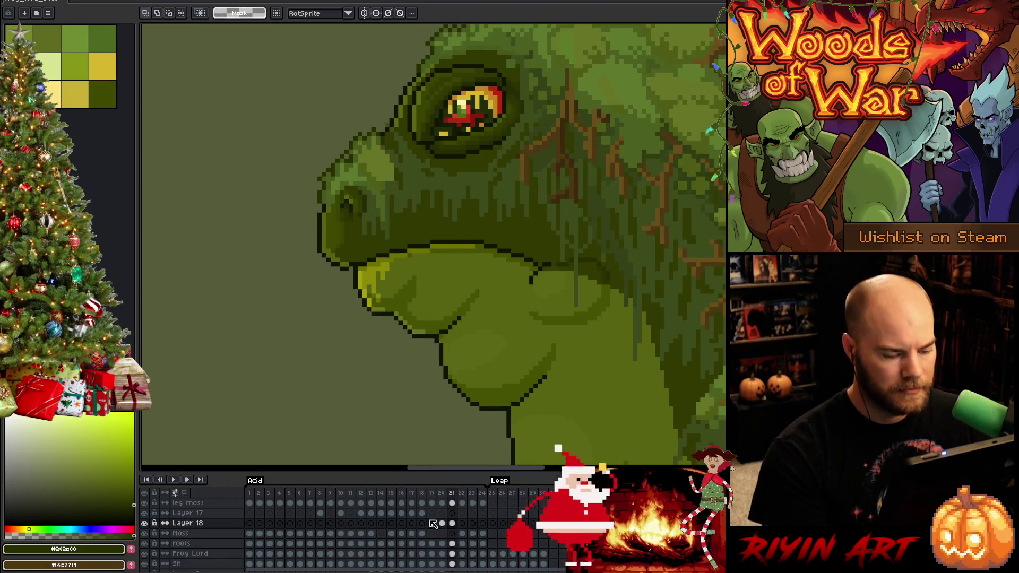
left_click(453, 543)
Step: On the Frog Lord layer, lasso the lips, shift them a pixel, commit, then step back one frame
left_click(452, 554)
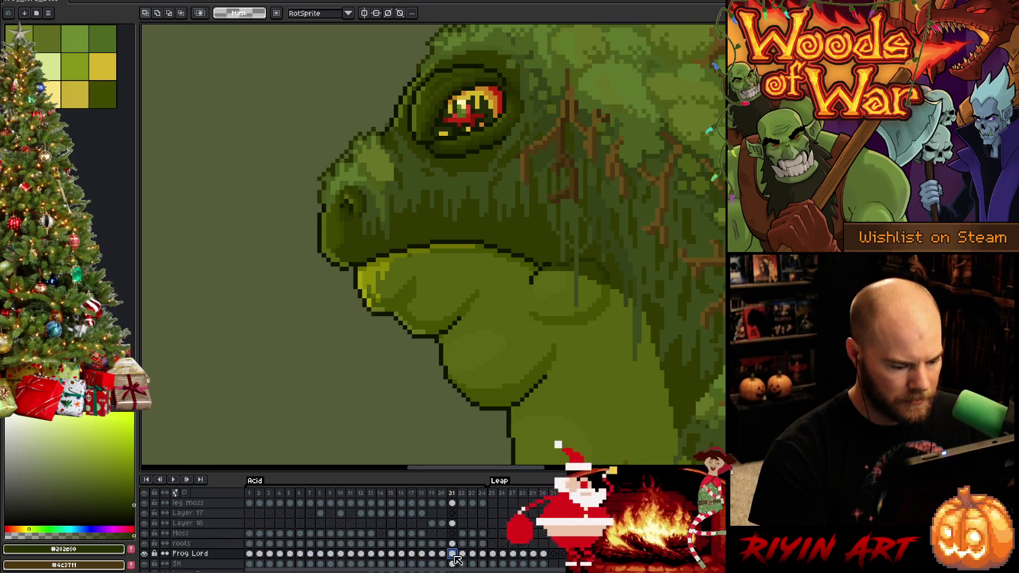
key("b")
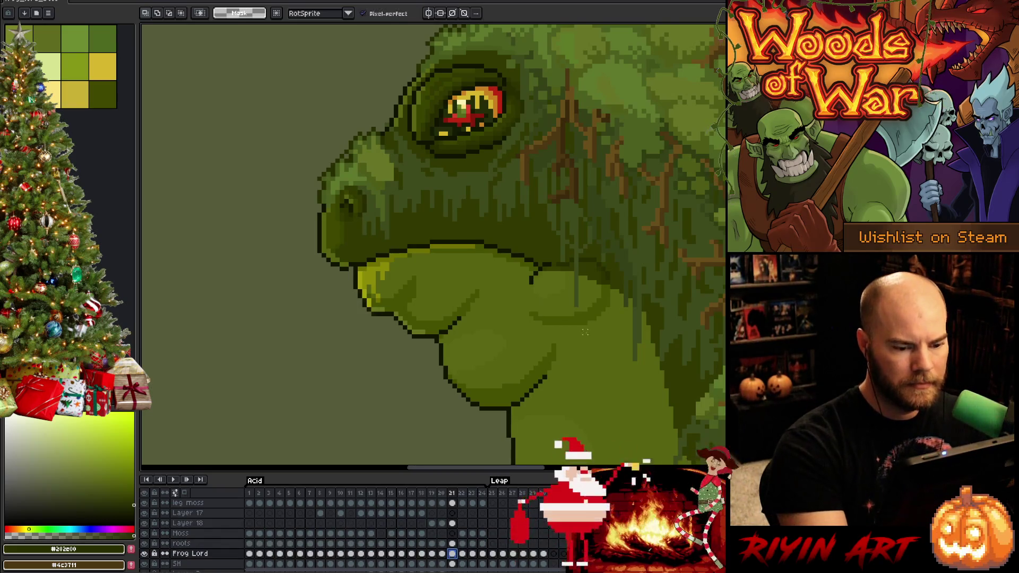
mouse_move(563, 297)
left_mouse_down()
mouse_move(572, 268)
mouse_move(456, 223)
mouse_move(376, 243)
mouse_move(303, 293)
mouse_move(376, 310)
left_mouse_up()
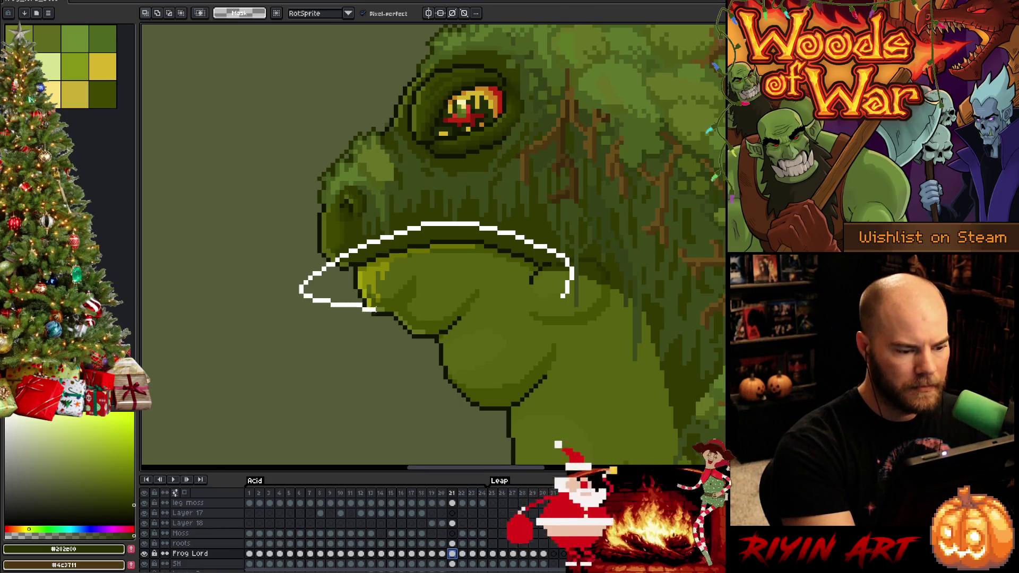
left_click_drag(523, 297, 527, 300)
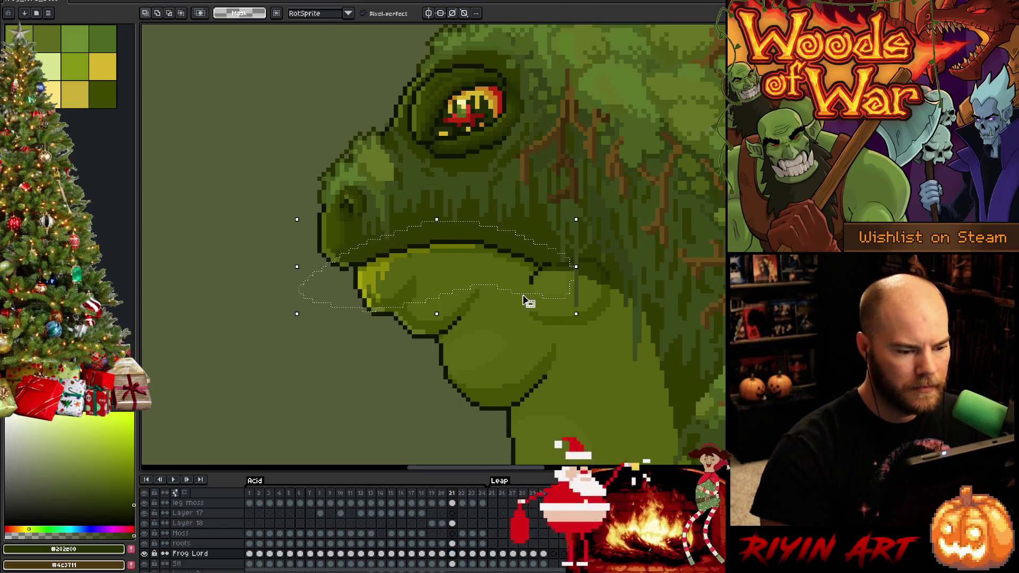
key("ctrl+t")
key("Down")
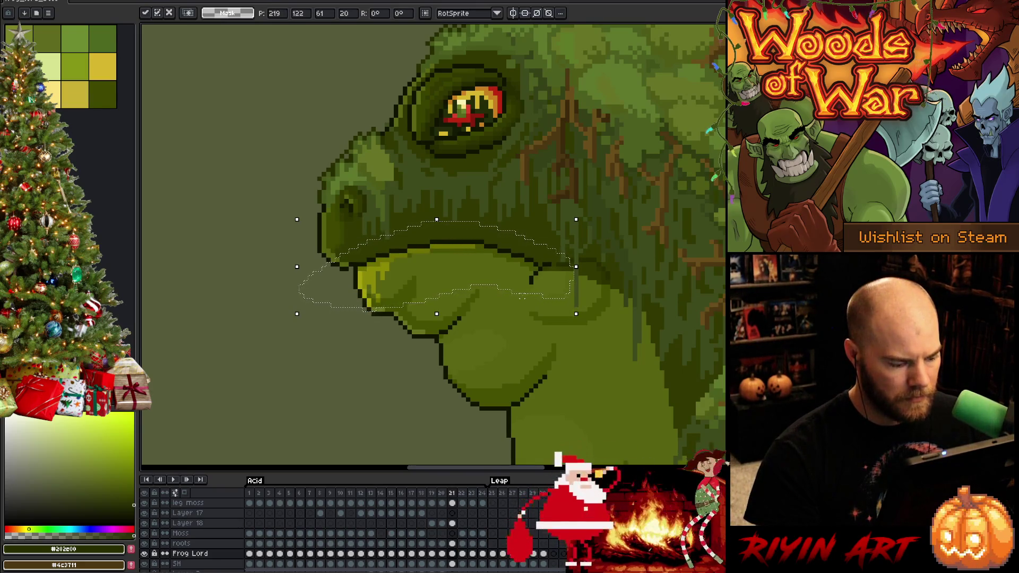
key("Up")
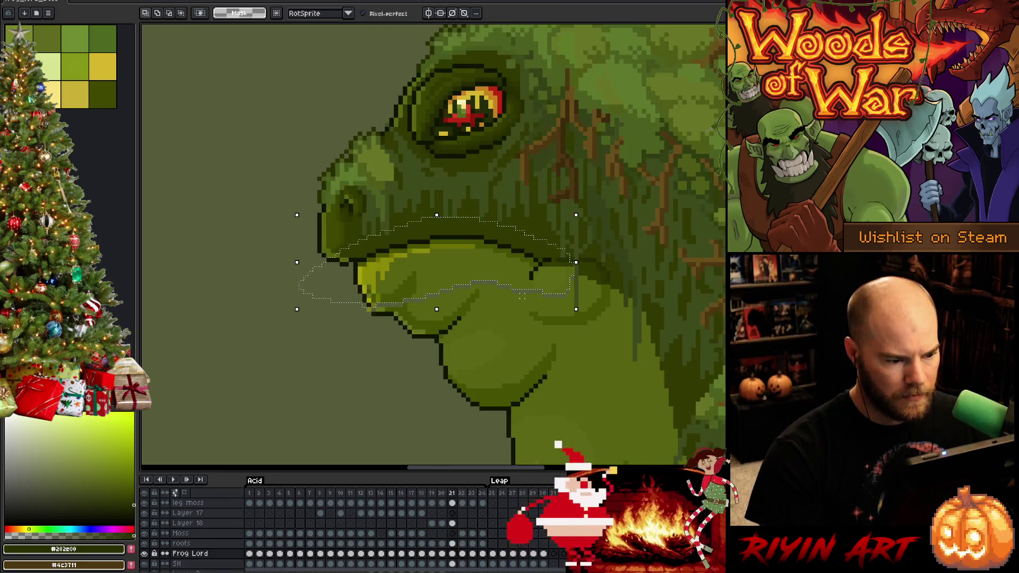
key("Return")
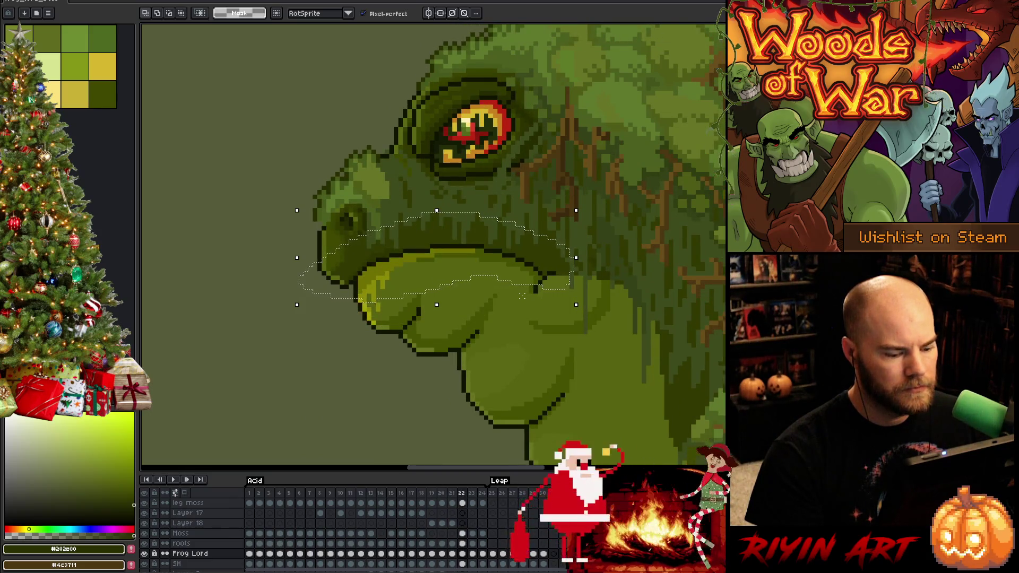
key("Left")
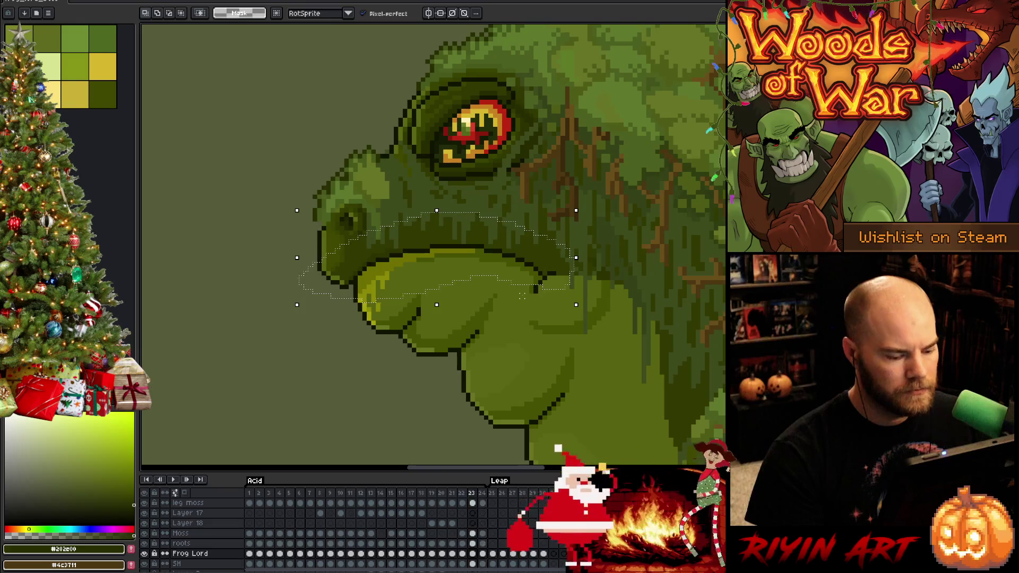
Step: On the leg moss layer, select the moss above the eye and pick a darker olive green
left_click(473, 534)
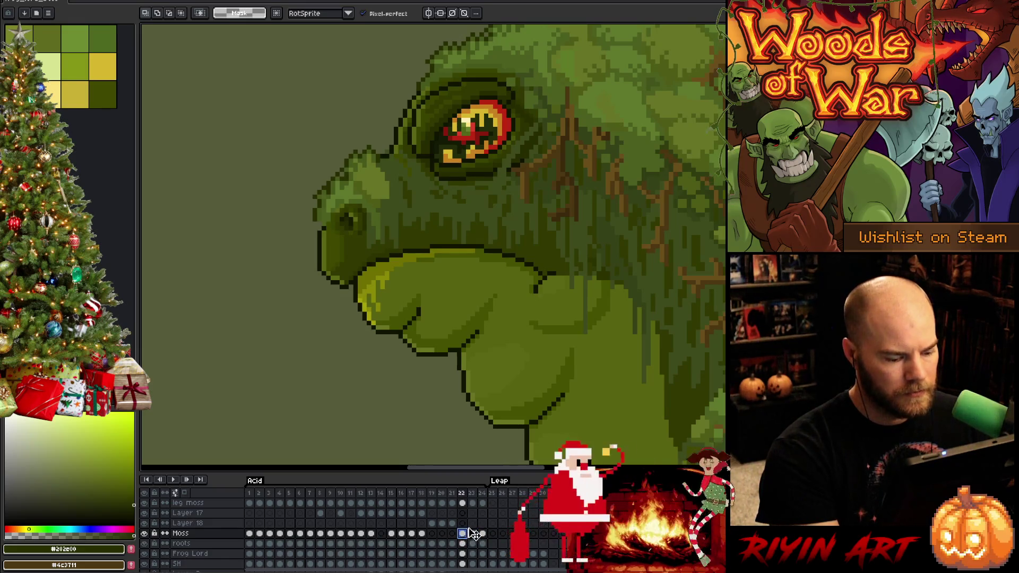
left_click(472, 503)
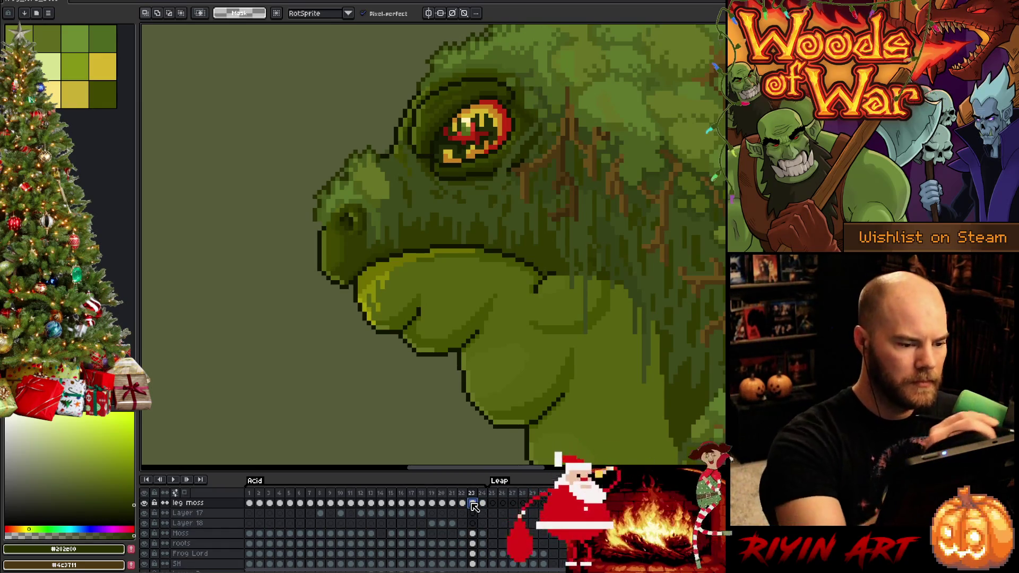
key("e")
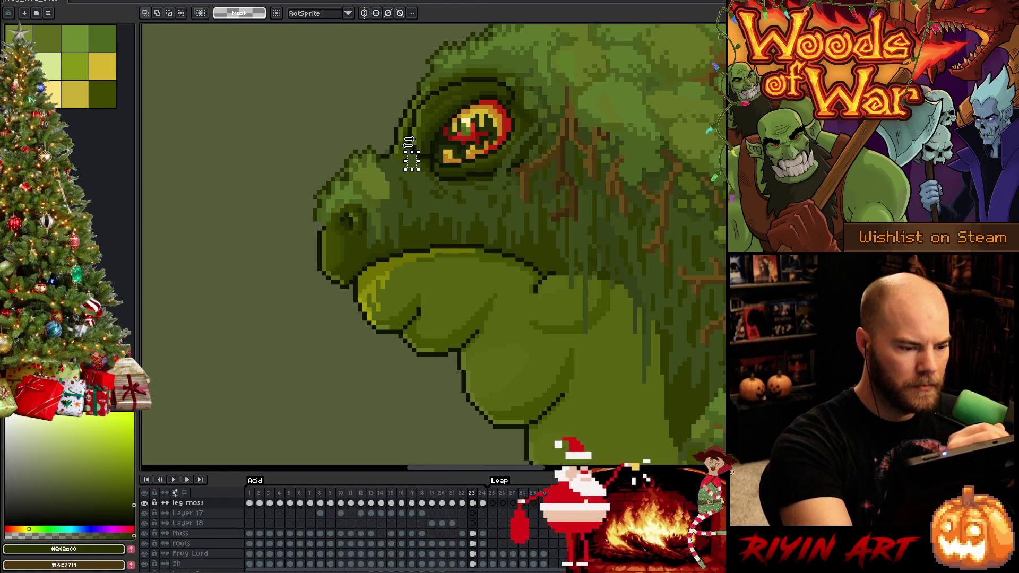
scroll(410, 142, "up", 3)
mouse_move(406, 201)
left_mouse_down()
mouse_move(380, 191)
mouse_move(391, 174)
mouse_move(361, 157)
left_mouse_up()
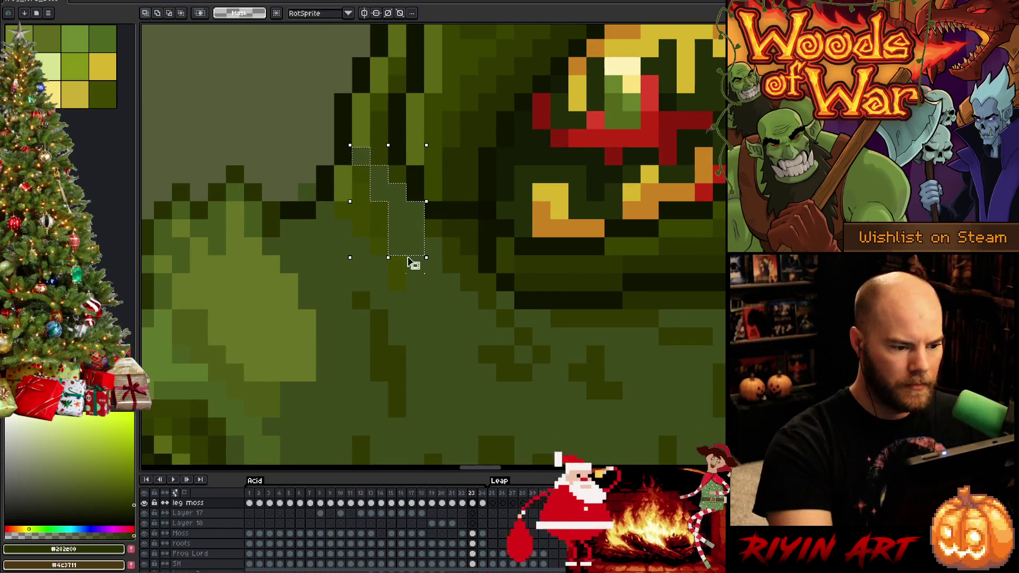
left_click(404, 223, "alt")
key("comma")
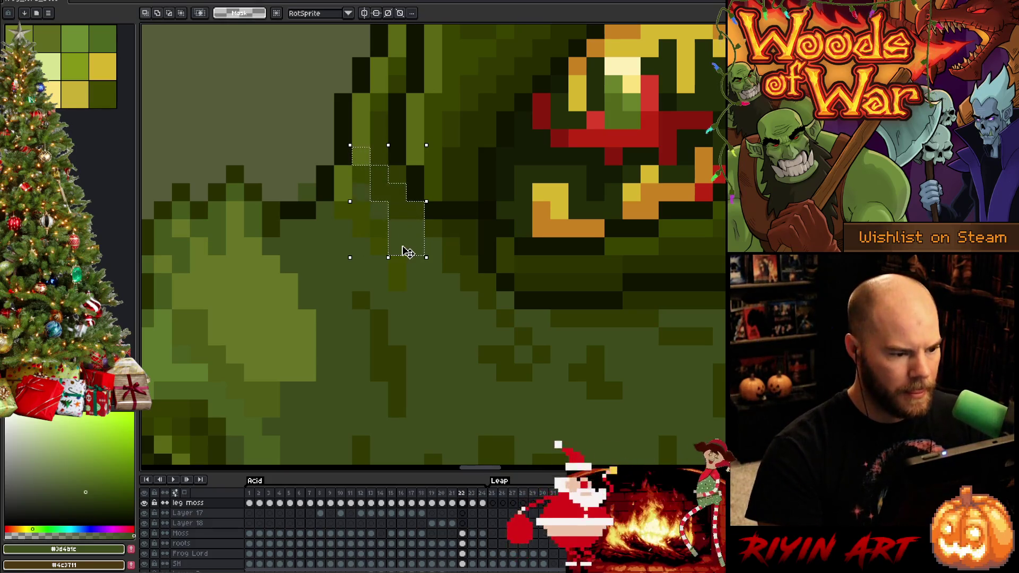
key("ctrl+d")
Step: Repaint head pixels beside the eye in dark and slightly brighter olive greens with the 1px pencil
key("b")
left_click(377, 220, "alt")
left_click(366, 175, "alt")
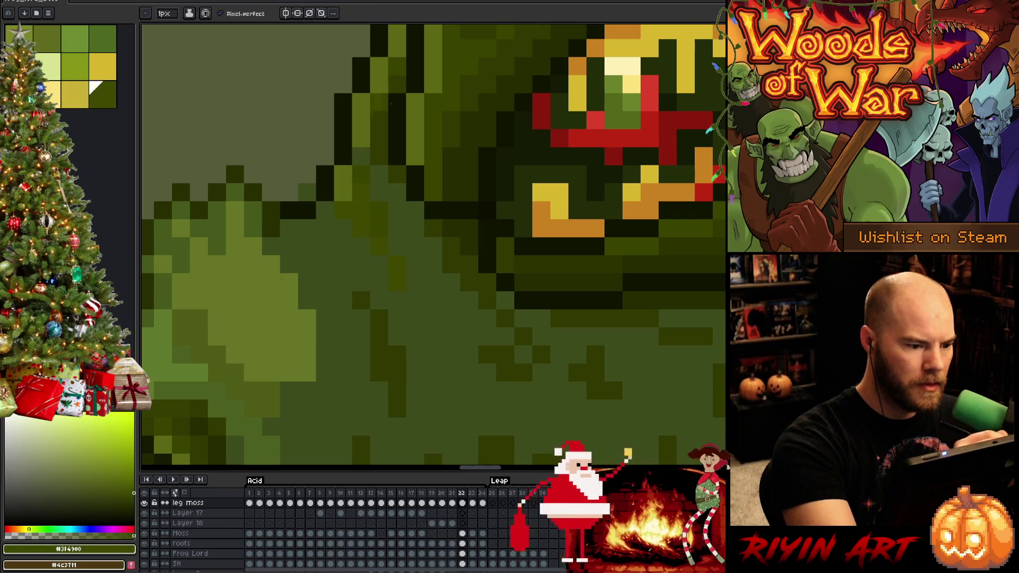
key("period")
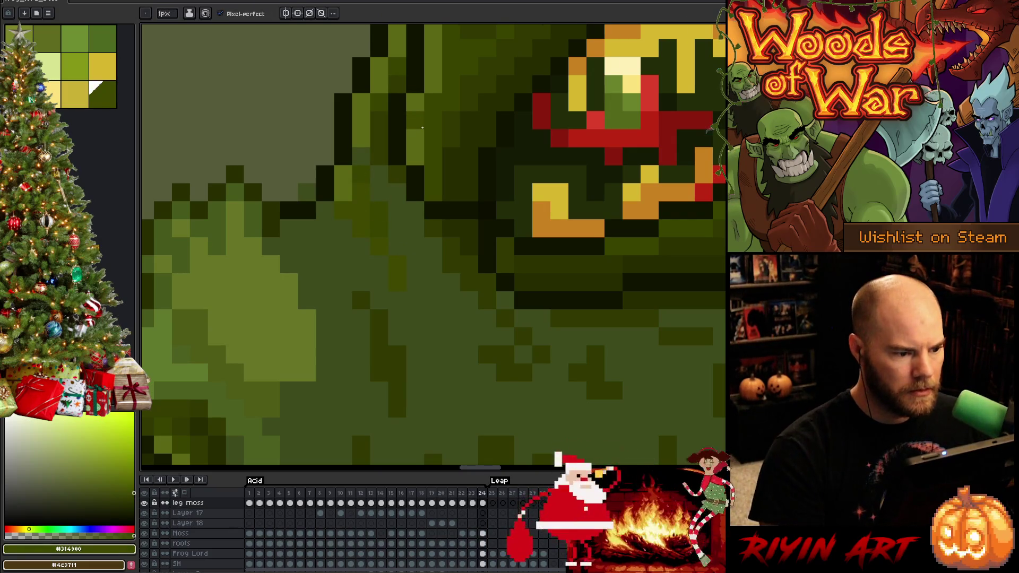
Step: Flip through neighbouring frames and zoom in on the frog's chin at frame 21
key("comma")
key("comma")
scroll(422, 127, "down", 6)
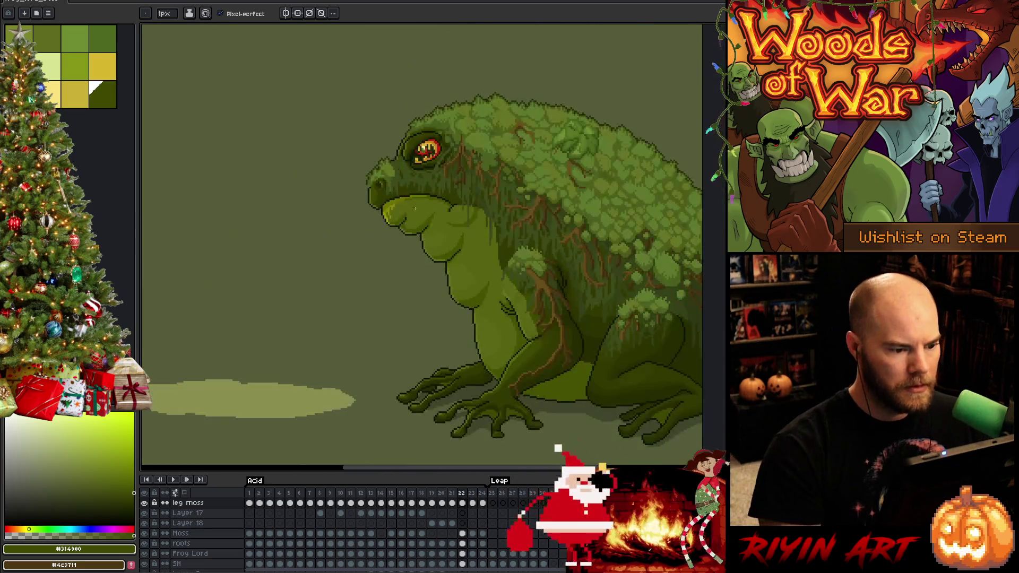
key("comma")
key("period")
key("comma")
key("comma")
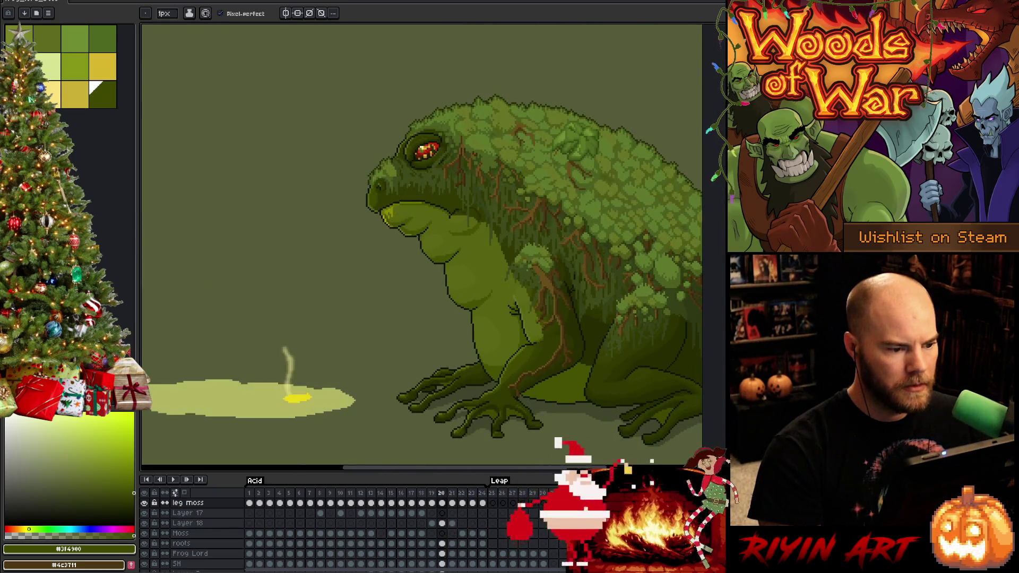
key("period")
scroll(409, 186, "up", 4)
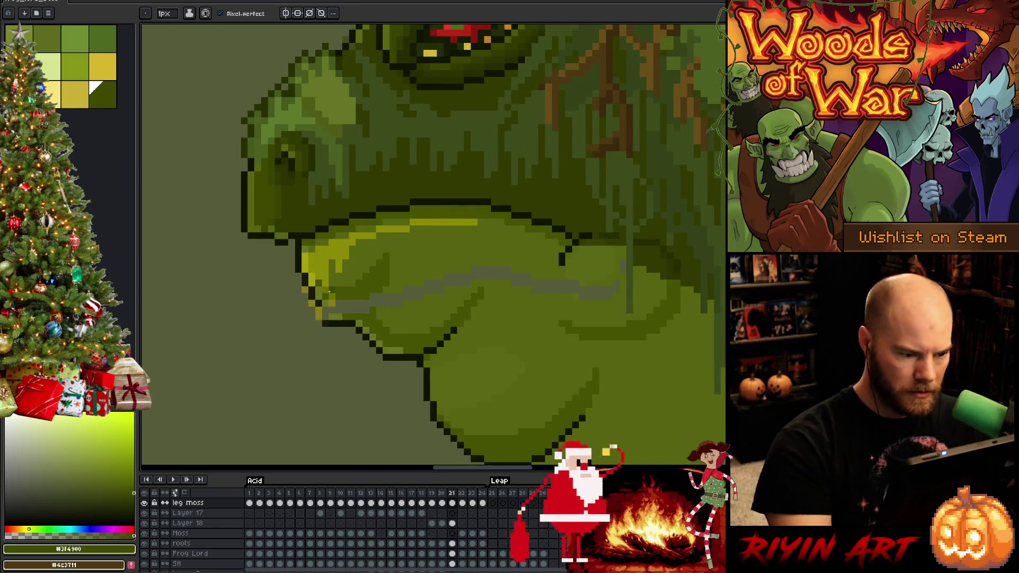
Step: On the acid drool layer, select the area around the chin and nudge the drool upward
key("m")
left_click_drag(199, 191, 568, 348)
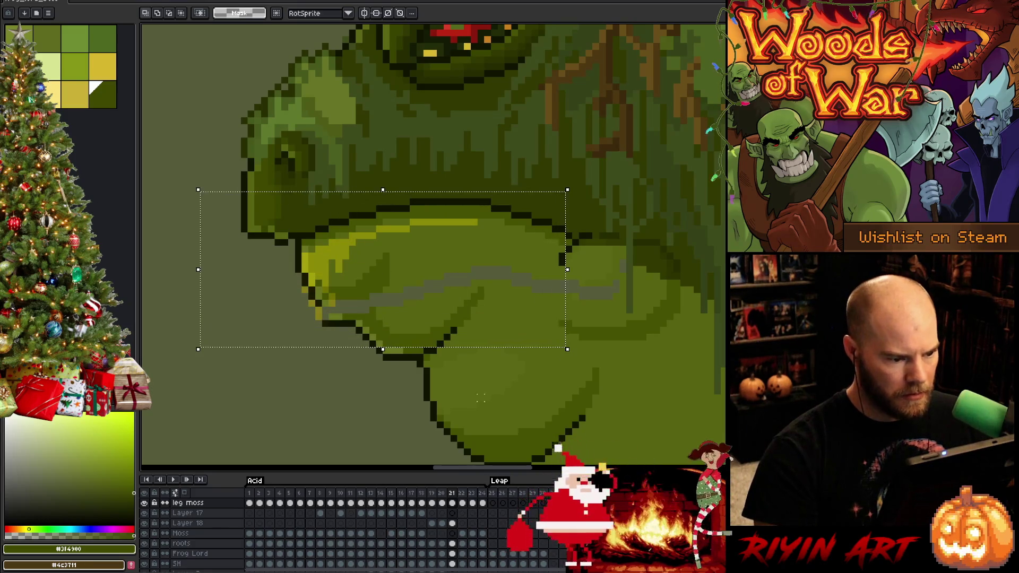
scroll(451, 511, "up", 5)
left_click(452, 543)
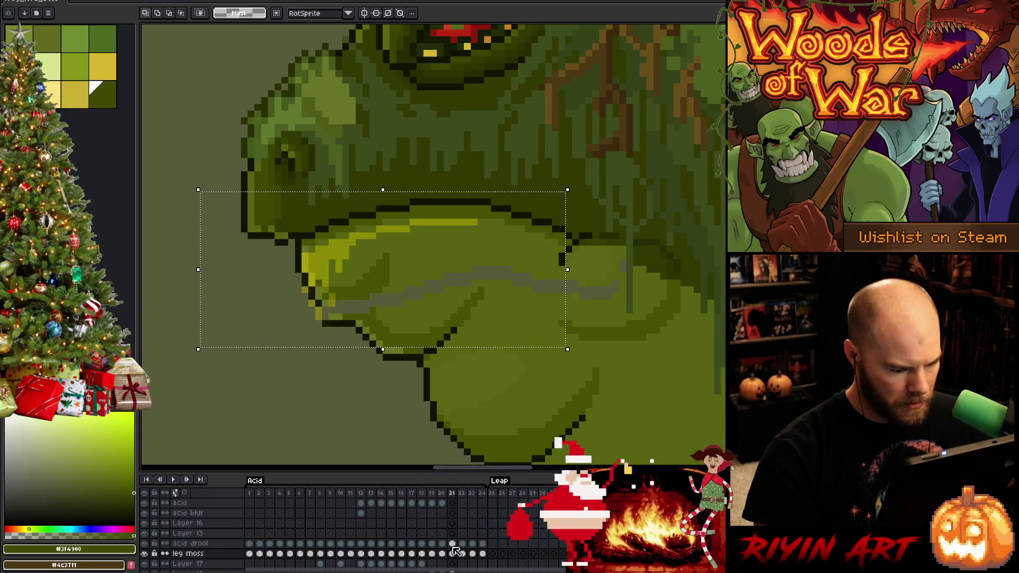
key("Up")
key("Up")
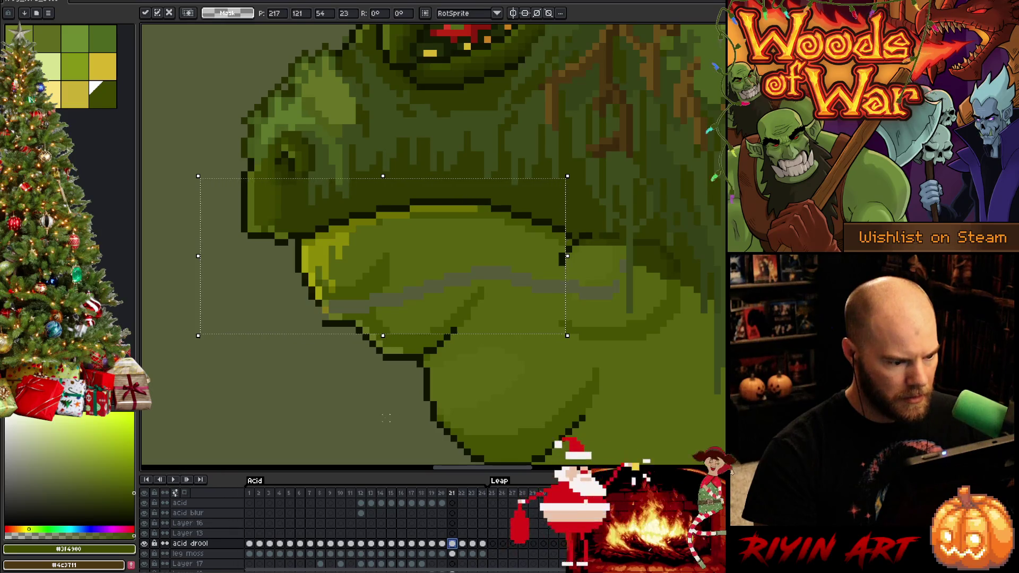
left_click(386, 417)
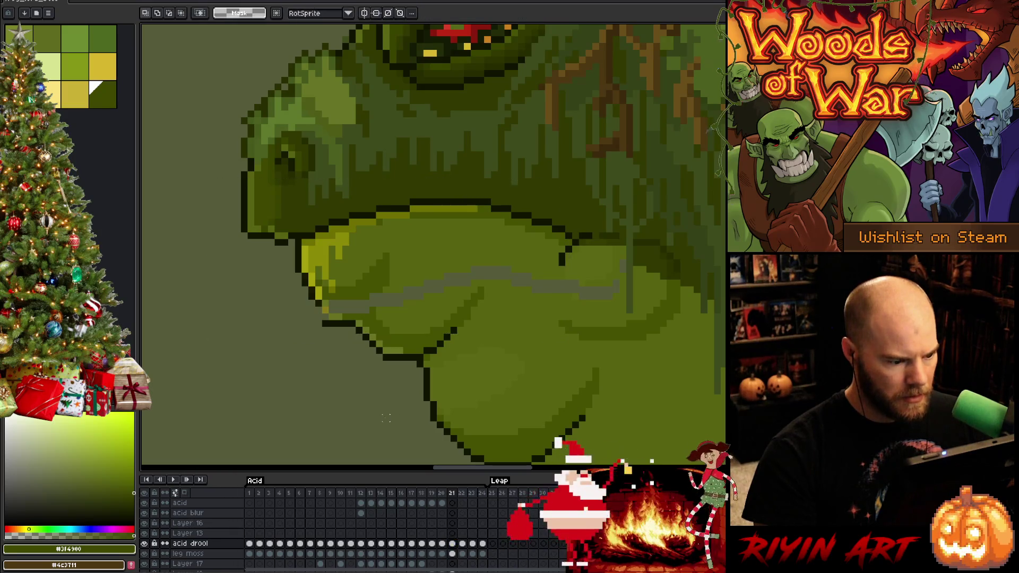
Step: On the Frog Lord layer, lasso part of the lower lip and commit the moved pixels
scroll(455, 546, "down", 5)
left_click(452, 544)
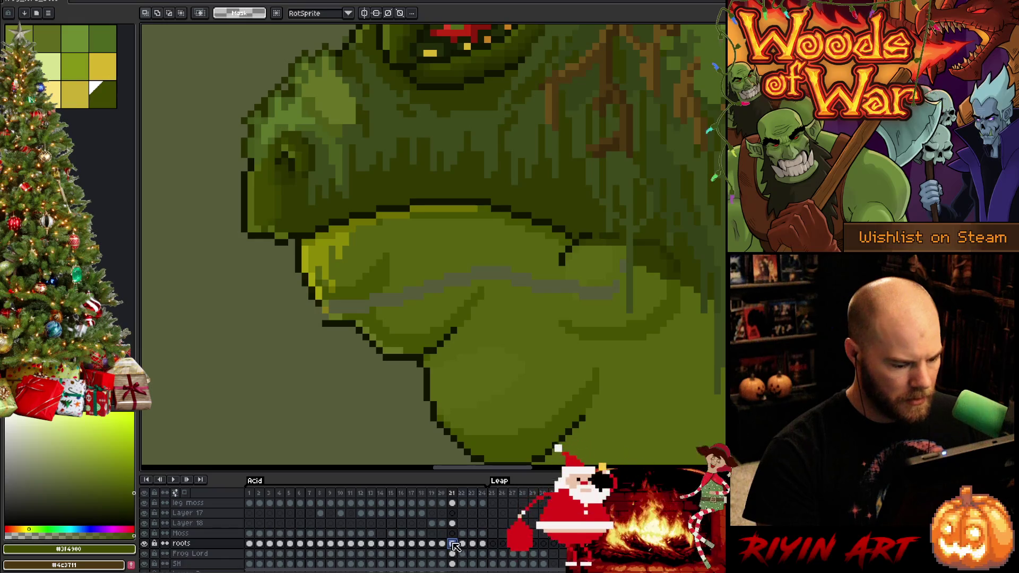
left_click(453, 554)
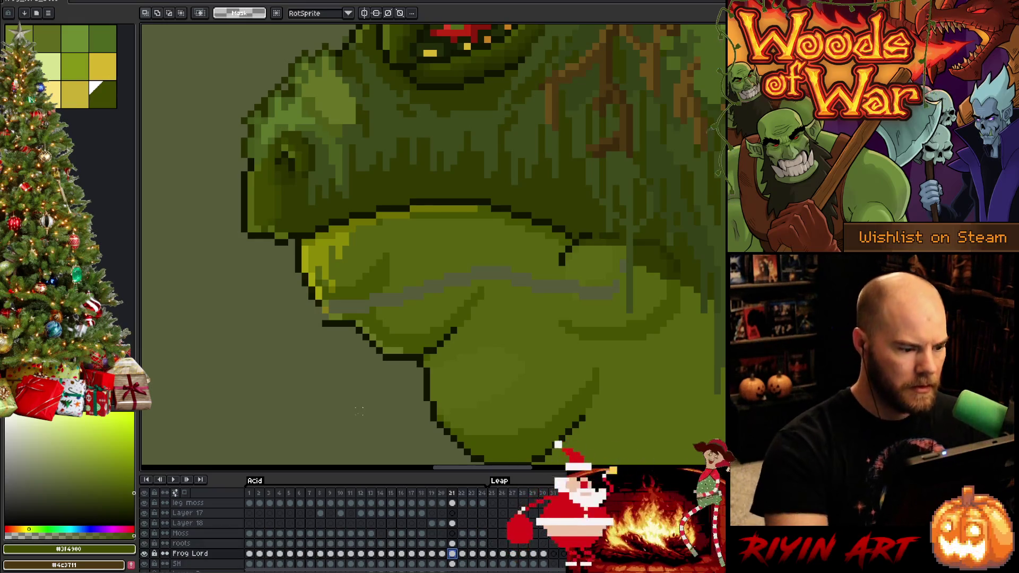
key("b")
left_click(317, 302, "alt")
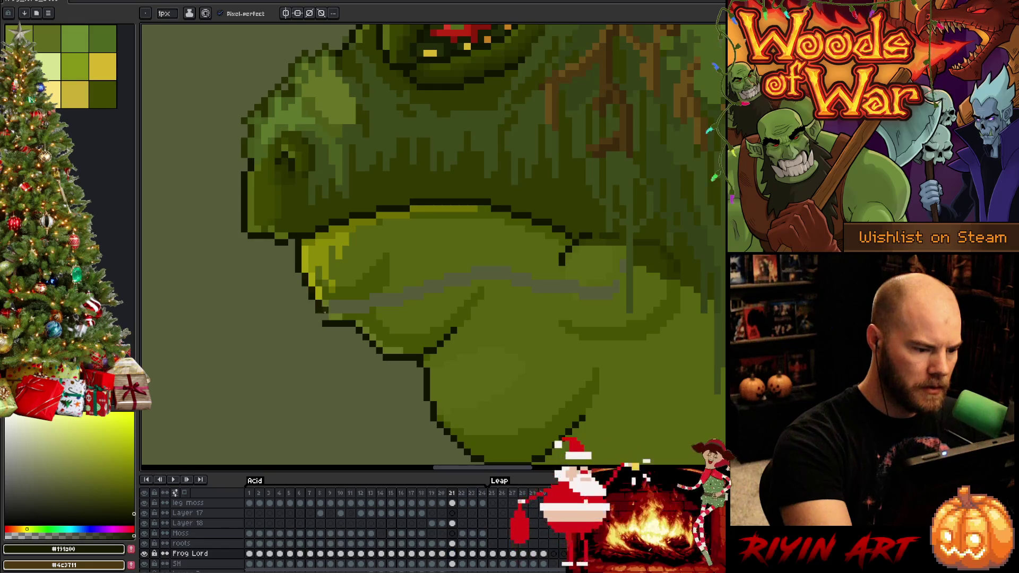
key("e")
key("i")
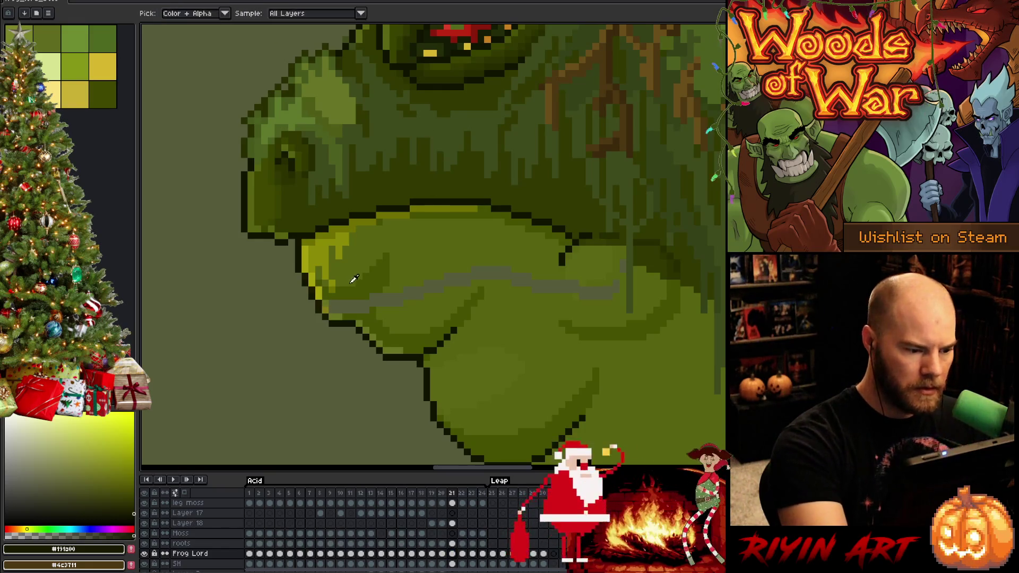
key("q")
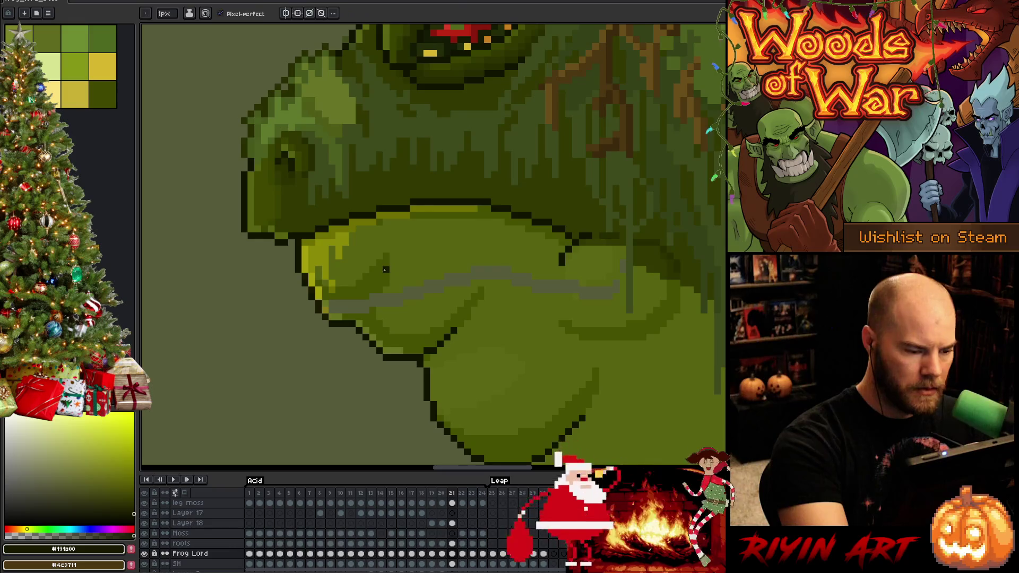
mouse_move(386, 257)
left_mouse_down()
mouse_move(369, 295)
mouse_move(330, 303)
mouse_move(374, 257)
mouse_move(375, 295)
left_mouse_up()
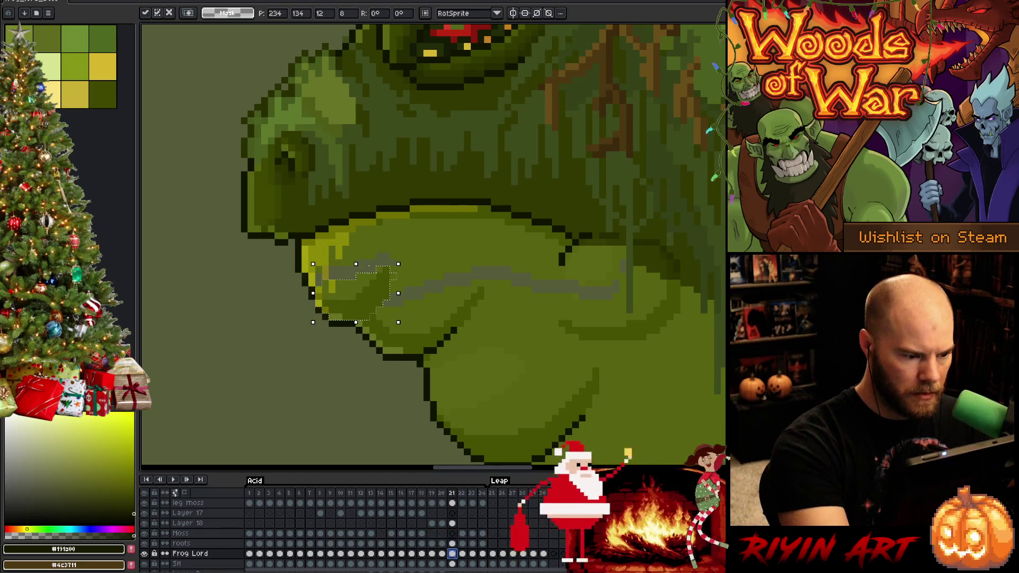
key("Return")
key("ctrl+d")
Step: Recolour the lip with a mid yellow-green and add a lighter highlight pixel at its edge
key("b")
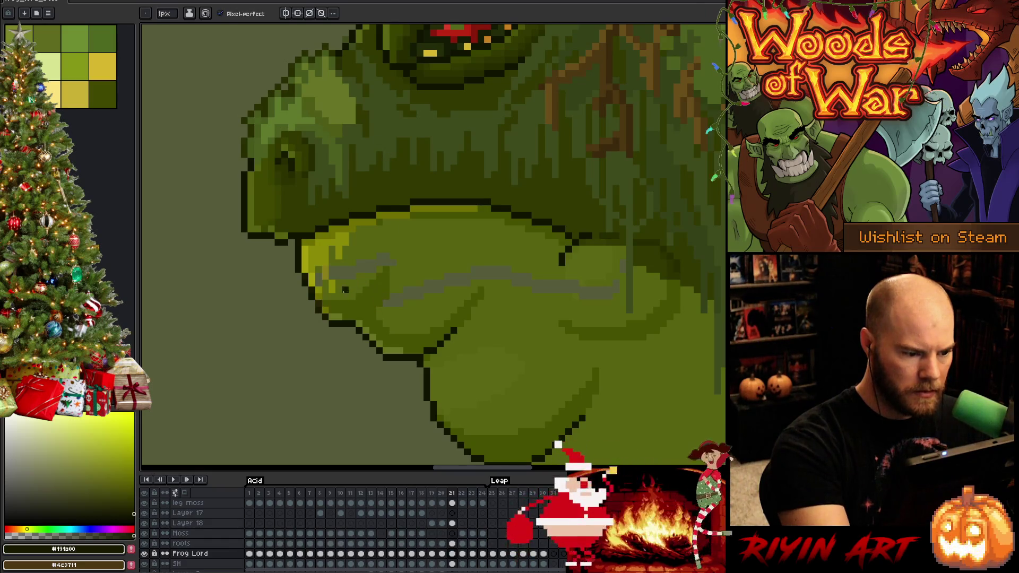
left_click(317, 274, "alt")
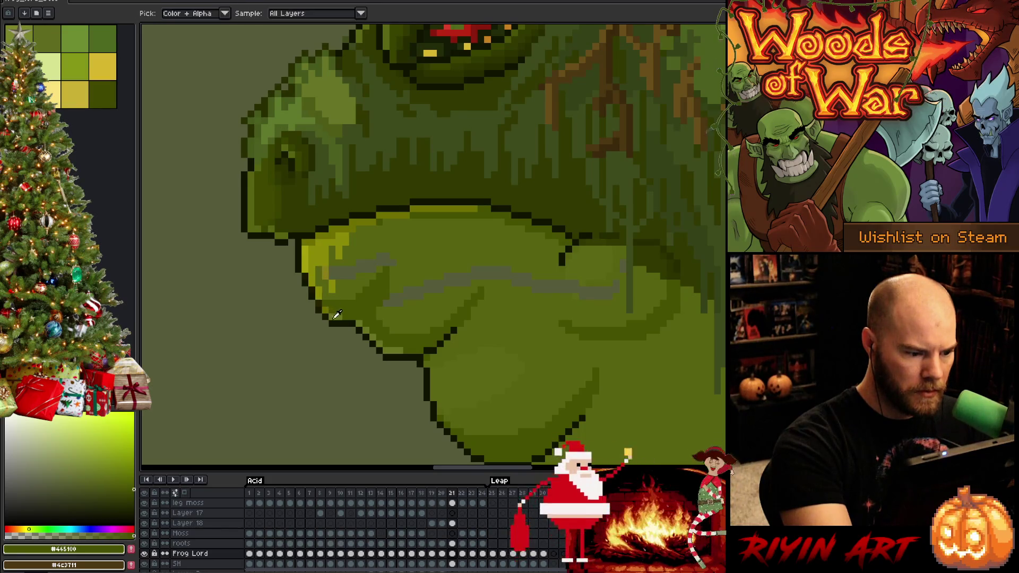
left_click(330, 291, "alt")
left_click(325, 309)
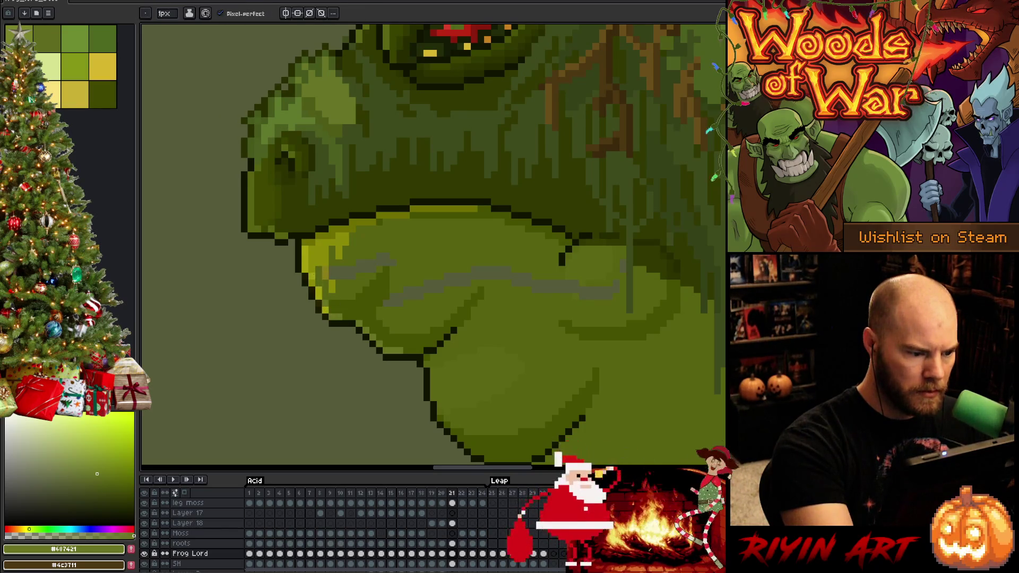
Step: Repaint the grey stripe across the throat green
left_click(427, 287, "alt")
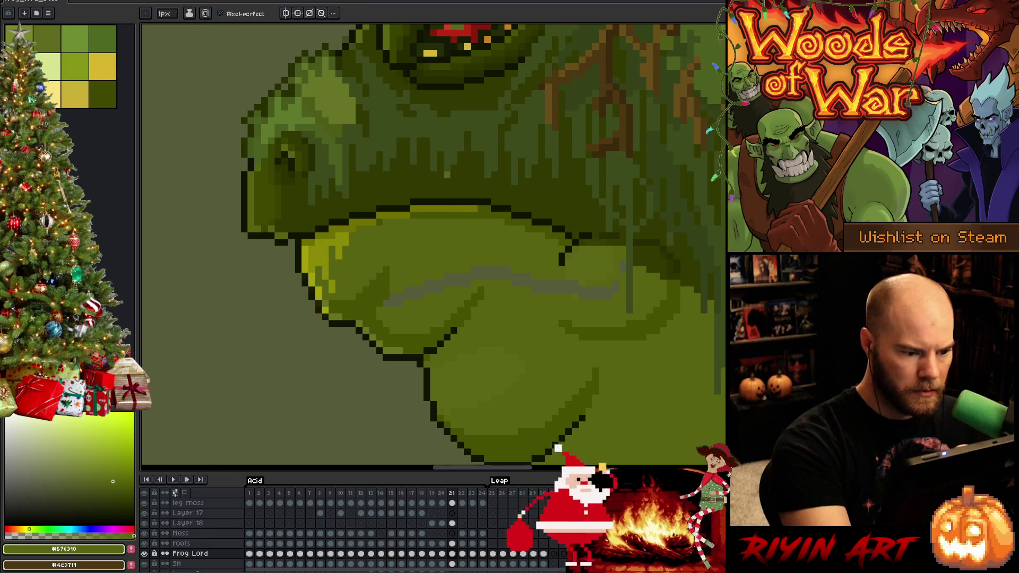
left_click(584, 298, "alt")
left_click(615, 286)
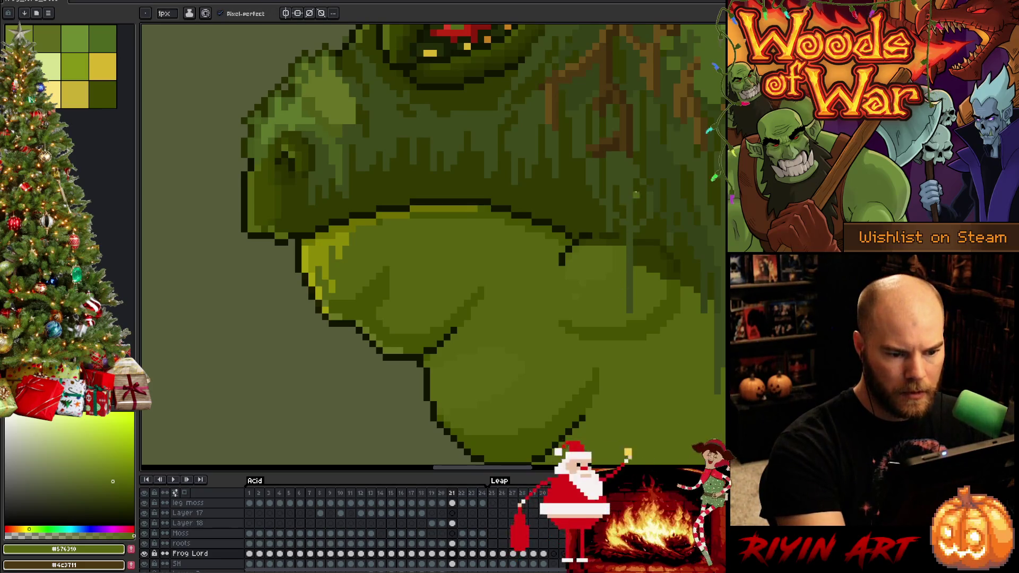
left_click(621, 230, "alt")
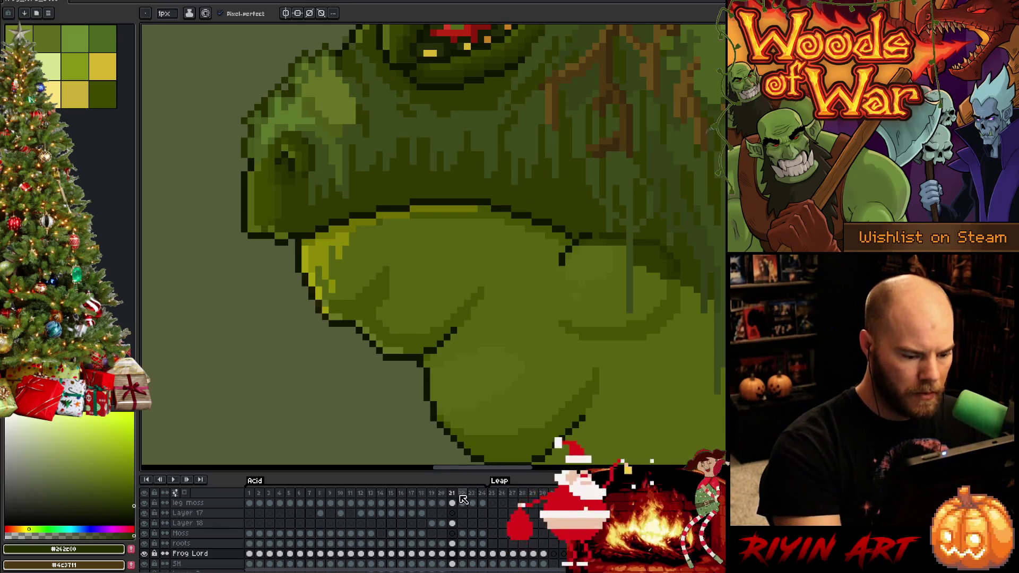
Step: On the acid drool layer, select and adjust the small drool pixel under the chin
scroll(457, 513, "up", 2)
left_click(451, 512)
key("m")
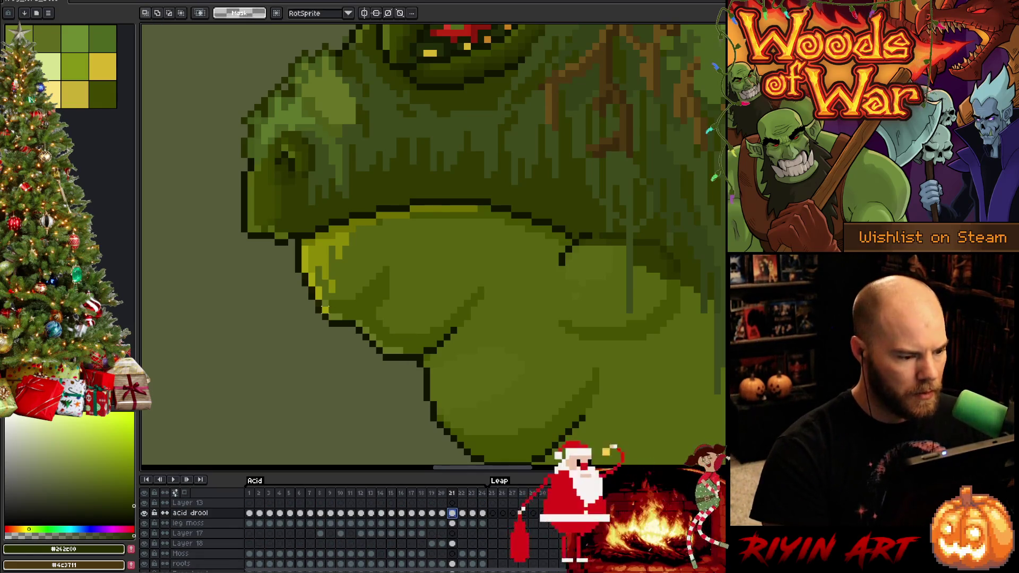
left_click_drag(324, 317, 332, 300)
key("Return")
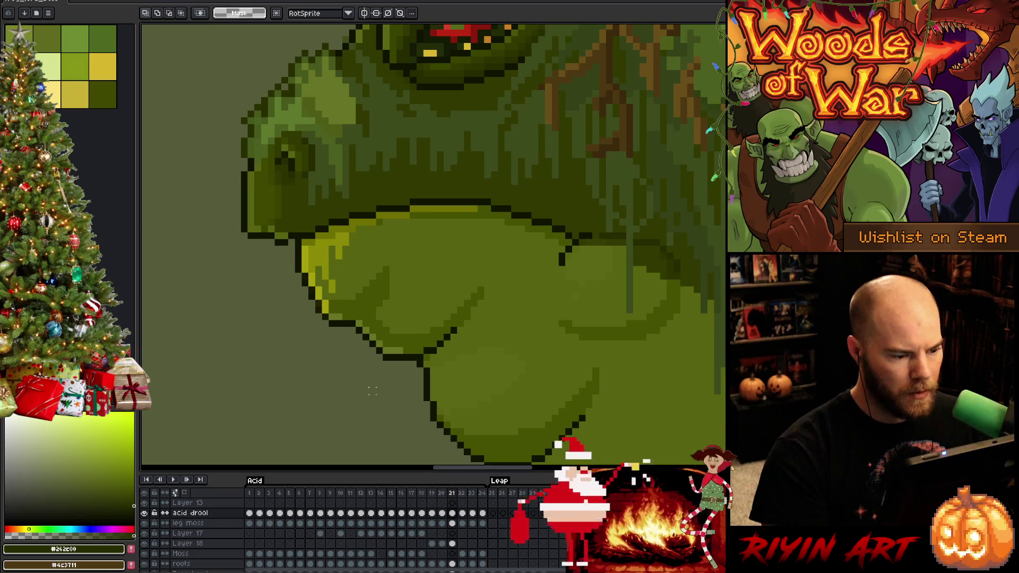
scroll(372, 391, "down", 4)
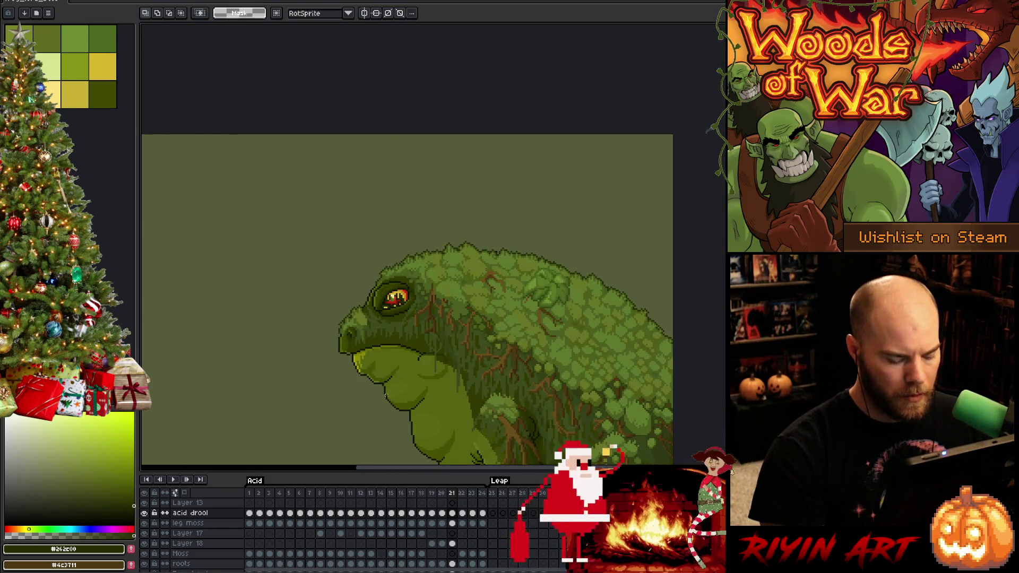
Step: On the Frog Lord layer, sample the darkest outline colour and check the adjacent frame
scroll(370, 397, "up", 5)
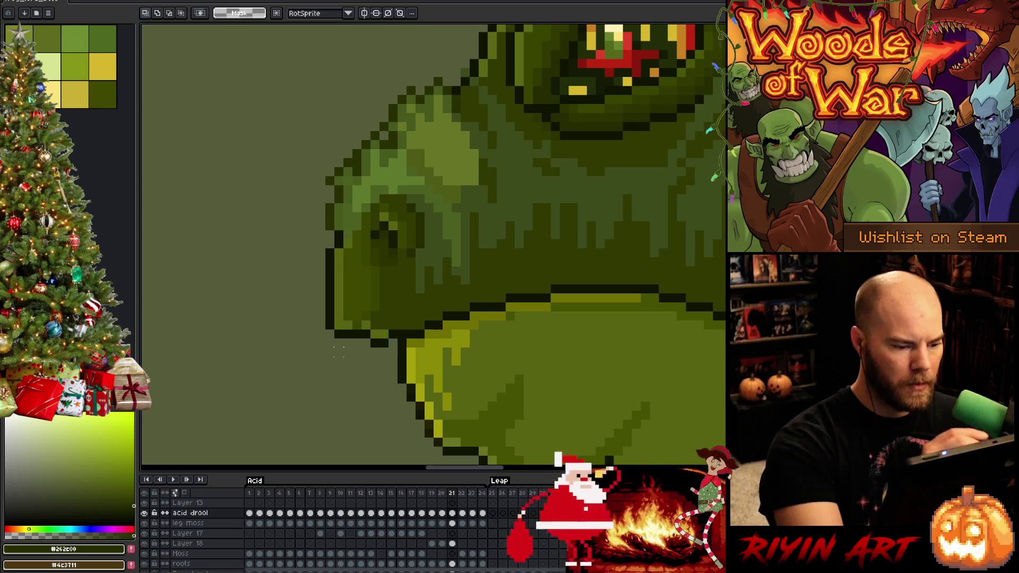
left_click(452, 563)
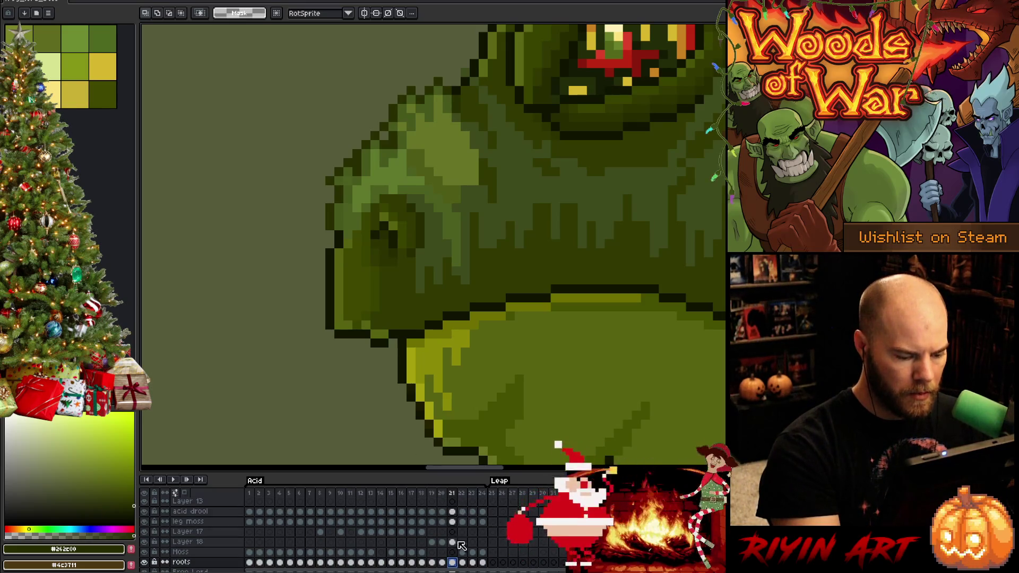
scroll(460, 554, "down", 3)
left_click(453, 542)
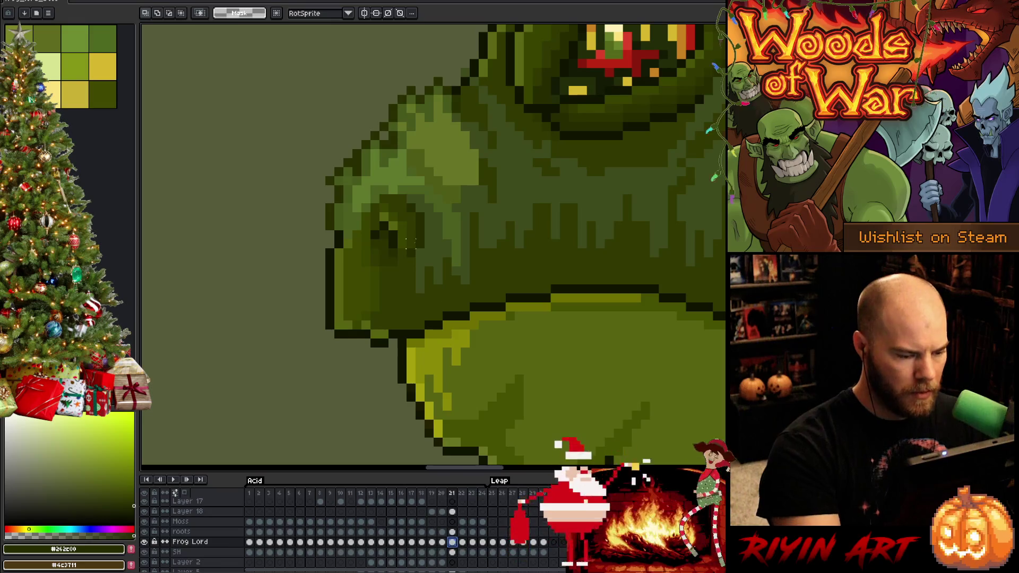
key("i")
left_click(352, 330)
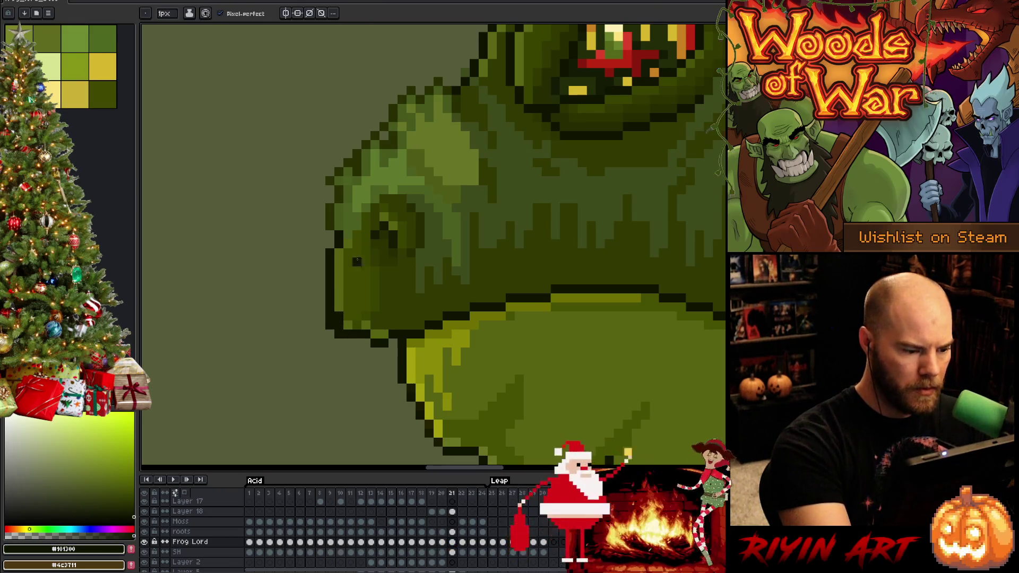
key("period")
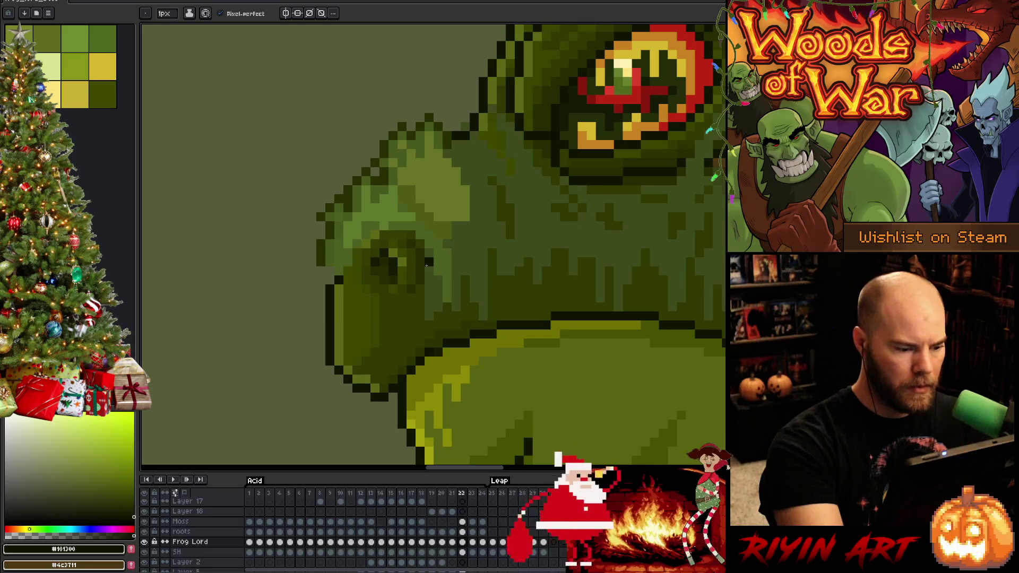
key("comma")
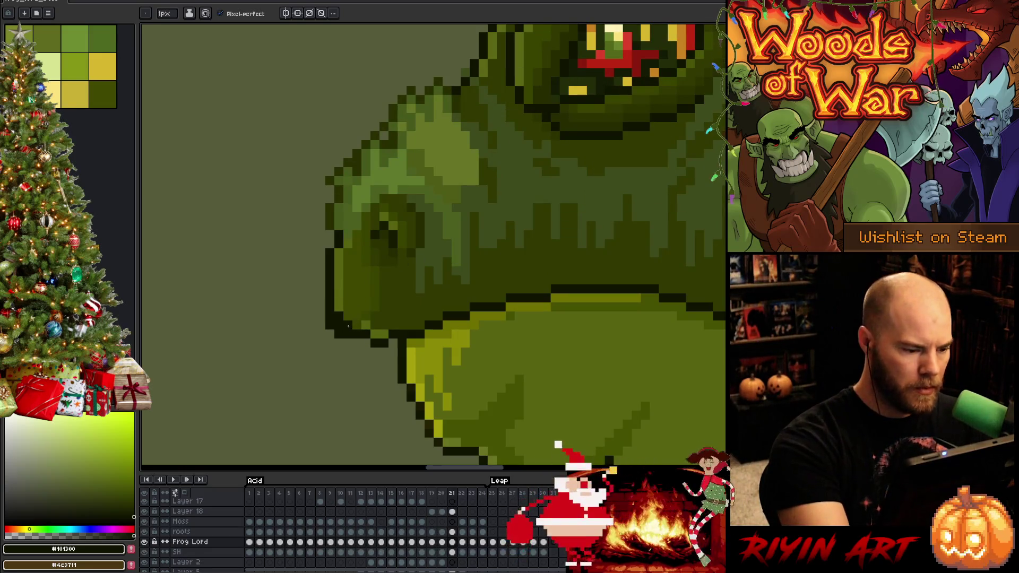
Step: Erase stray dark outline pixels at the lip and pick the green #576310
key("e")
left_click_drag(339, 335, 330, 325)
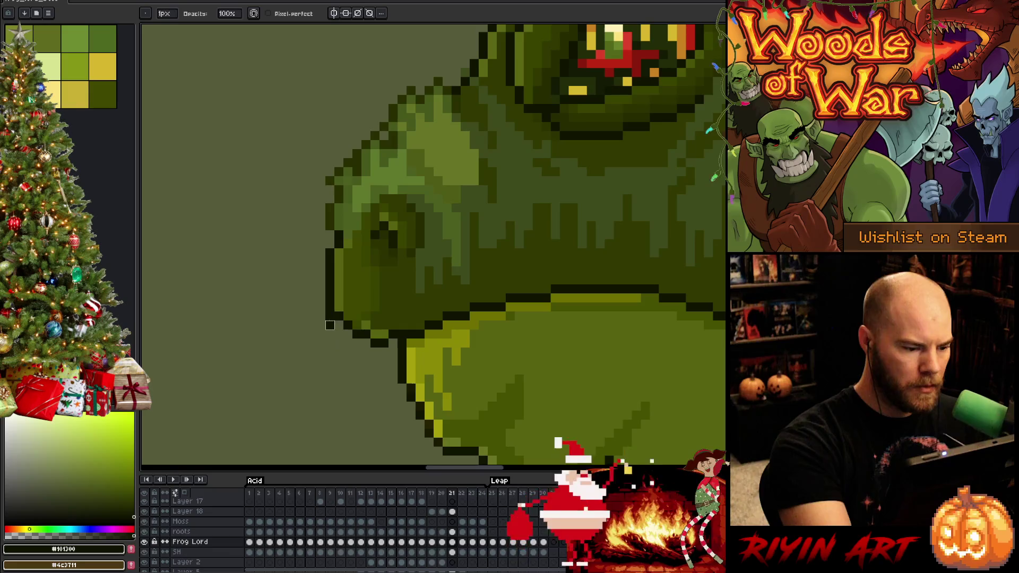
key("b")
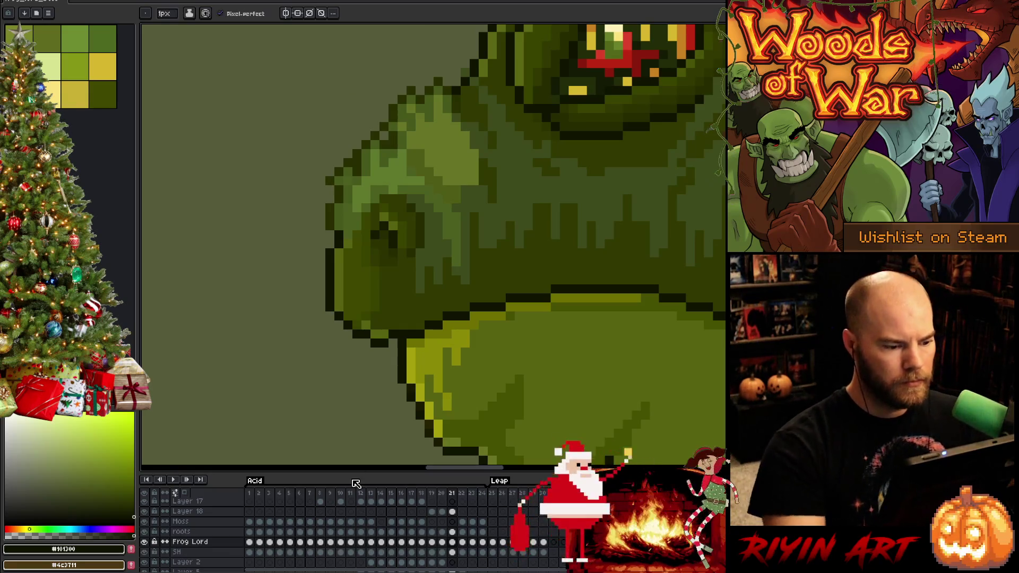
left_click(355, 361, "alt")
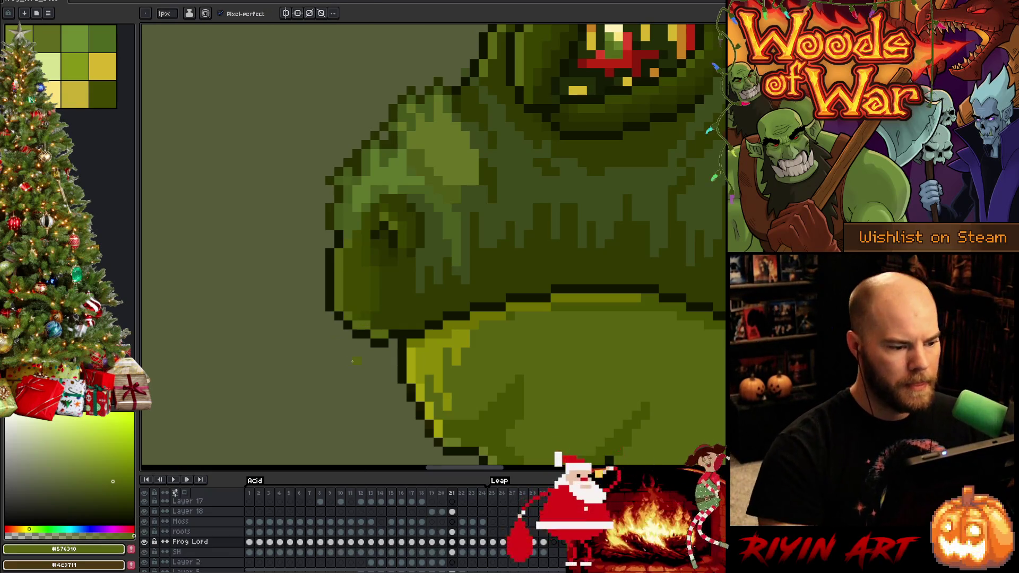
scroll(510, 162, "down", 4)
Step: Play the animation and flip between frames around frame 21 to compare poses
key("Return")
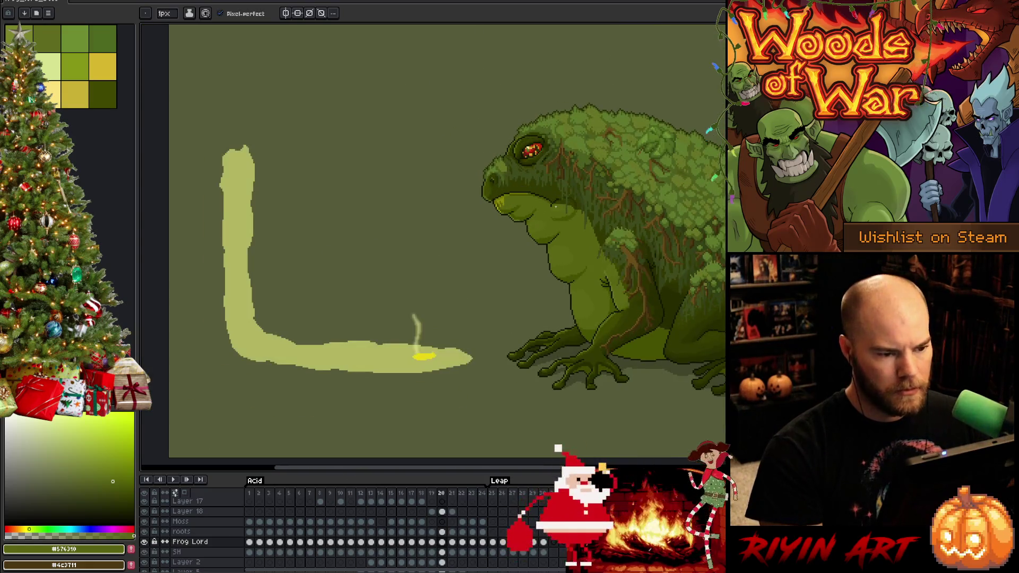
key("Left")
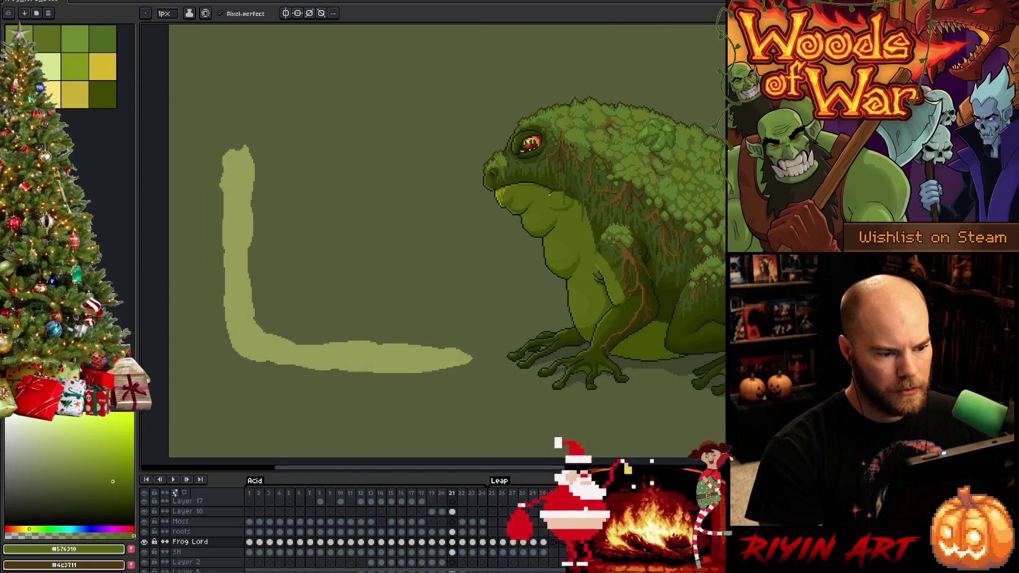
key("Right")
key("Right")
key("Left")
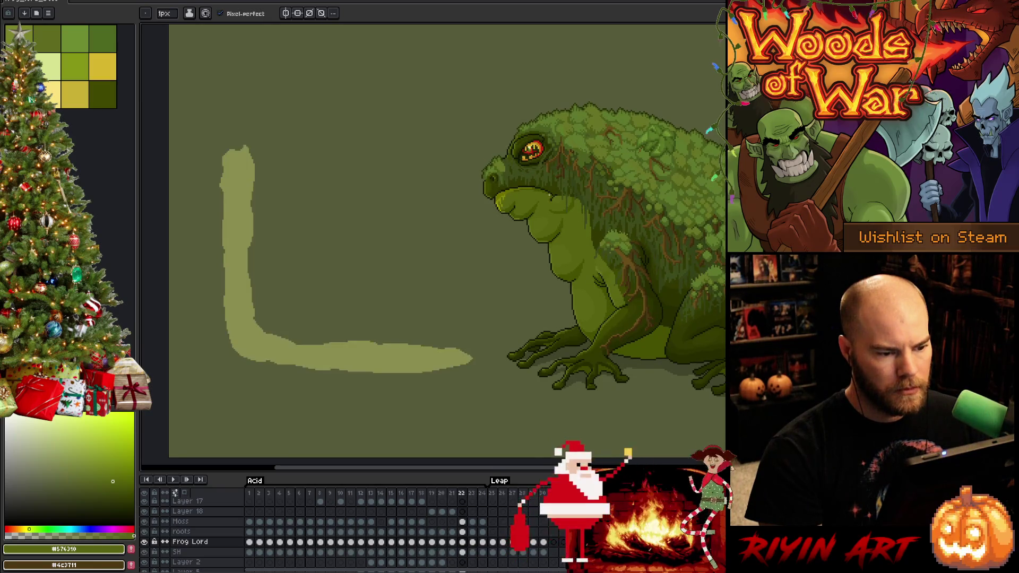
key("Left")
scroll(521, 164, "up", 3)
key("Right")
key("Left")
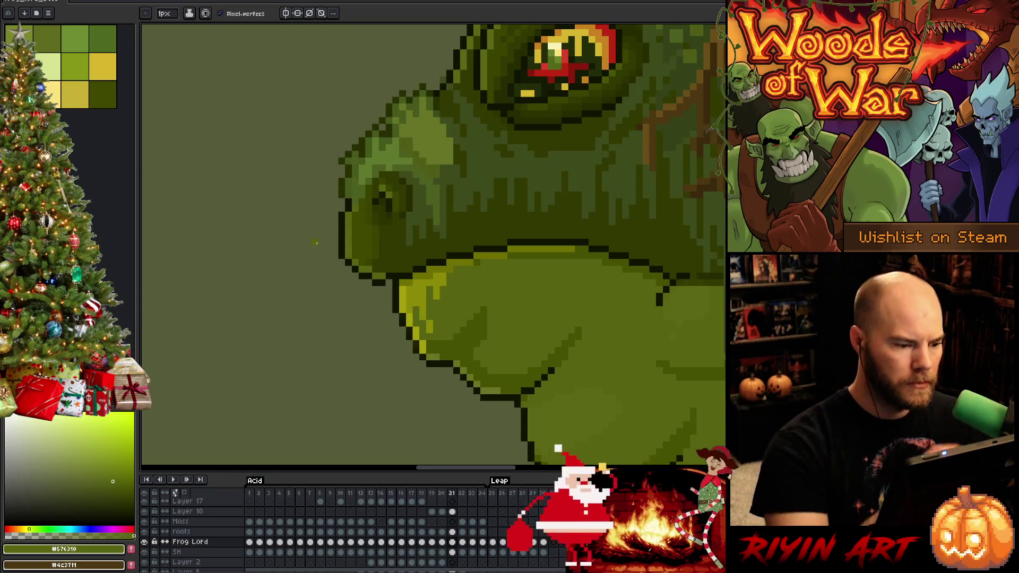
Step: Lasso the lip-to-chin area and repaint it using greens #313900 and #3f4900 and outline #101300
key("q")
mouse_move(321, 235)
left_mouse_down()
mouse_move(366, 234)
mouse_move(390, 270)
mouse_move(312, 222)
left_mouse_up()
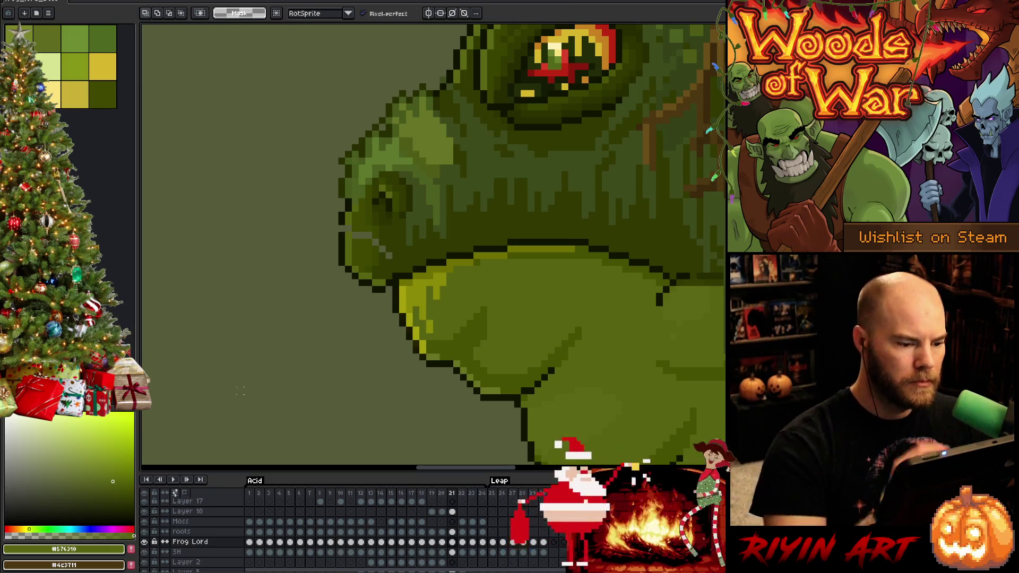
key("b")
left_click(408, 146, "alt")
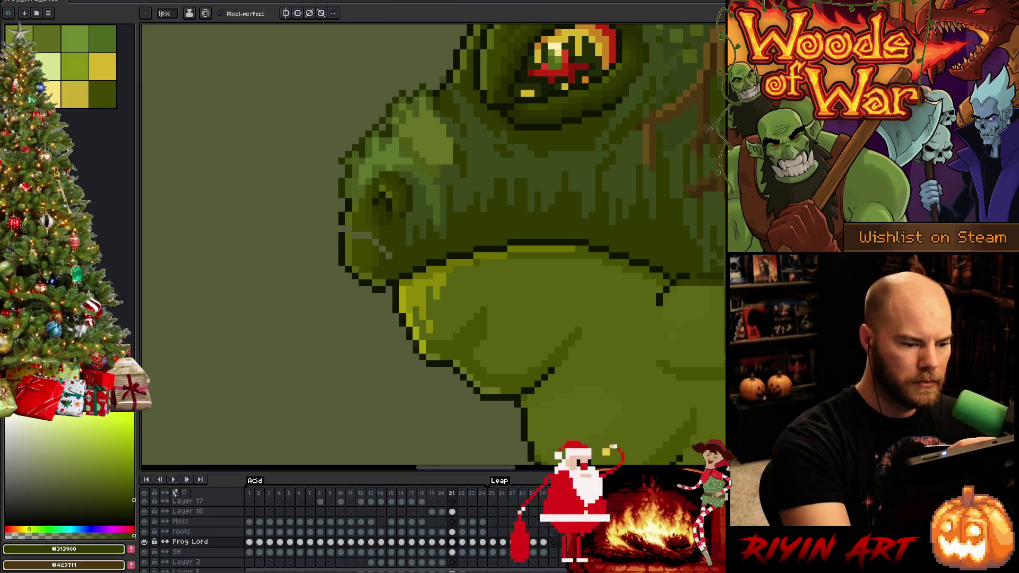
left_click(353, 216, "alt")
left_click(355, 234, "alt")
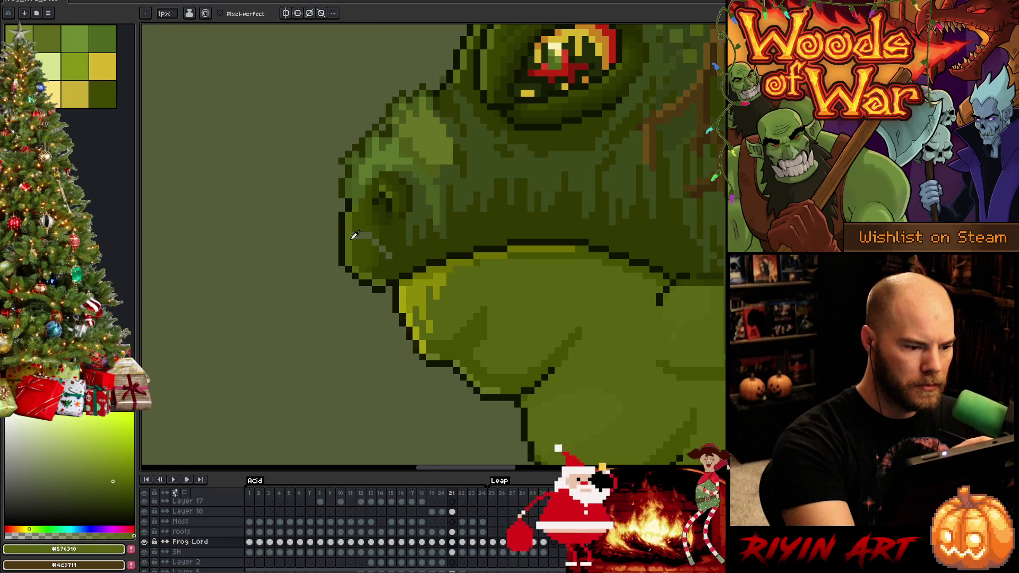
left_click(368, 234, "alt")
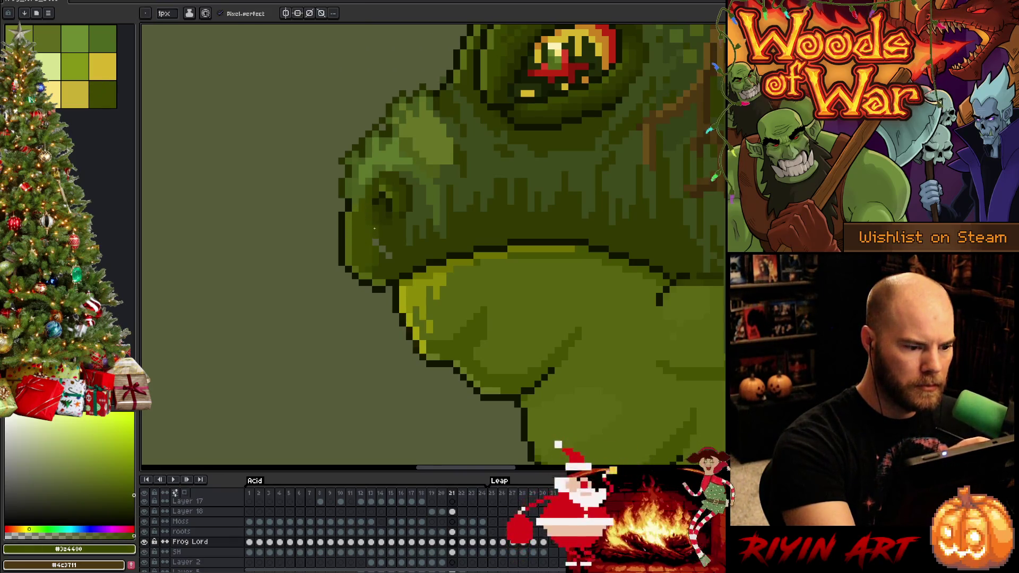
left_click(375, 242, "alt")
Step: Compare frames 20, 21 and 22, ending on frame 21
key("Right")
key("Left")
key("Right")
scroll(381, 222, "down", 2)
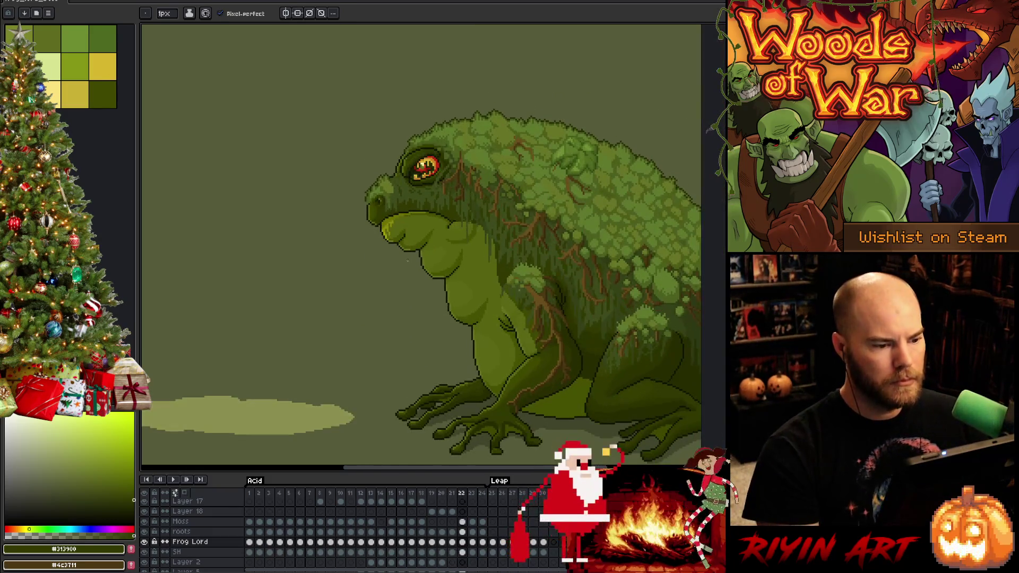
key("Left")
key("Left")
key("Right")
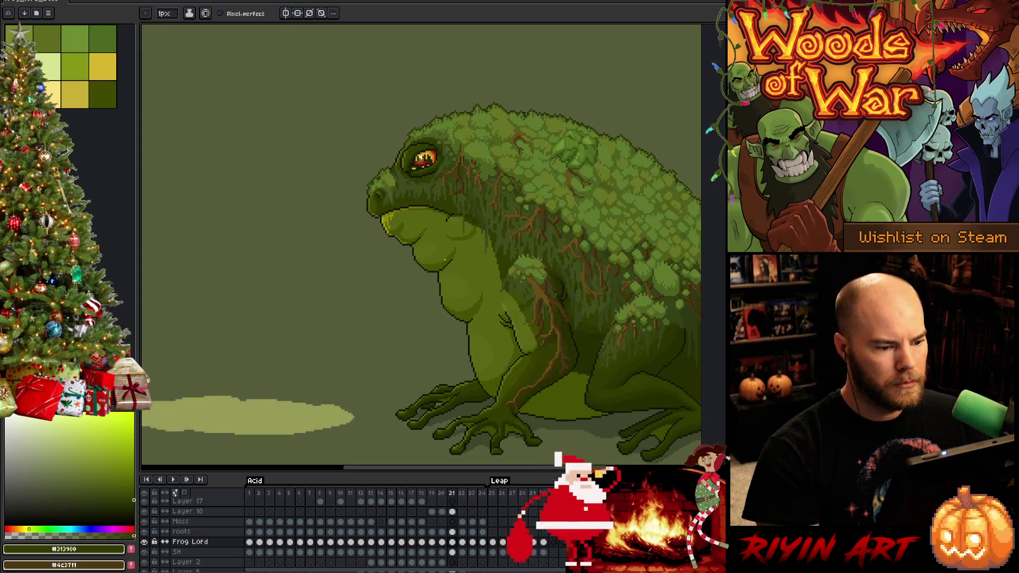
scroll(486, 220, "up", 6)
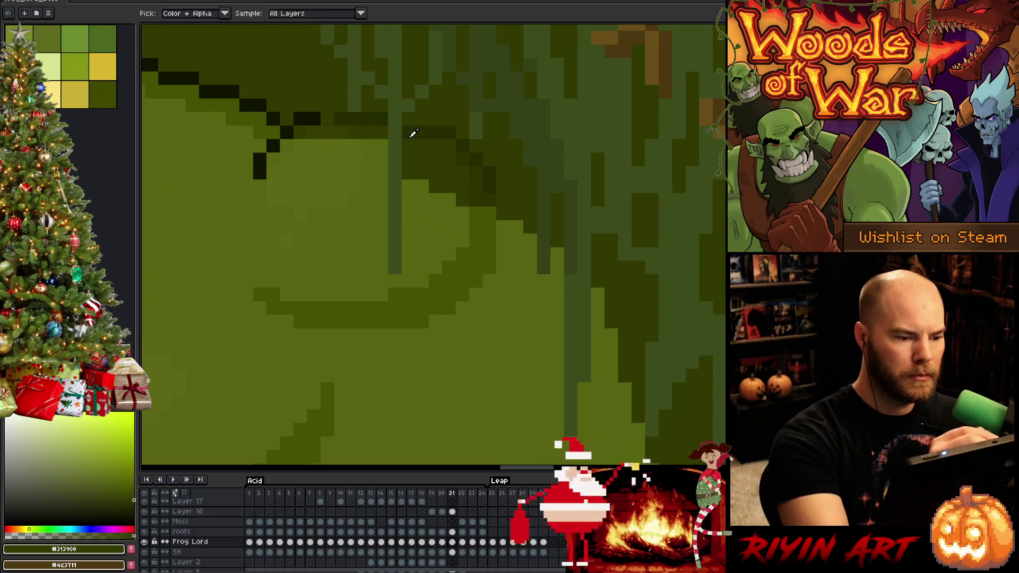
Step: Paint #576310 shading pixels across the frog's throat on frame 21
left_click(408, 158, "alt")
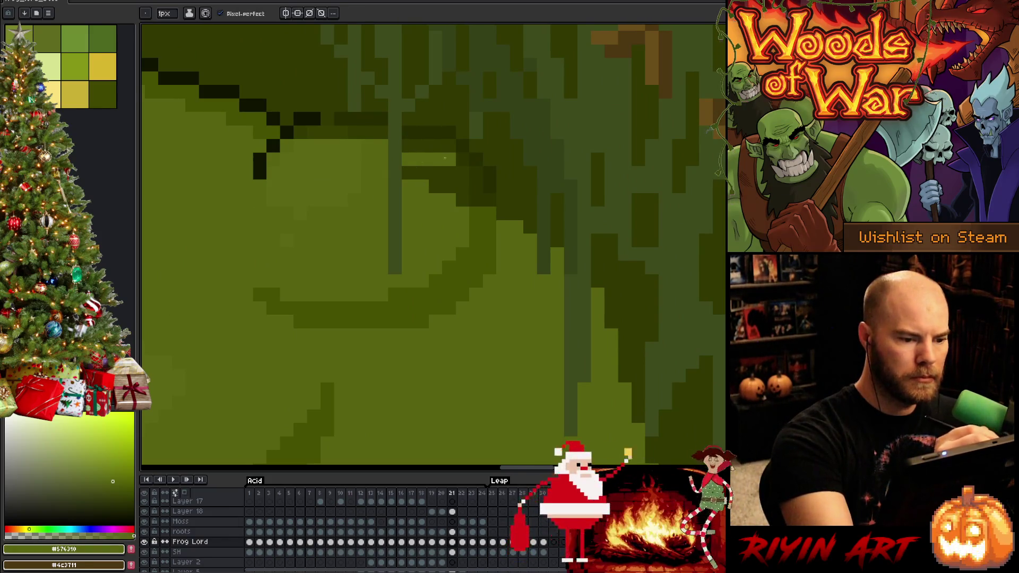
left_click(435, 186)
left_click(462, 187)
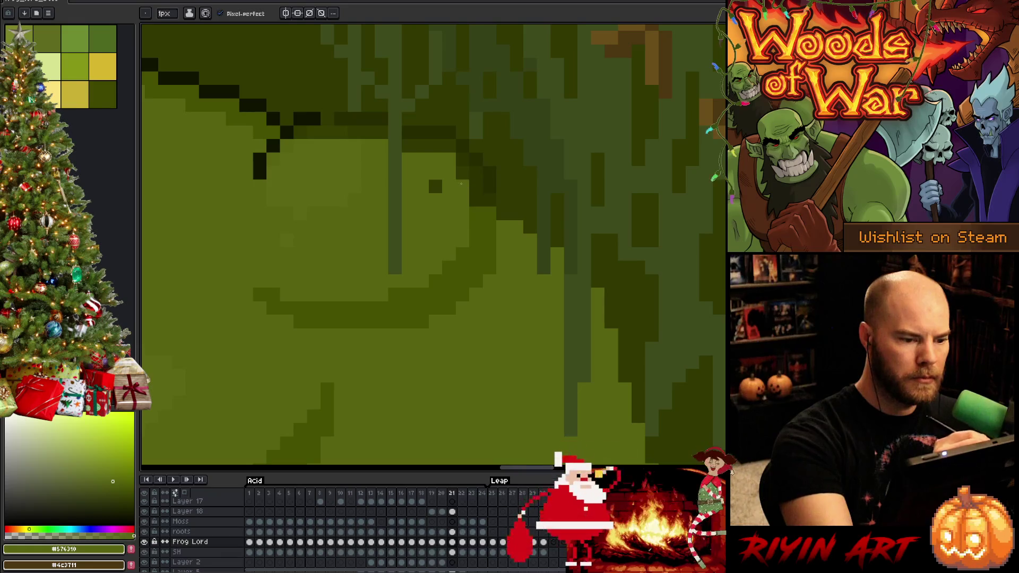
left_click(435, 187)
left_click(476, 214)
left_click(488, 199)
left_click(489, 159)
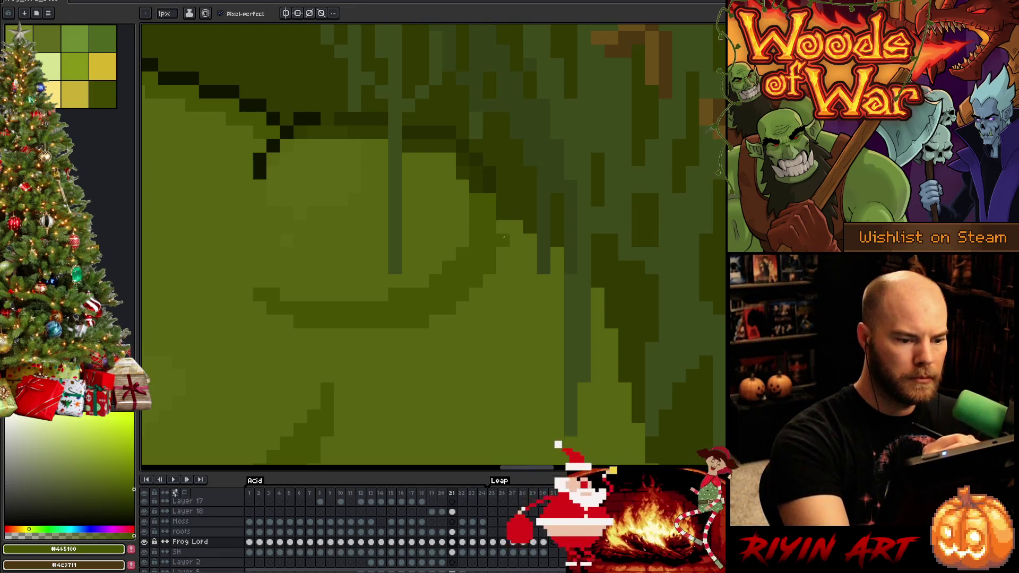
Step: Darken a few throat pixels on frame 22, then lighten rows of throat pixels on frame 21 with #576310
key("period")
left_click_drag(524, 201, 522, 215)
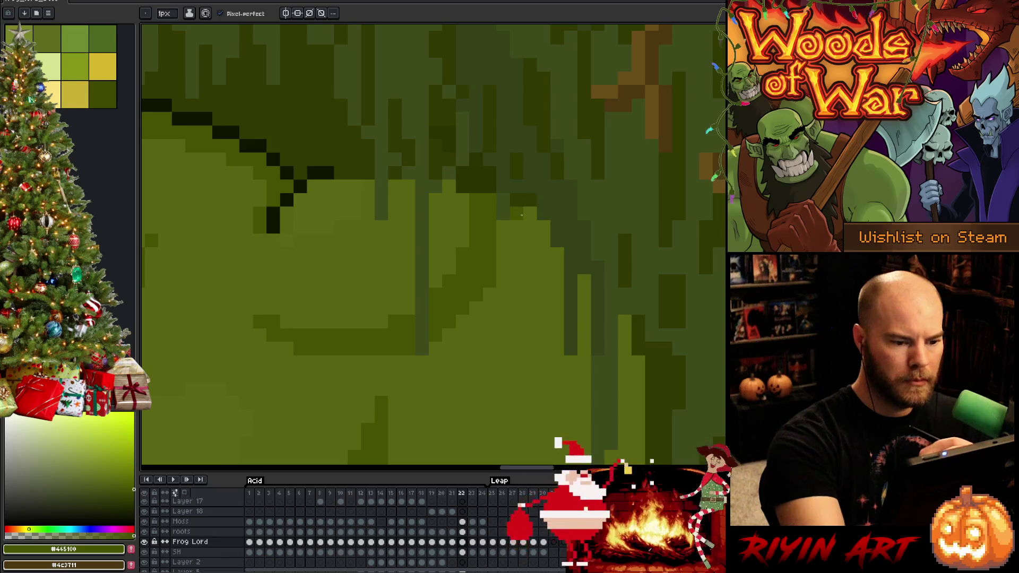
key("comma")
key("alt")
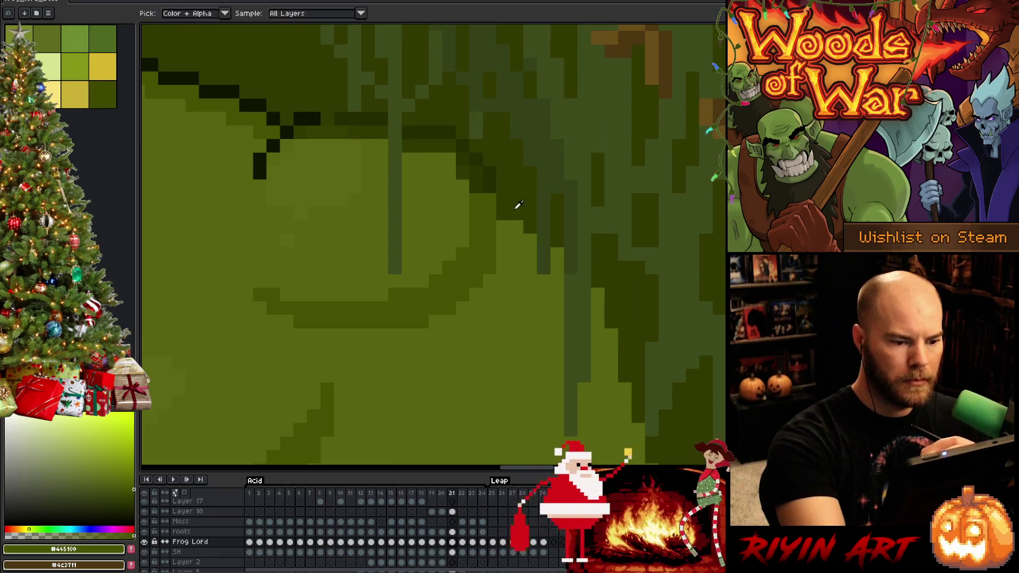
left_click(513, 226)
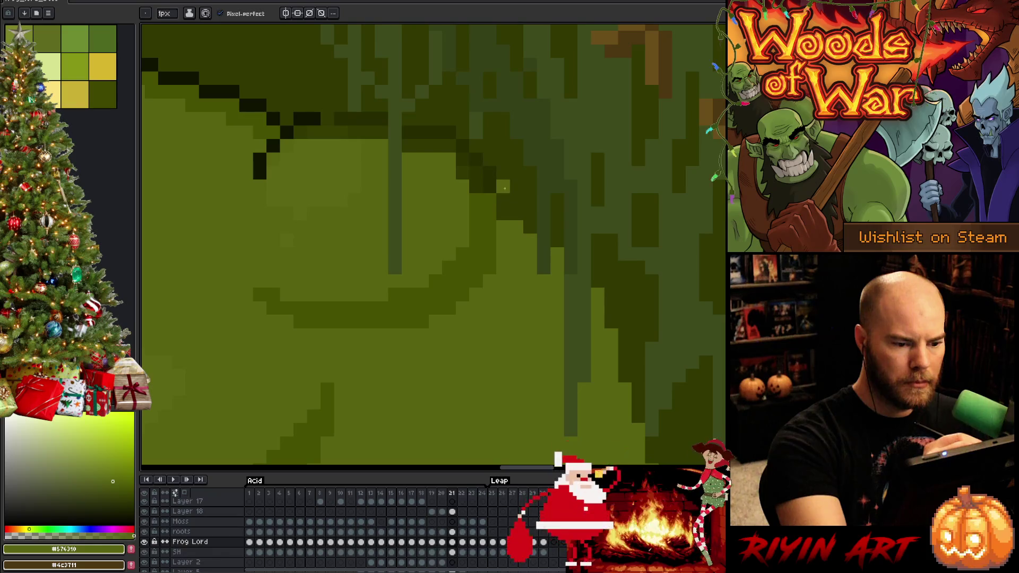
left_click_drag(503, 186, 529, 187)
mouse_move(557, 227)
left_mouse_down()
mouse_move(557, 240)
mouse_move(477, 188)
left_mouse_up()
left_click(529, 200)
left_click(517, 201)
left_click(487, 201, "alt")
Step: Add a dark #313900 shading pixel to the throat and compare frames 21 and 22
key("alt")
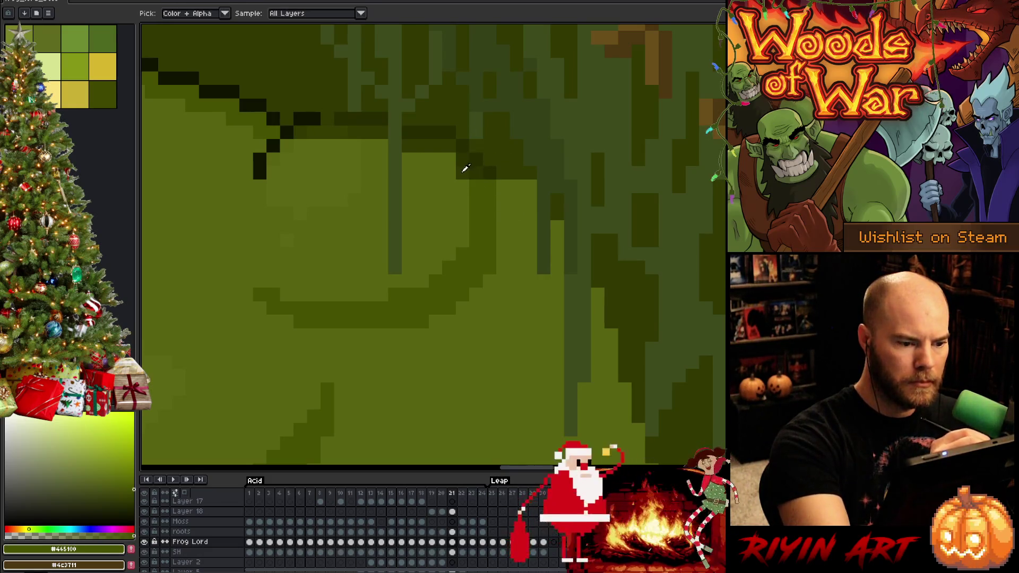
left_click(463, 170, "alt")
left_click(449, 159)
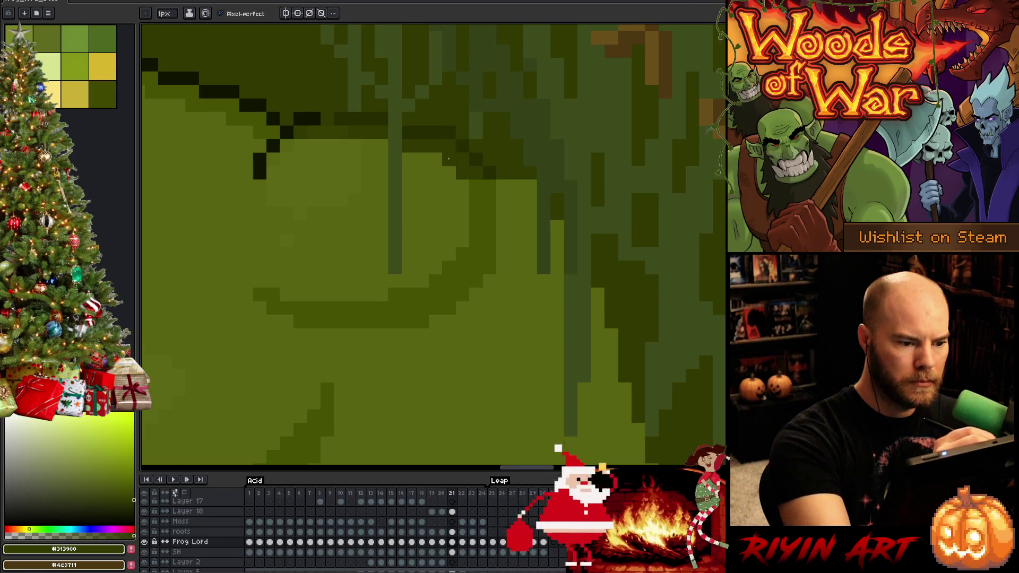
key("period")
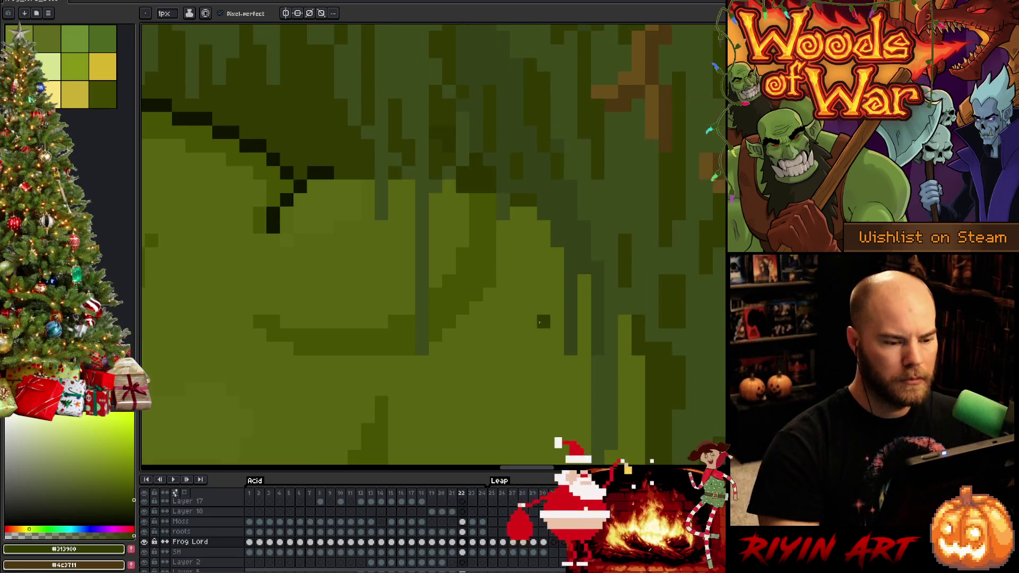
key("comma")
key("period")
key("comma")
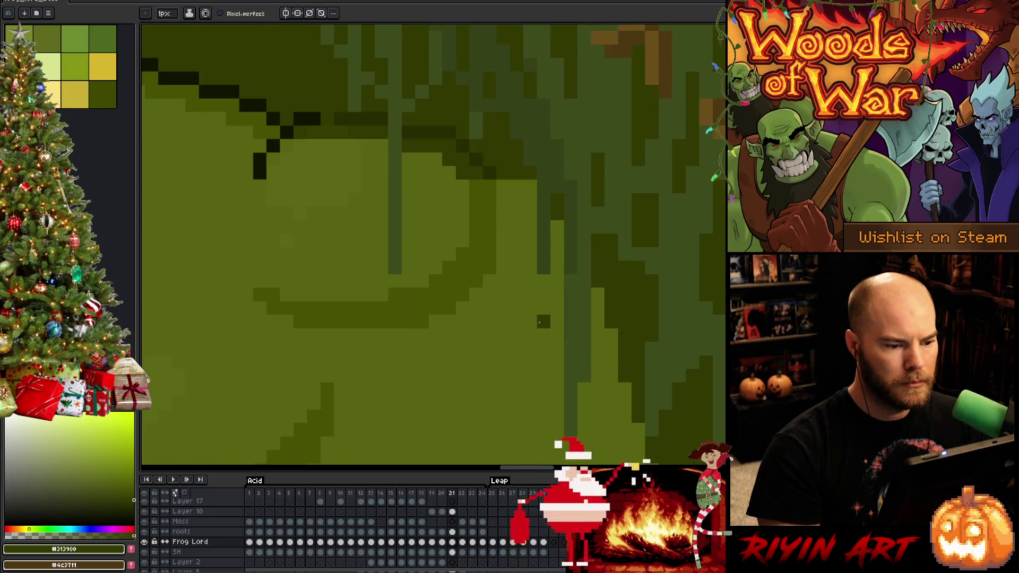
Step: Touch up throat pixels with #576310 and #313900, flipping between frames 21 and 22
left_click(479, 182, "alt")
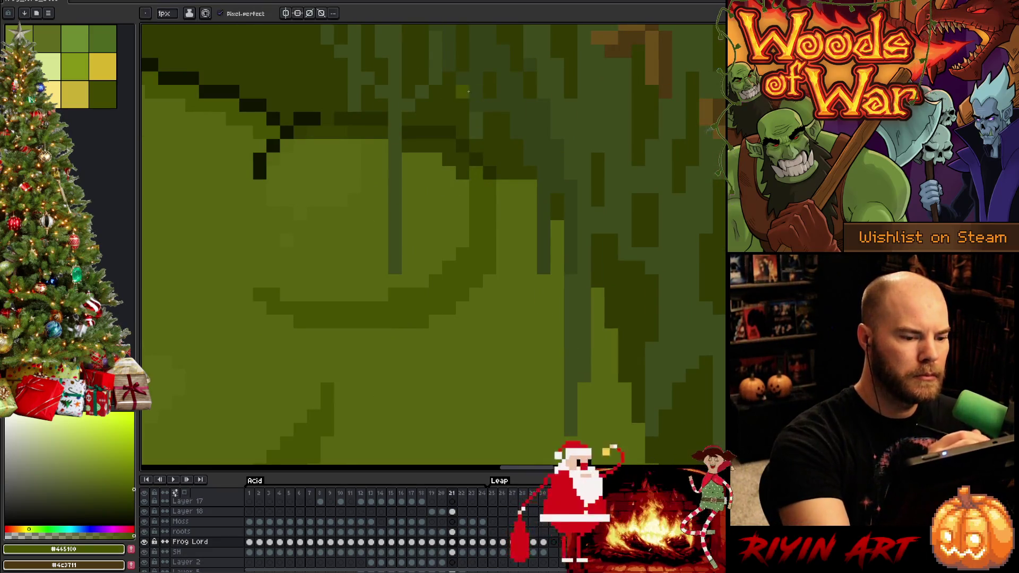
left_click(462, 191, "alt")
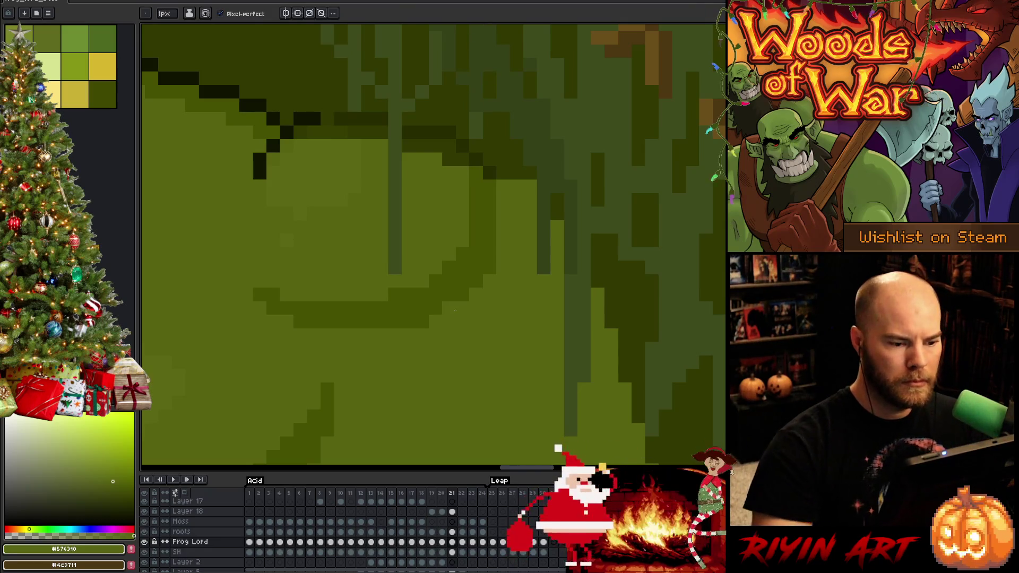
left_click(504, 187, "alt")
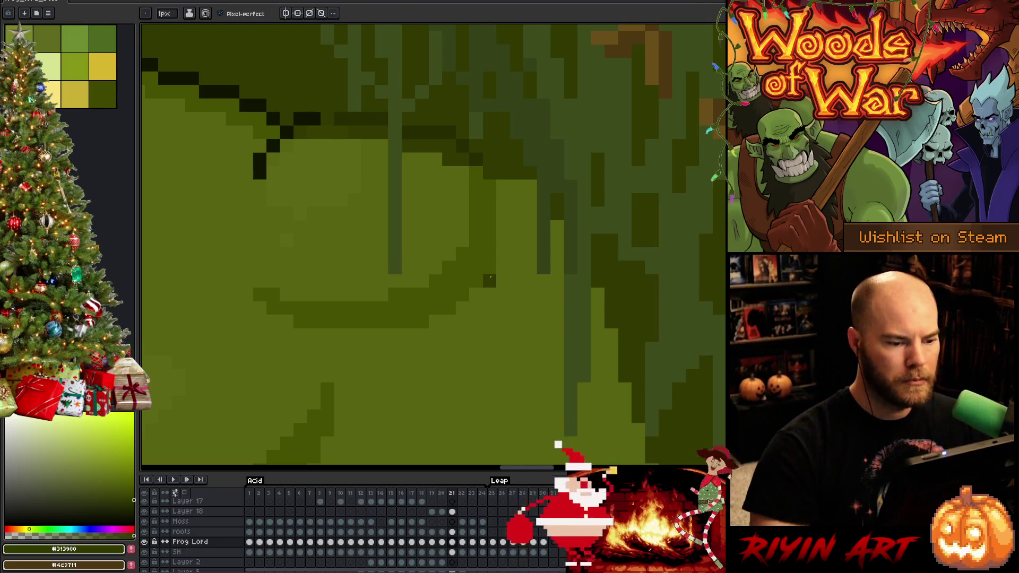
key("Right")
key("Left")
key("Right")
key("Left")
key("Right")
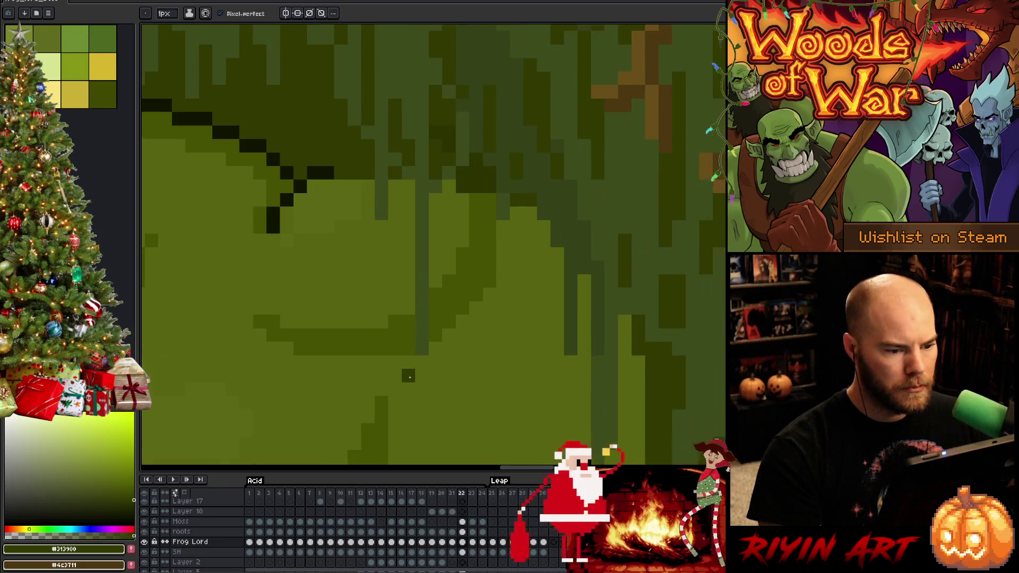
key("Left")
Step: Sample the skin's mid-green #576310 and recheck frames 21 and 22
key("Right")
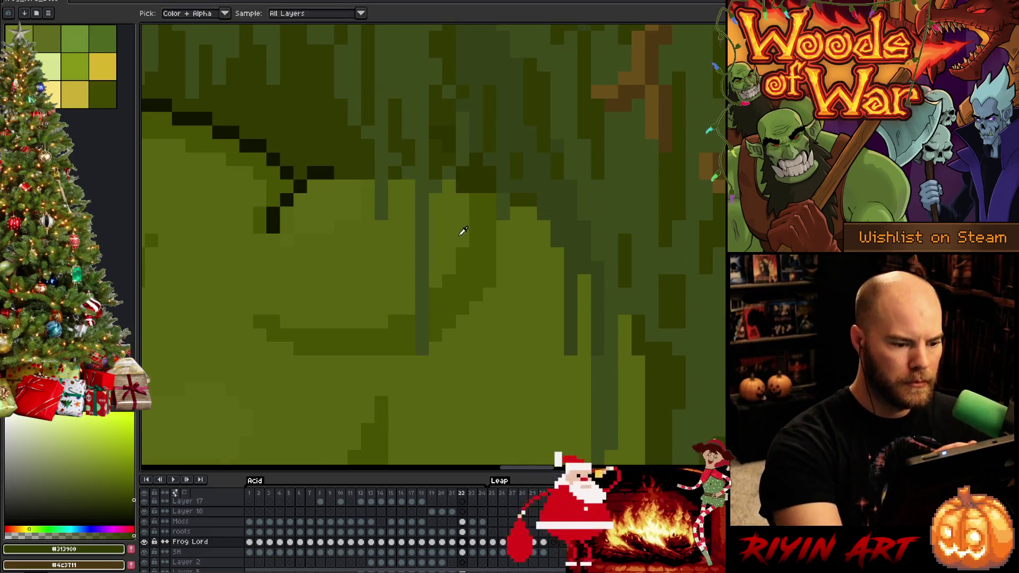
left_click(460, 234, "alt")
key("Left")
key("Right")
key("Left")
key("Right")
key("Left")
scroll(467, 212, "down", 3)
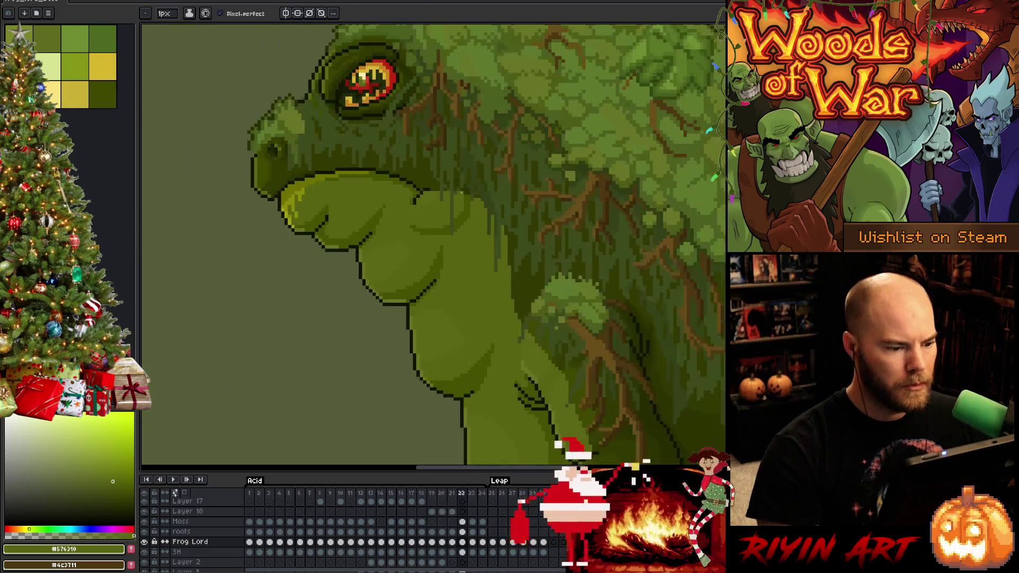
Step: Select the throat pixels on frame 22, then deselect and compare frames 21 and 22
scroll(416, 216, "up", 3)
key("Right")
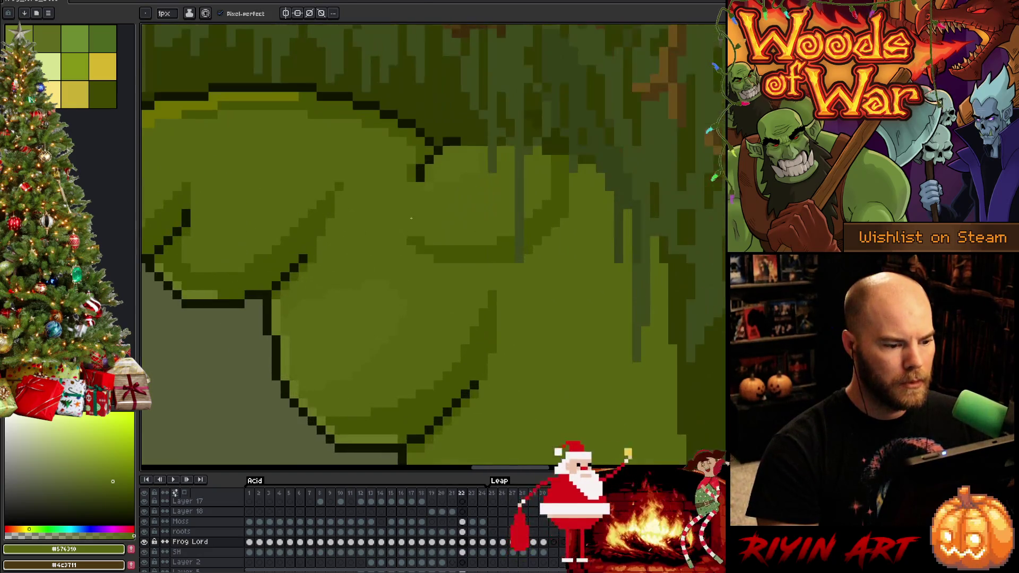
key("m")
left_click_drag(387, 217, 480, 283)
key("Left")
key("Right")
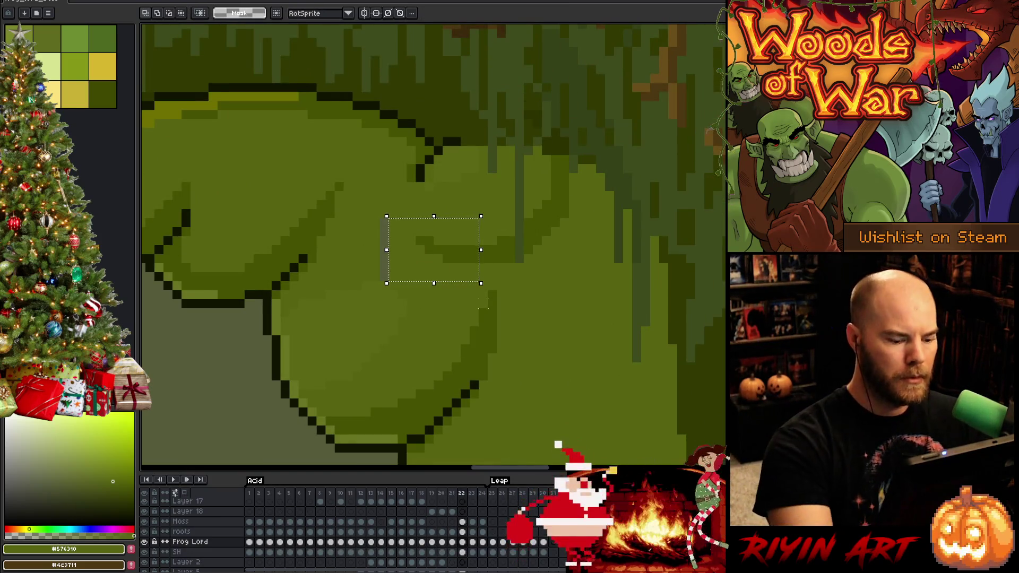
key("b")
key("ctrl+d")
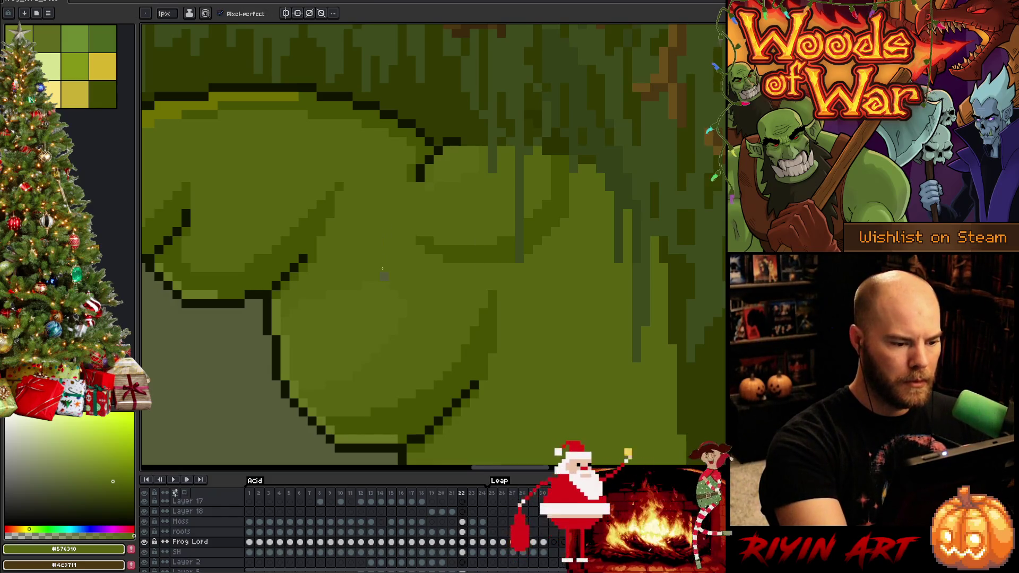
key("Right")
key("Left")
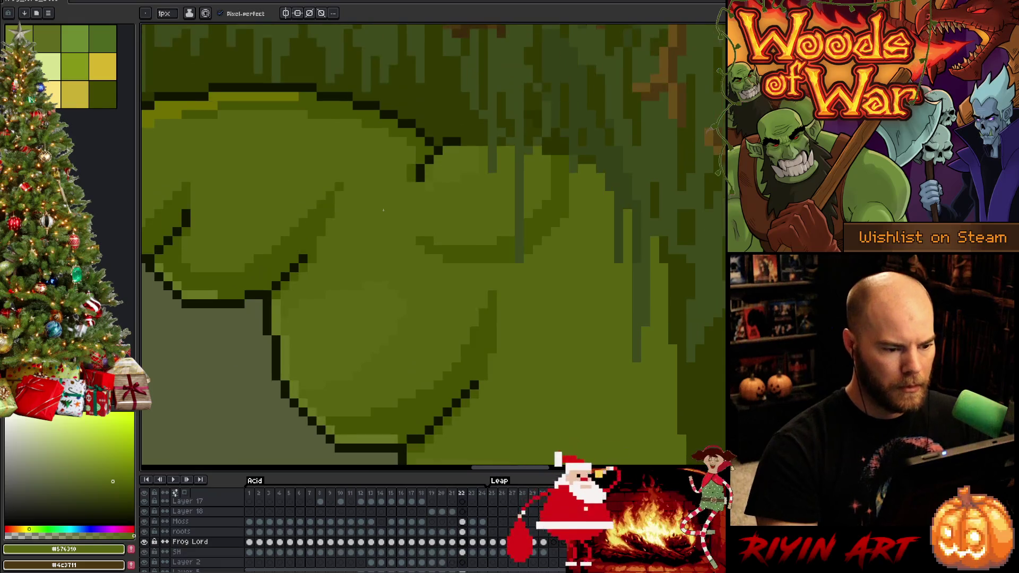
Step: Select a wider throat-and-moss patch and transform it so the frames line up
key("m")
mouse_move(386, 171)
left_mouse_down()
mouse_move(604, 290)
mouse_move(589, 292)
left_mouse_up()
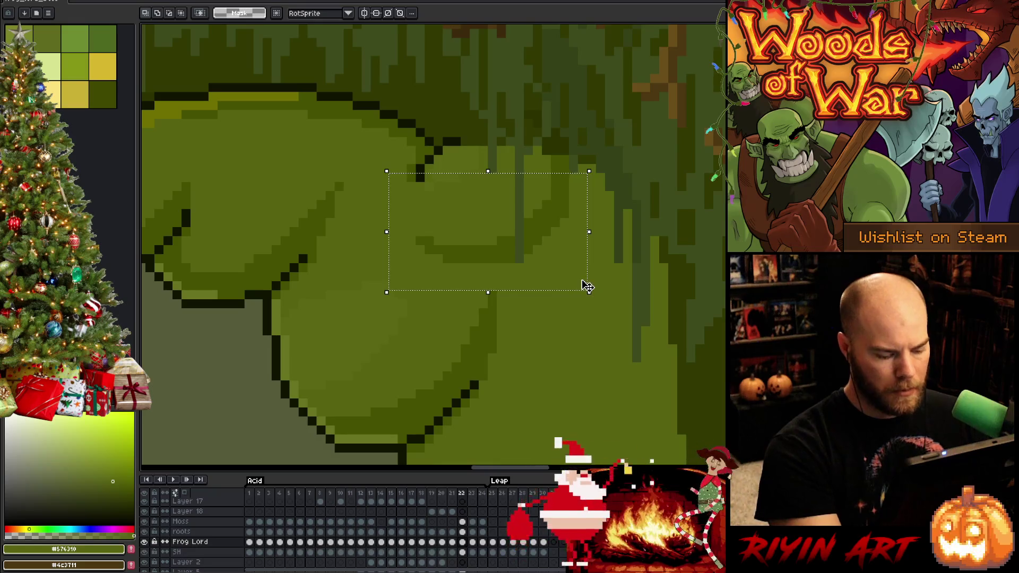
key("ctrl+t")
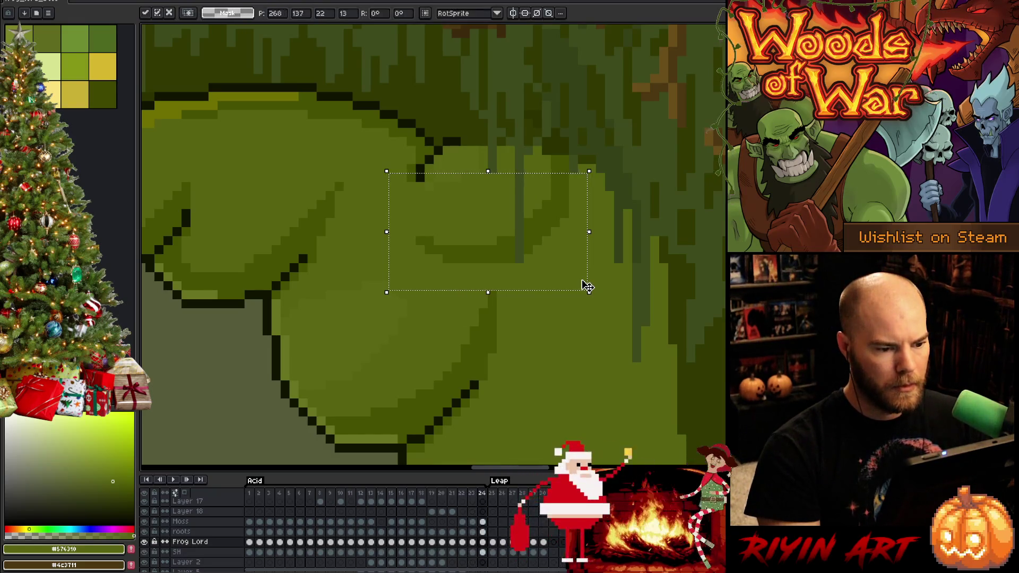
key("period")
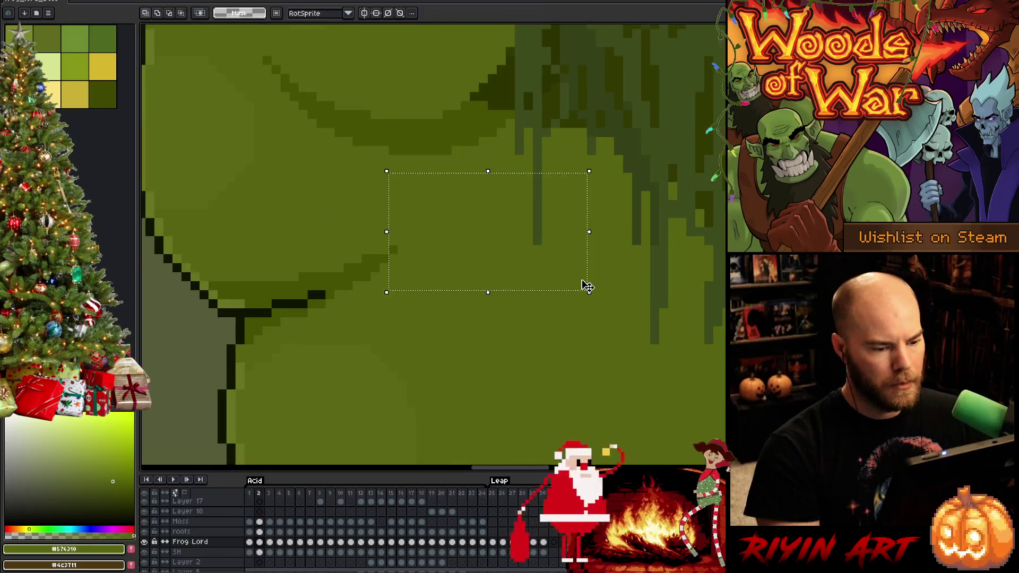
scroll(583, 276, "down", 5)
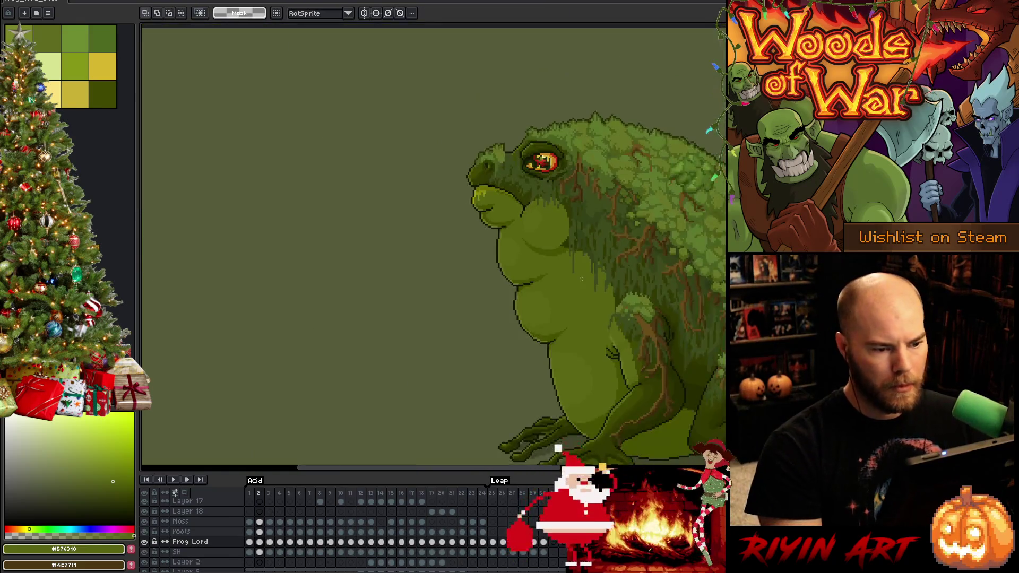
Step: Play the spitting animation, pan to the frog and acid, and stop on frame 12
key("Return")
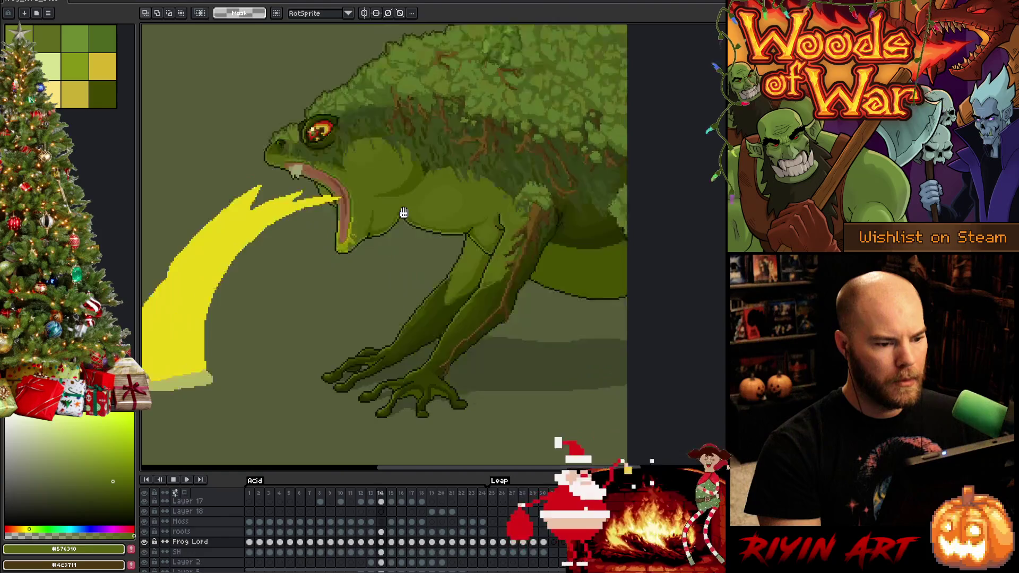
scroll(393, 225, "down", 1)
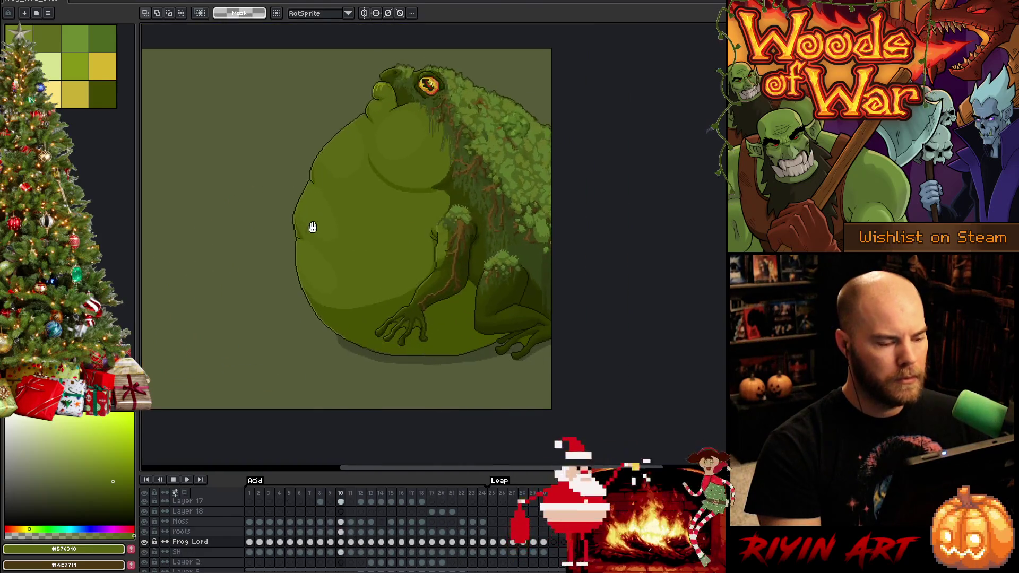
mouse_move(289, 265)
left_mouse_down()
mouse_move(407, 268)
mouse_move(444, 246)
left_mouse_up()
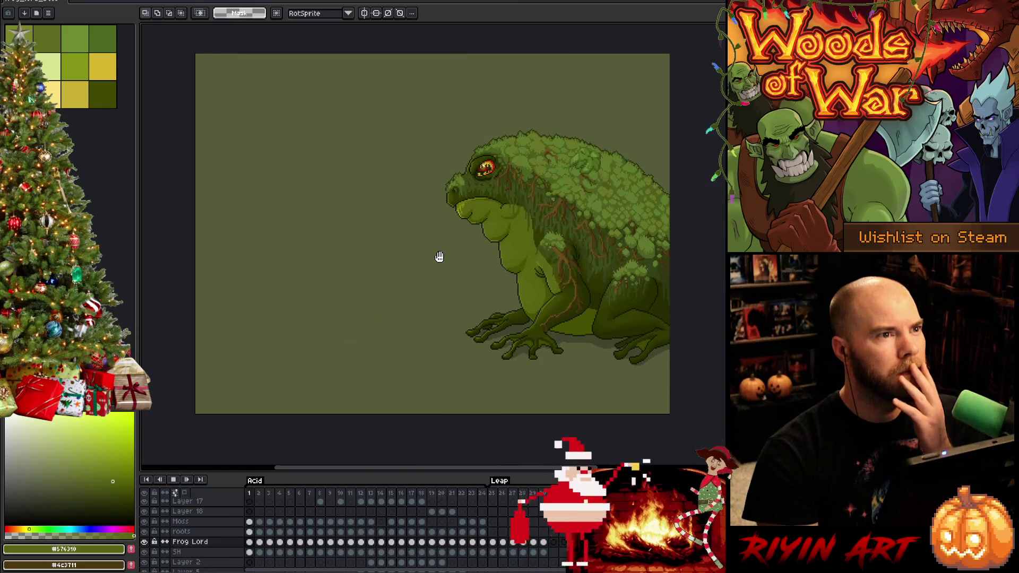
key("Return")
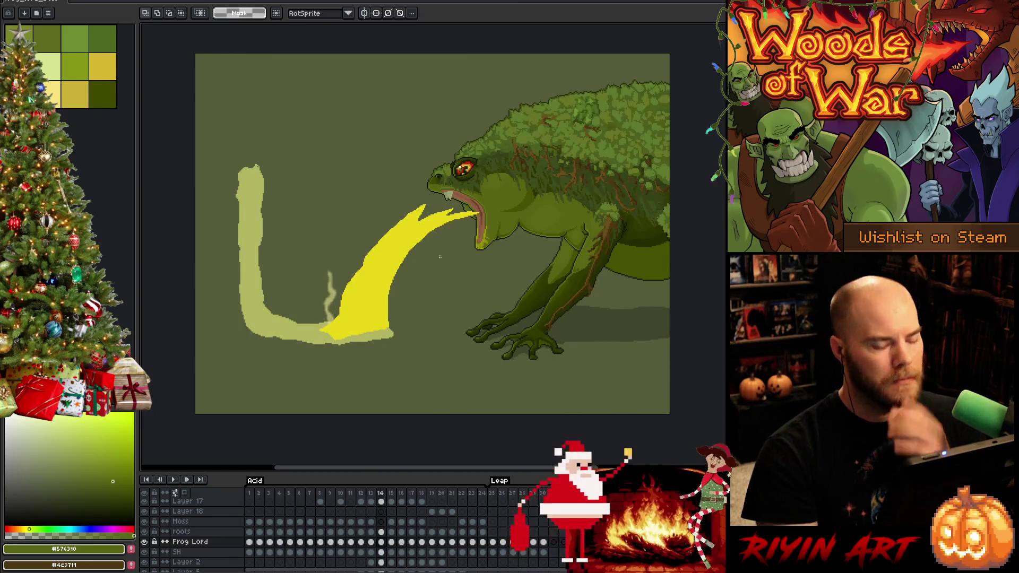
key("Return")
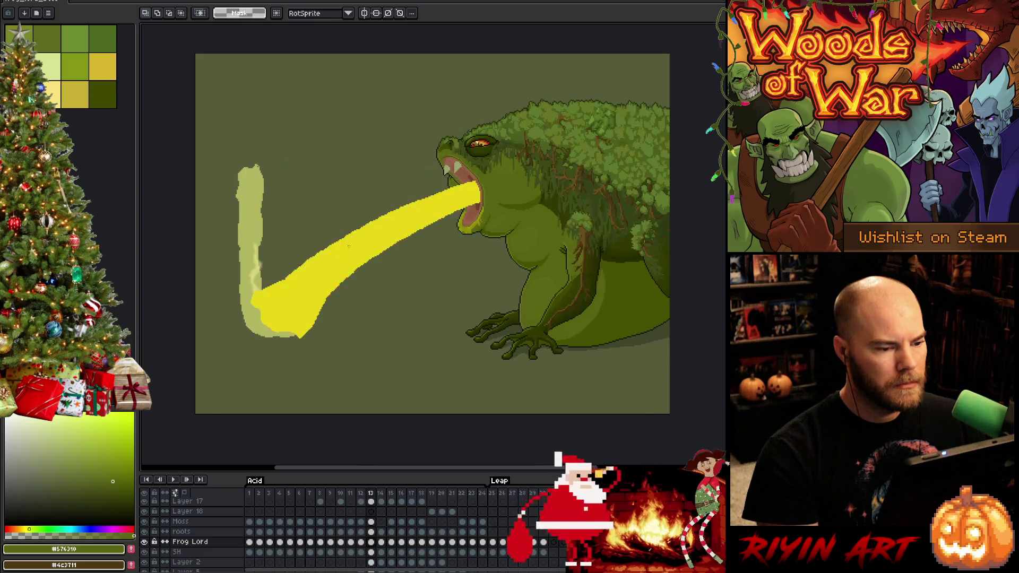
left_click_drag(313, 231, 396, 230)
key("Return")
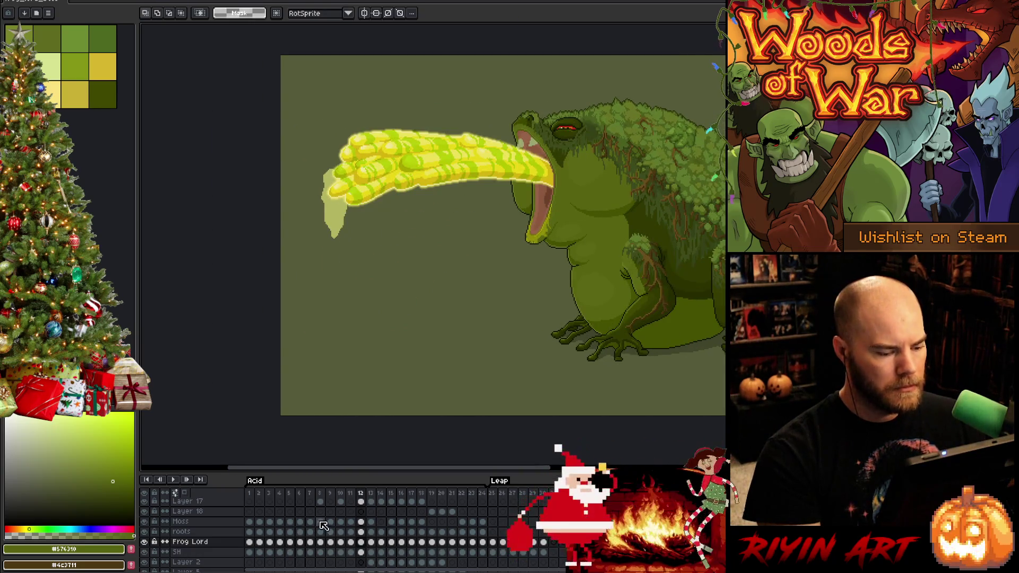
Step: Hide the acid grn and acid blur layers and pick the acid yellow #d6b511
scroll(332, 524, "up", 2)
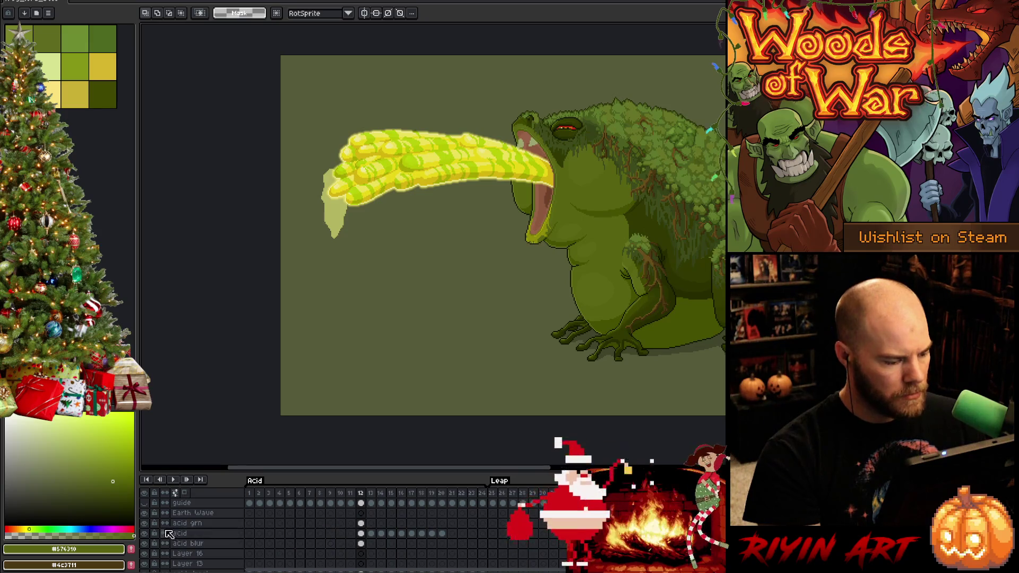
left_click(144, 523)
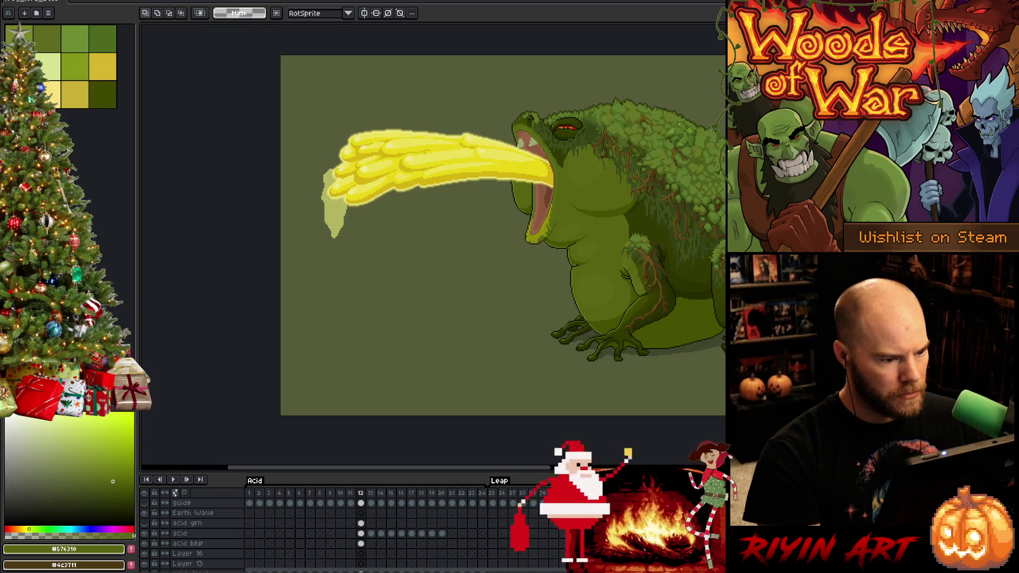
scroll(423, 152, "up", 2)
mouse_move(427, 154)
left_mouse_down()
mouse_move(493, 191)
mouse_move(497, 205)
left_mouse_up()
left_click_drag(537, 239, 505, 259)
key("b")
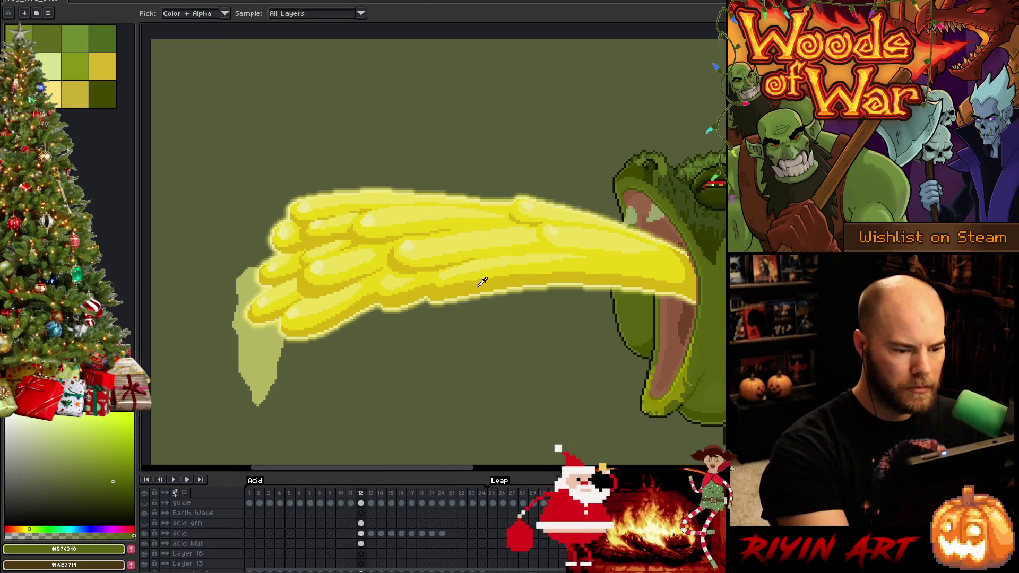
left_click(482, 278, "alt")
left_click(144, 544)
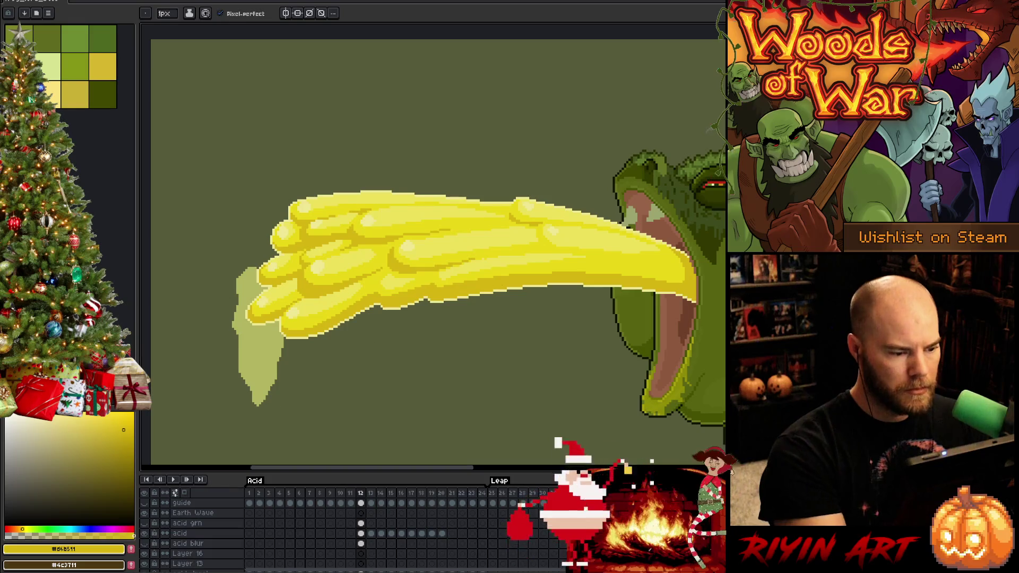
Step: Sample acid yellows #c9d717 and #cdc15c into the palette, plus light yellow #efe793
key("i")
key("b")
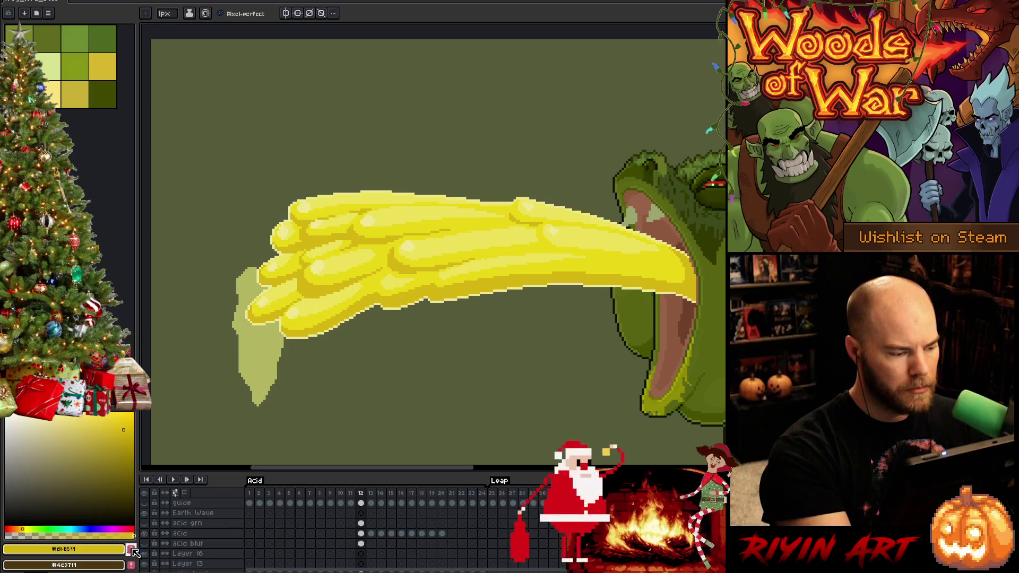
key("i")
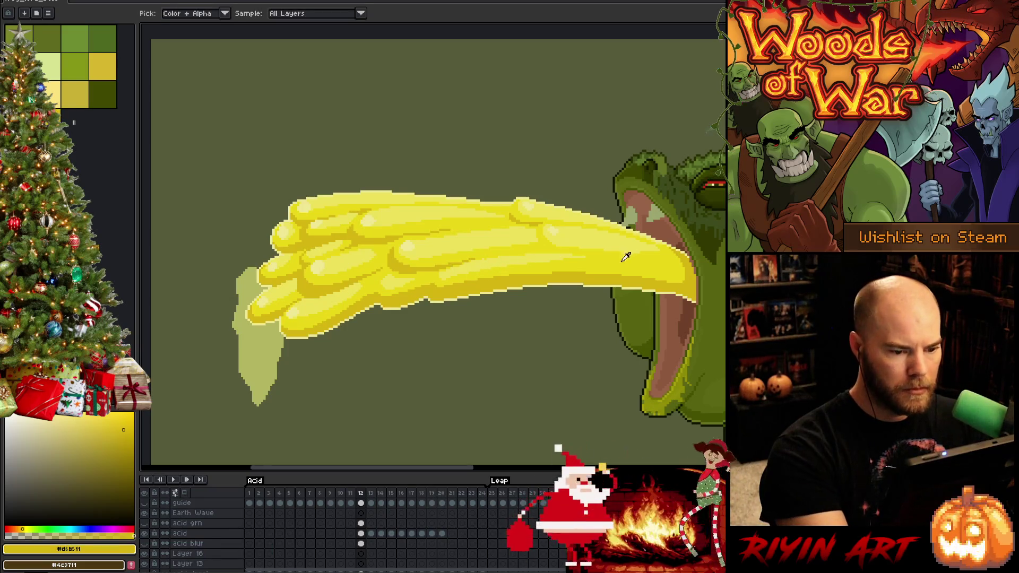
left_click(626, 261)
key("b")
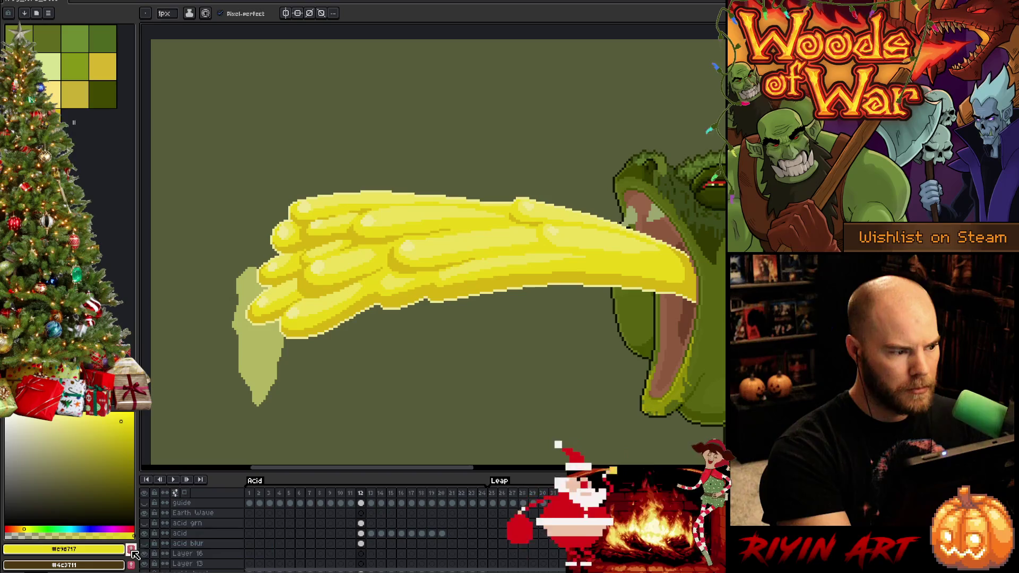
left_click(131, 548)
key("i")
left_click(494, 256)
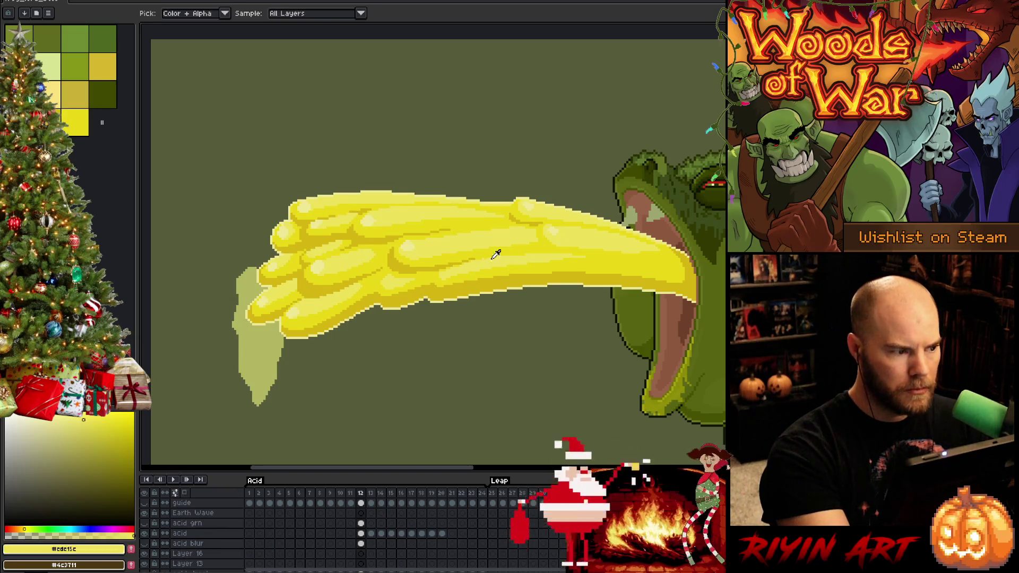
key("b")
left_click(130, 551)
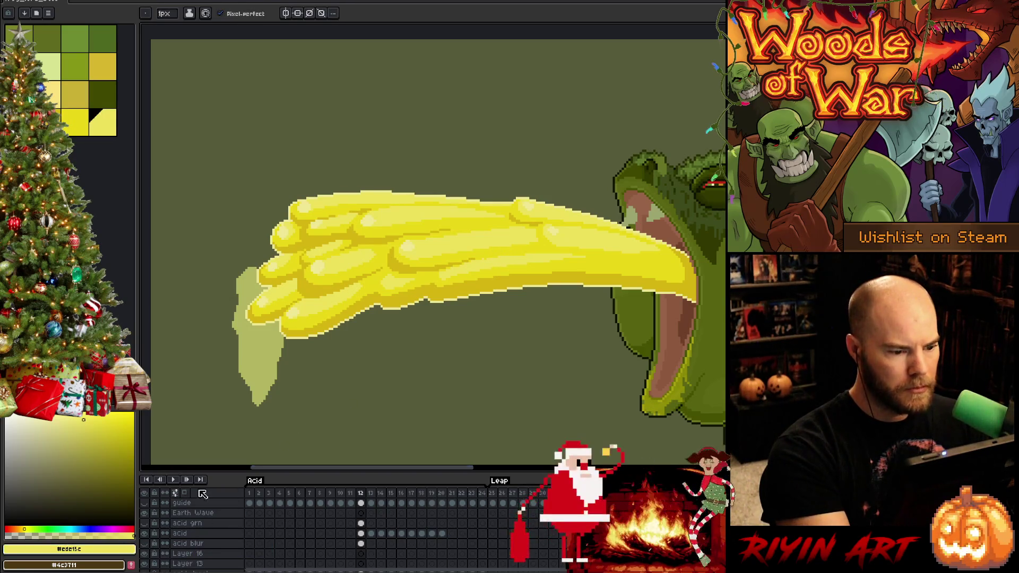
key("i")
left_click(412, 242)
key("b")
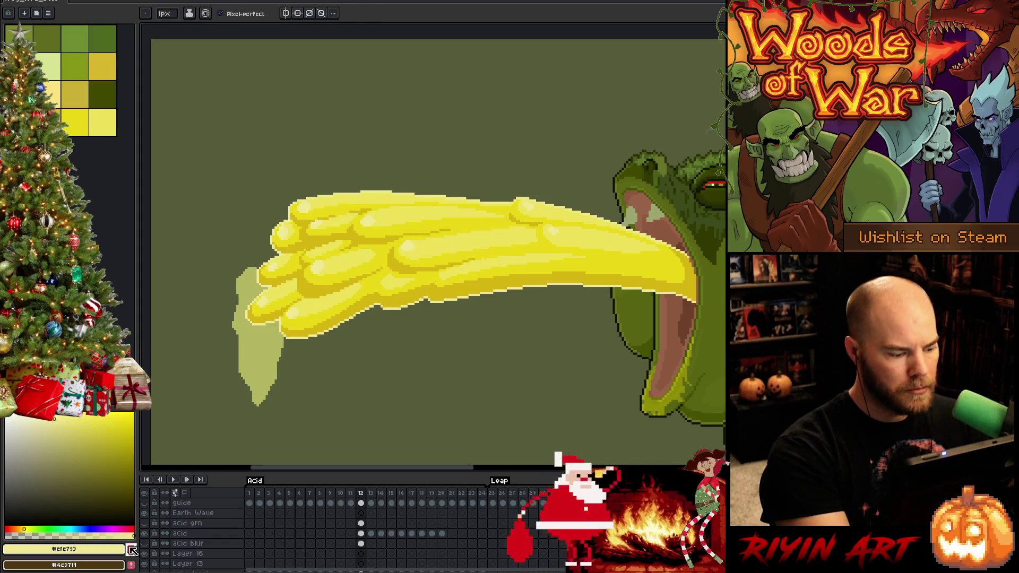
Step: Pan the acid stream view and compare frame 13 with the finished frame 12
key("i")
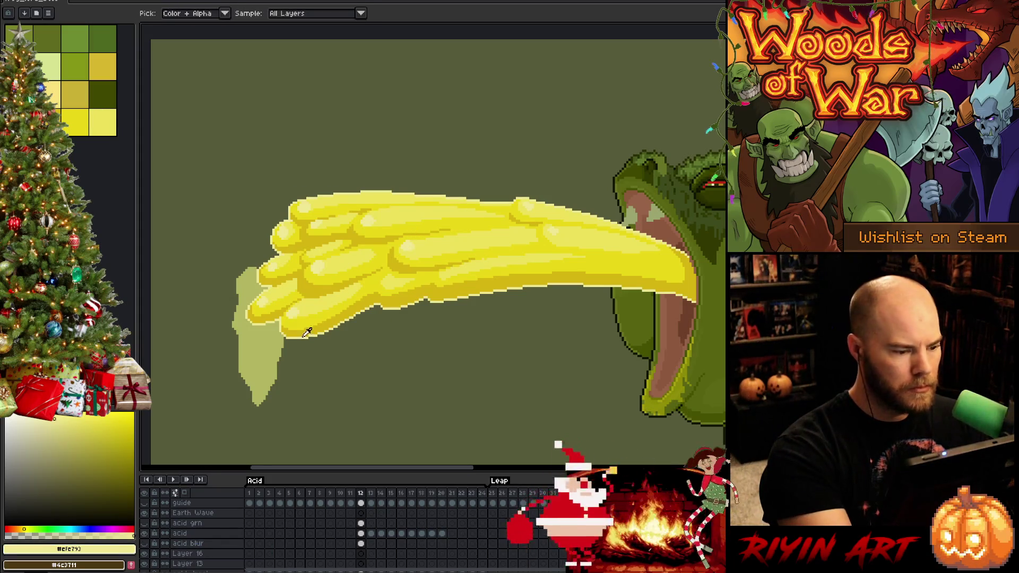
key("b")
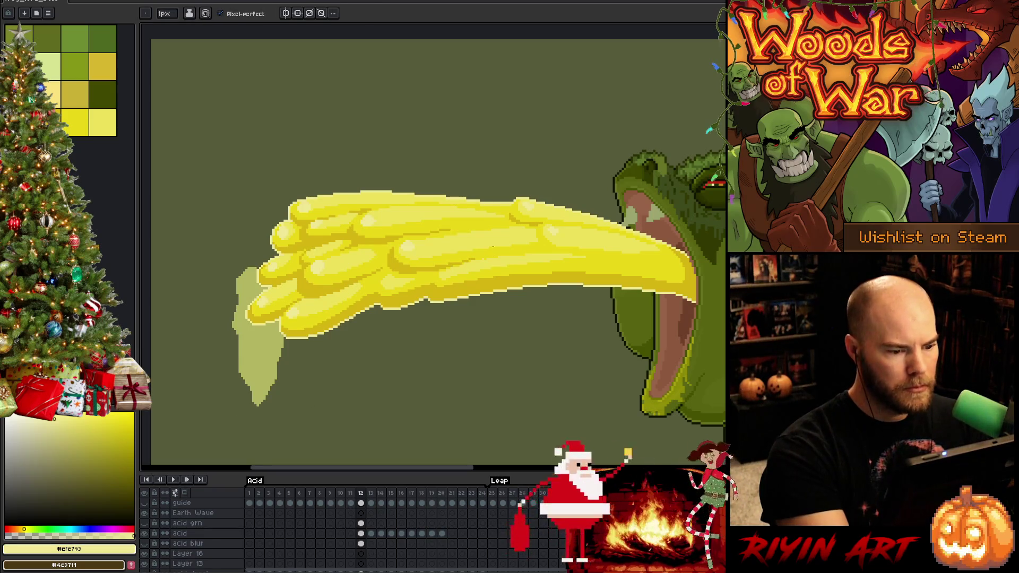
key("i")
key("b")
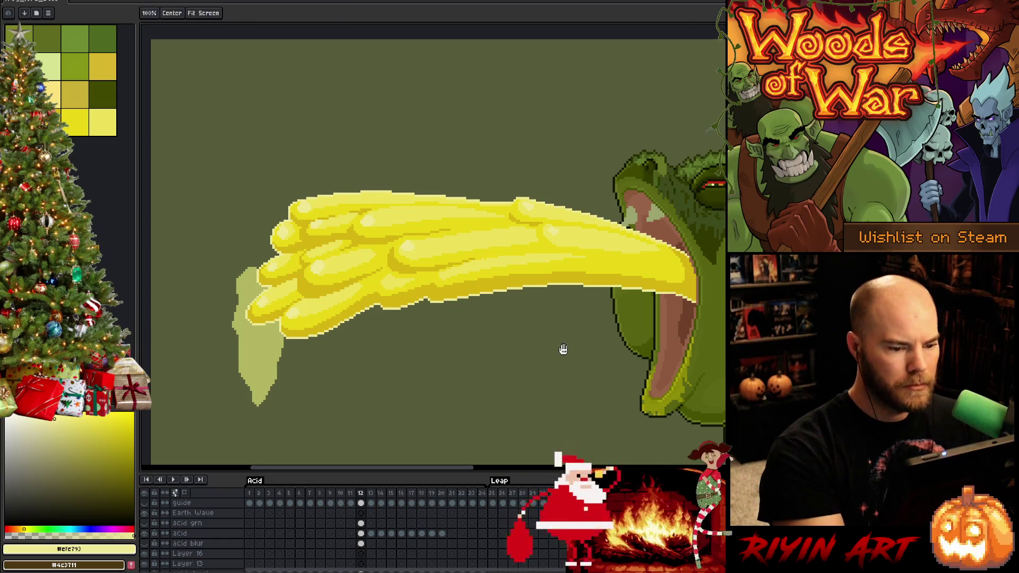
left_click_drag(565, 348, 531, 351)
left_click(371, 534)
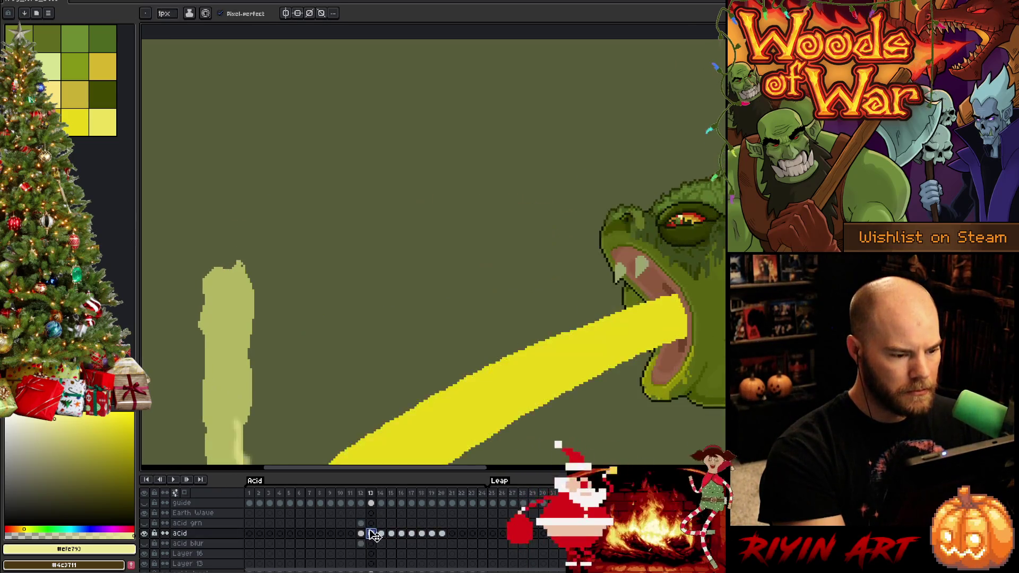
left_click(360, 533)
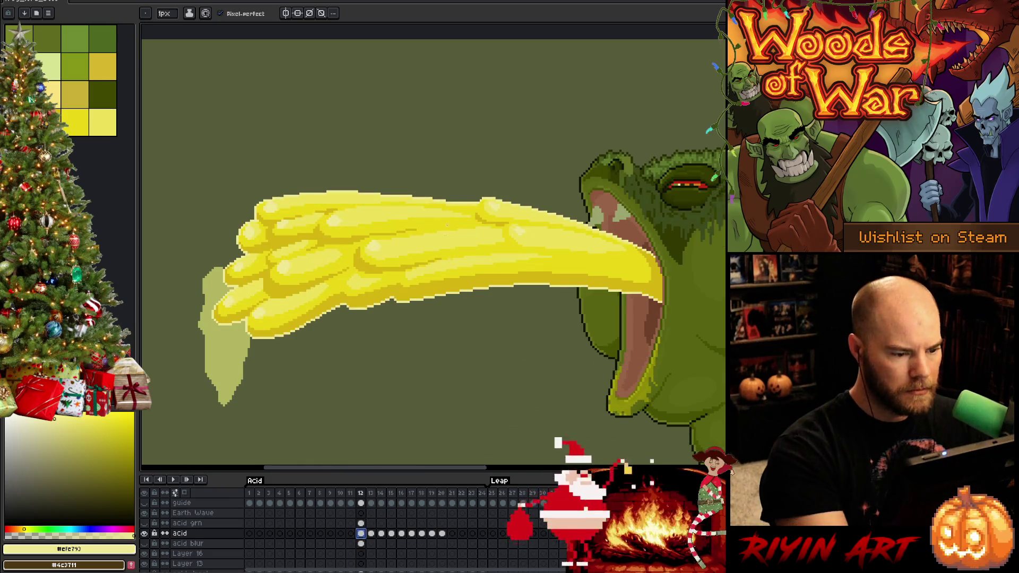
Step: Sample the bright acid yellow on frame 12, then move to the rough beam on frame 13
key("i")
left_click(455, 261)
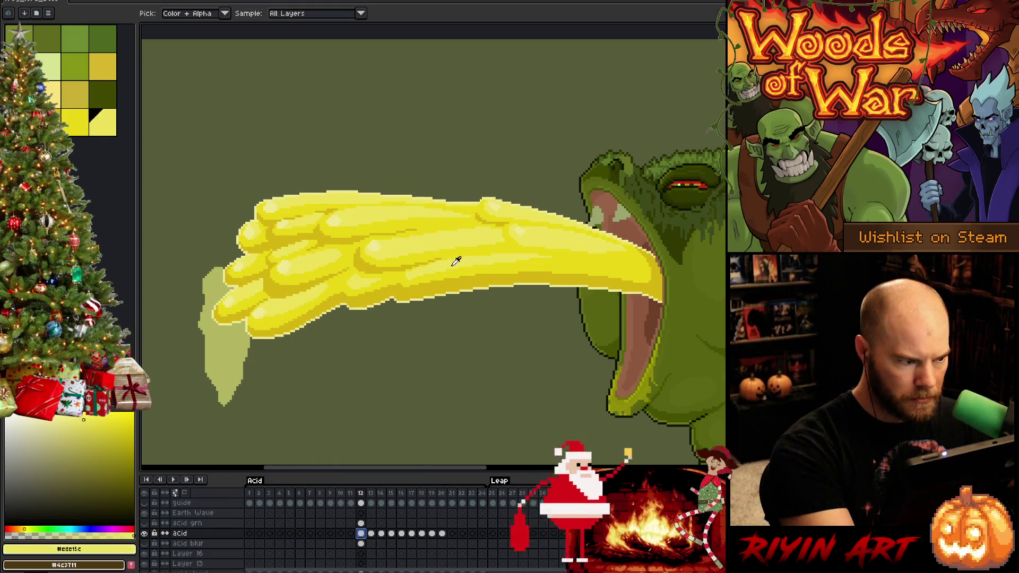
key("b")
left_click_drag(450, 260, 468, 245)
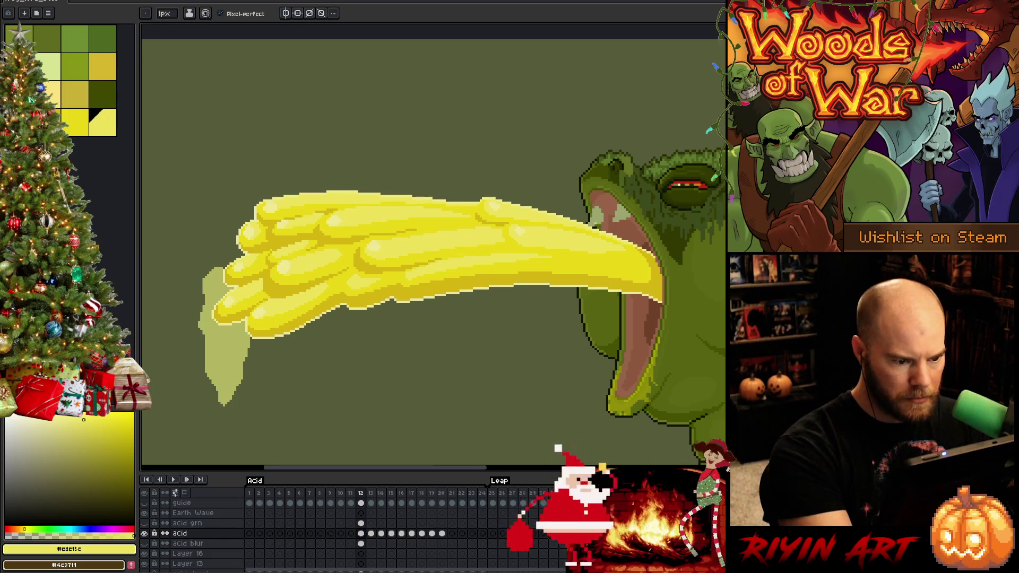
left_click_drag(555, 353, 536, 327)
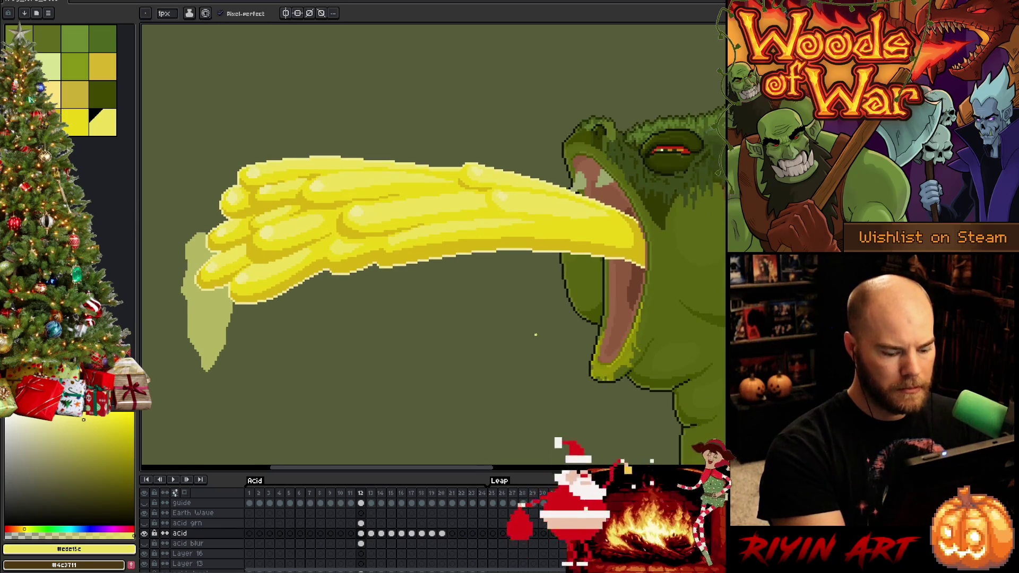
key("period")
mouse_move(529, 366)
left_mouse_down()
mouse_move(623, 270)
mouse_move(598, 287)
mouse_move(587, 270)
left_mouse_up()
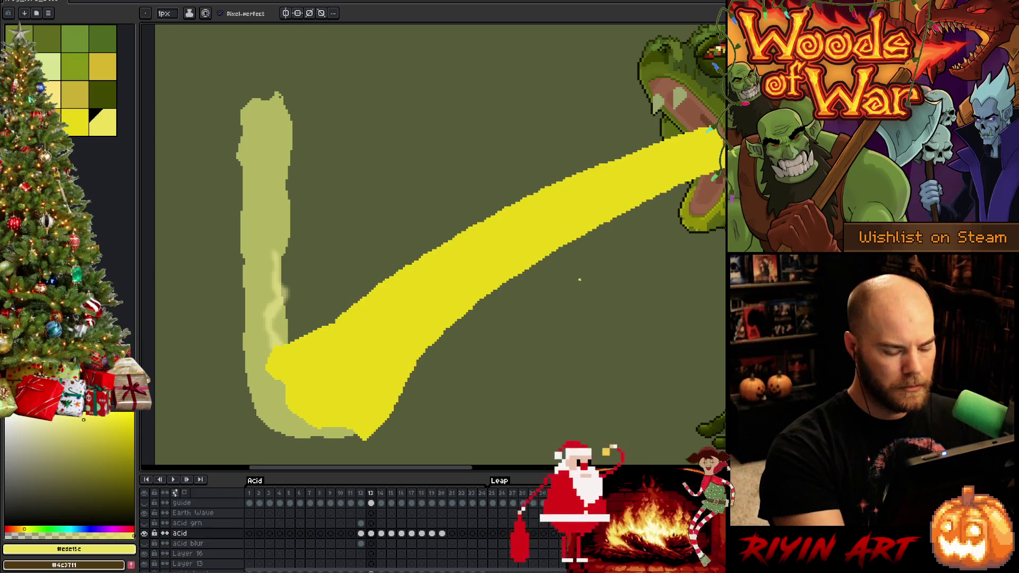
Step: Sketch lobe guide lines in a contrasting colour along the beam's lower end, redoing misplaced strokes
key("comma")
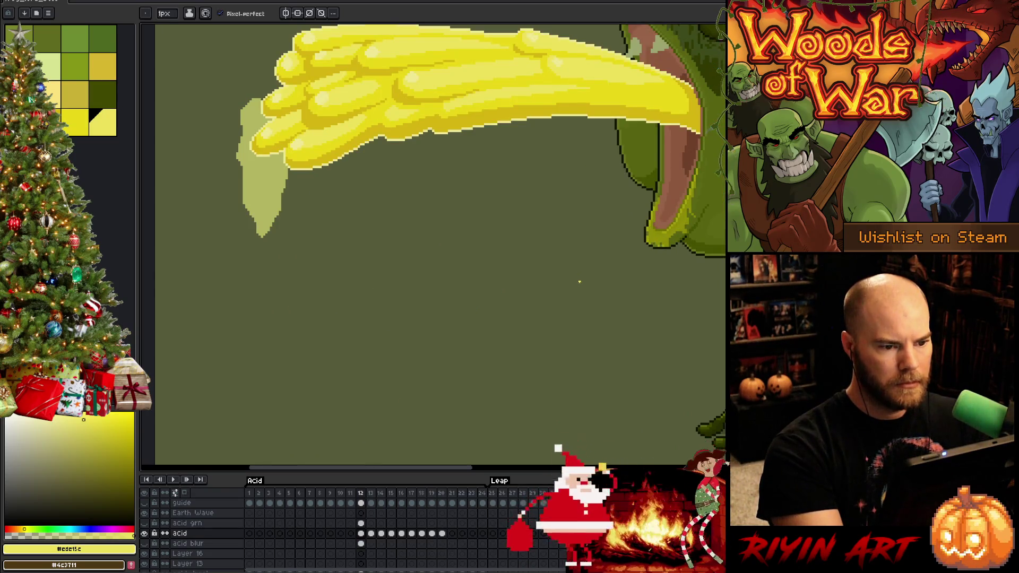
key("period")
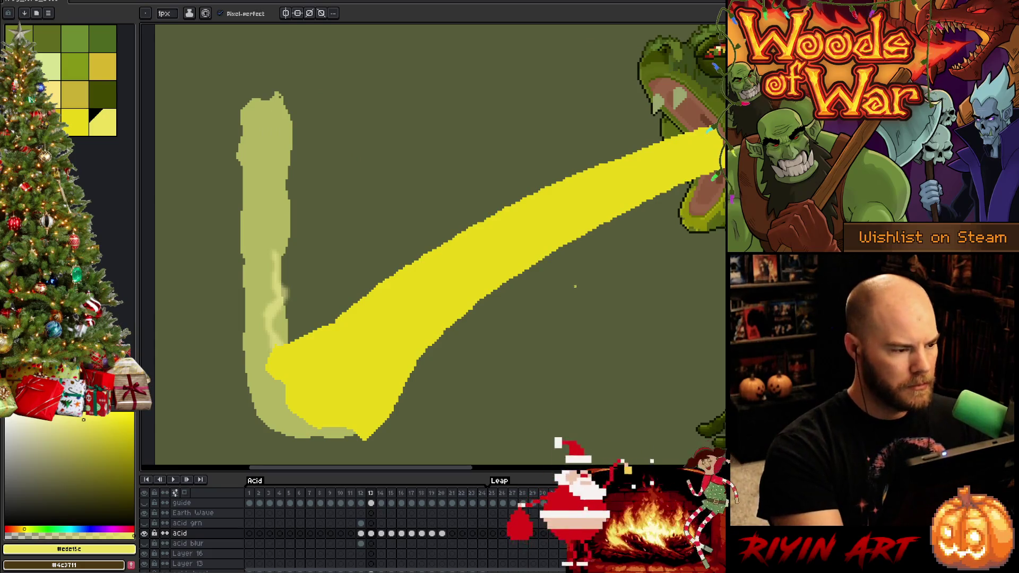
left_click(75, 122)
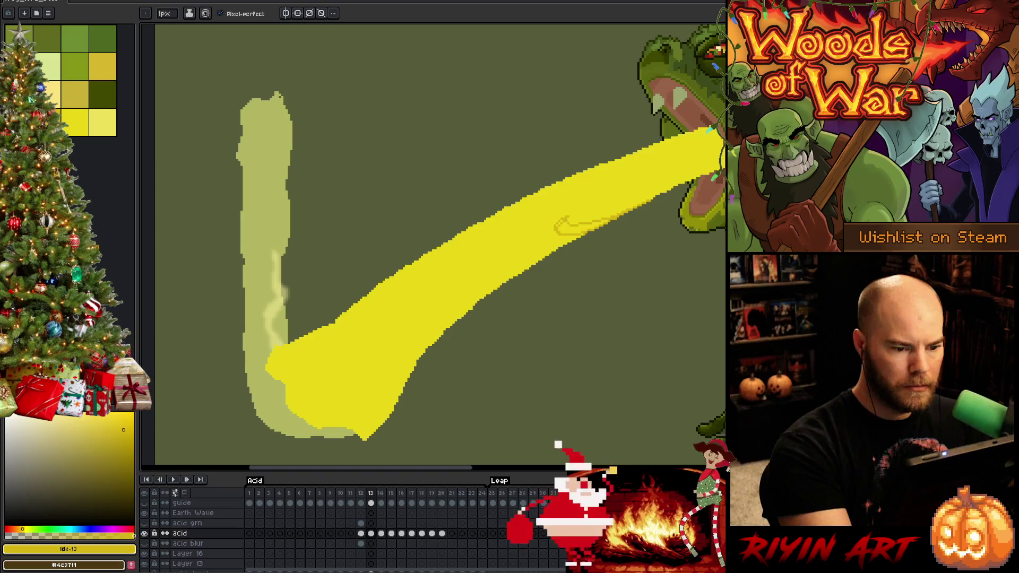
left_click_drag(575, 241, 472, 303)
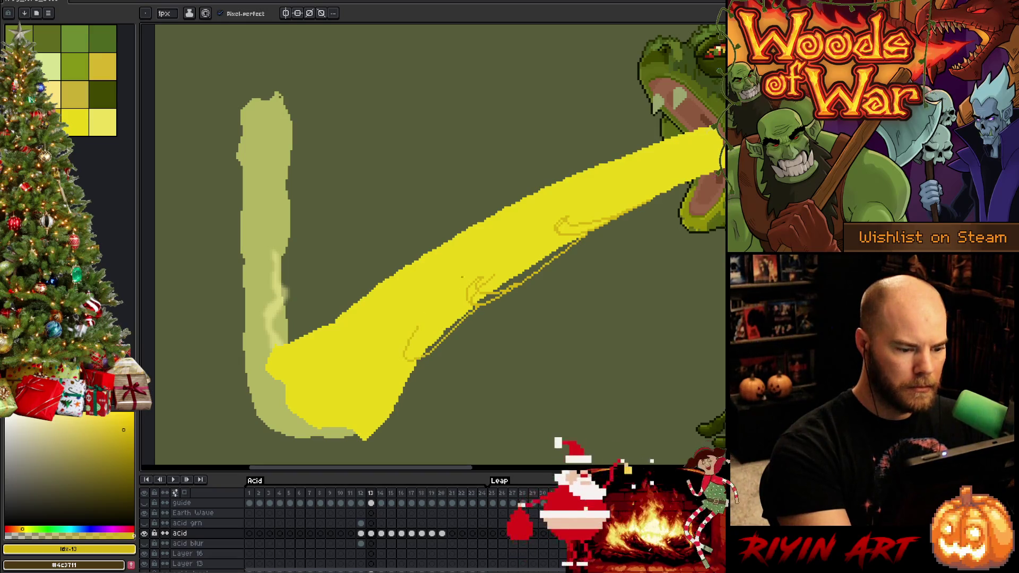
key("ctrl+z")
left_click_drag(466, 314, 404, 373)
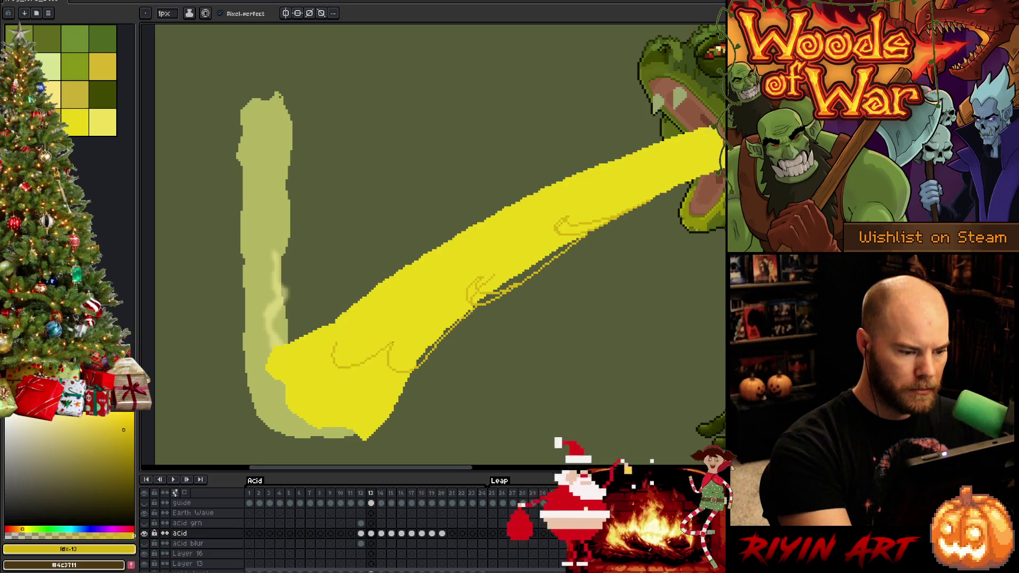
left_click_drag(326, 396, 385, 398)
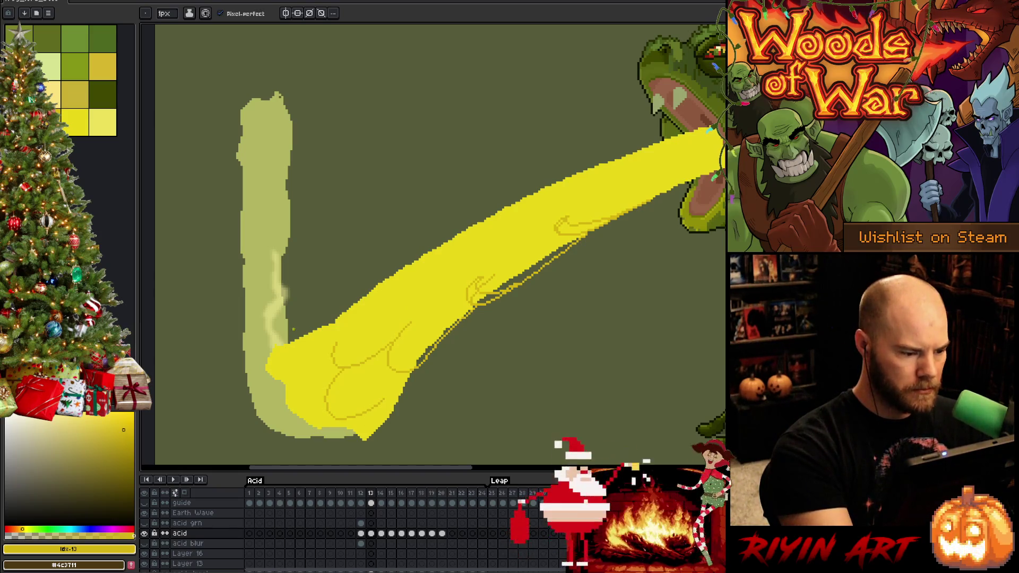
key("ctrl+z")
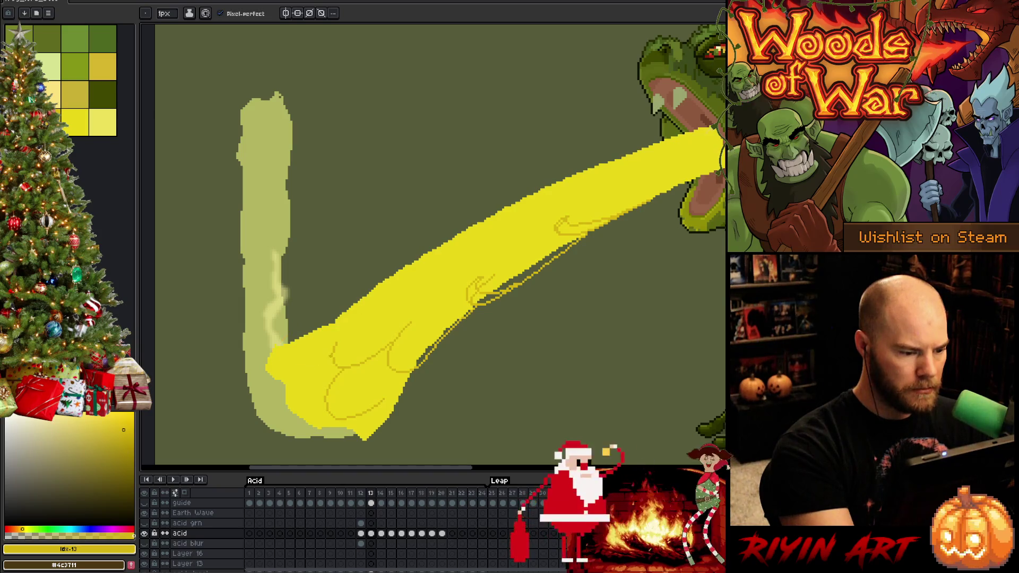
left_click_drag(273, 348, 305, 311)
left_click_drag(288, 354, 332, 351)
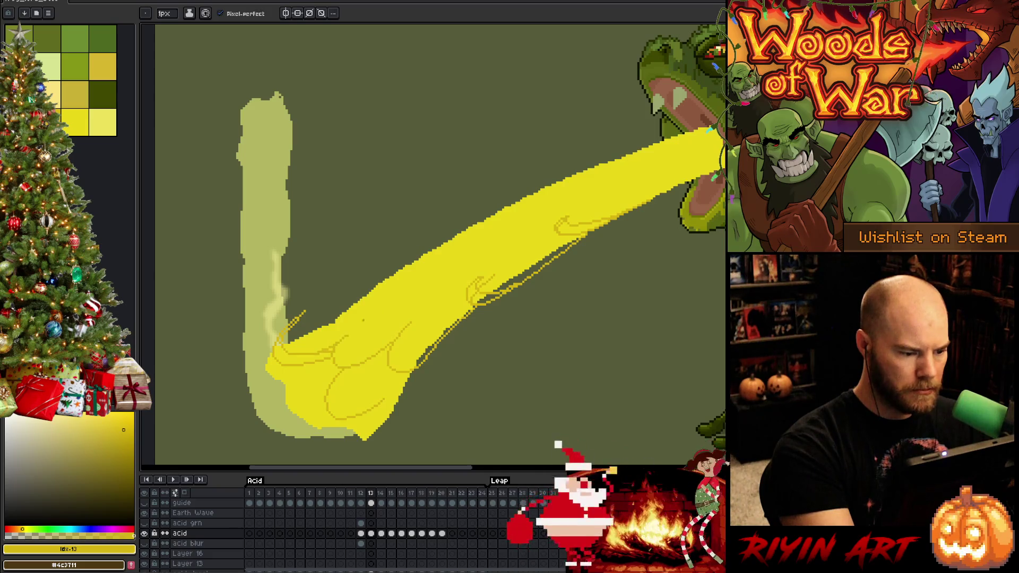
left_click(346, 341, "alt")
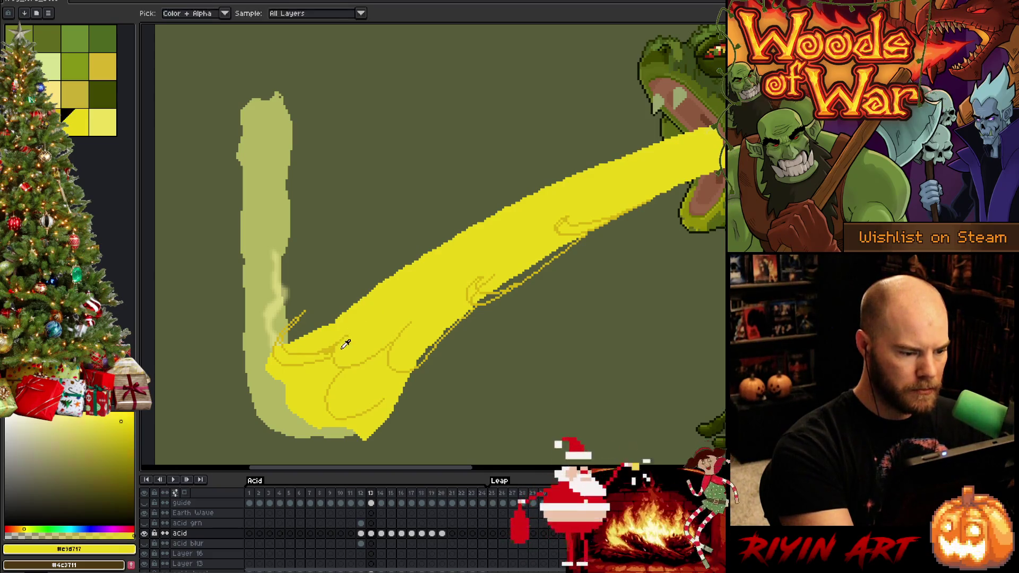
Step: Draw a darker-yellow shading line along a lobe and fill a small lobe area
left_click(334, 350, "alt")
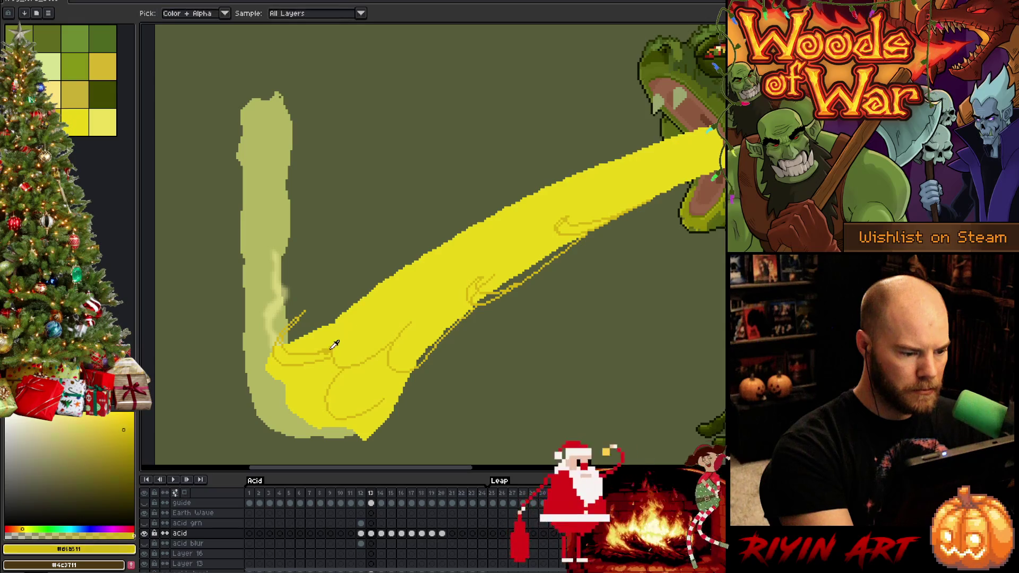
left_click_drag(344, 361, 439, 297)
left_click(421, 295, "alt")
left_click(334, 351, "alt")
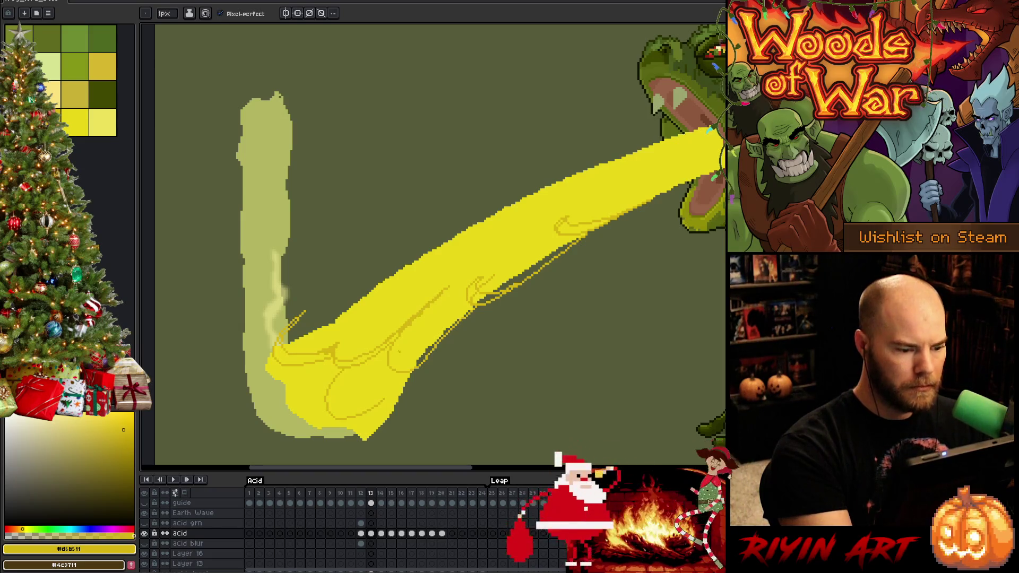
key("ctrl+z")
key("ctrl+z")
key("ctrl+z")
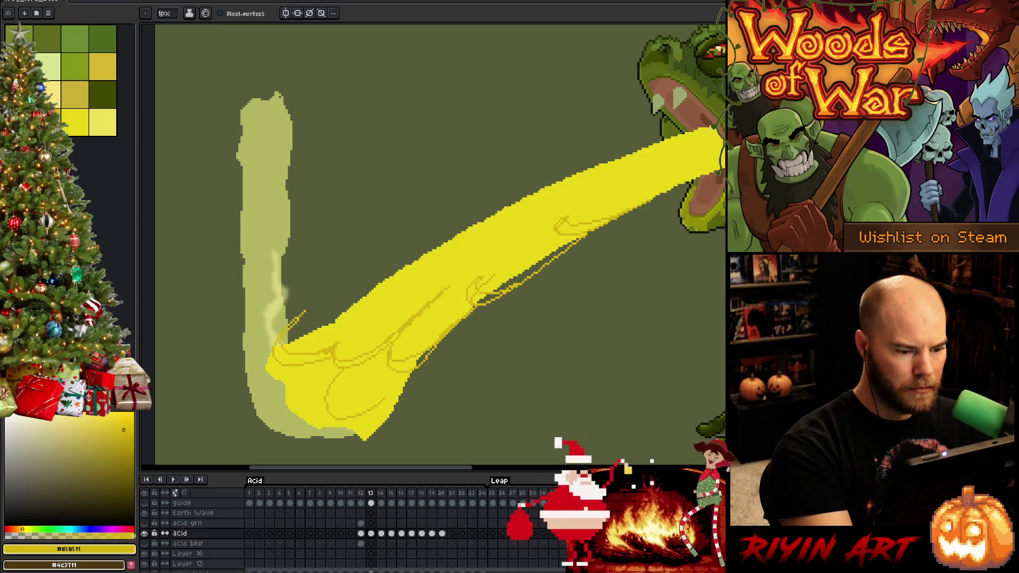
key("g")
left_click(409, 364)
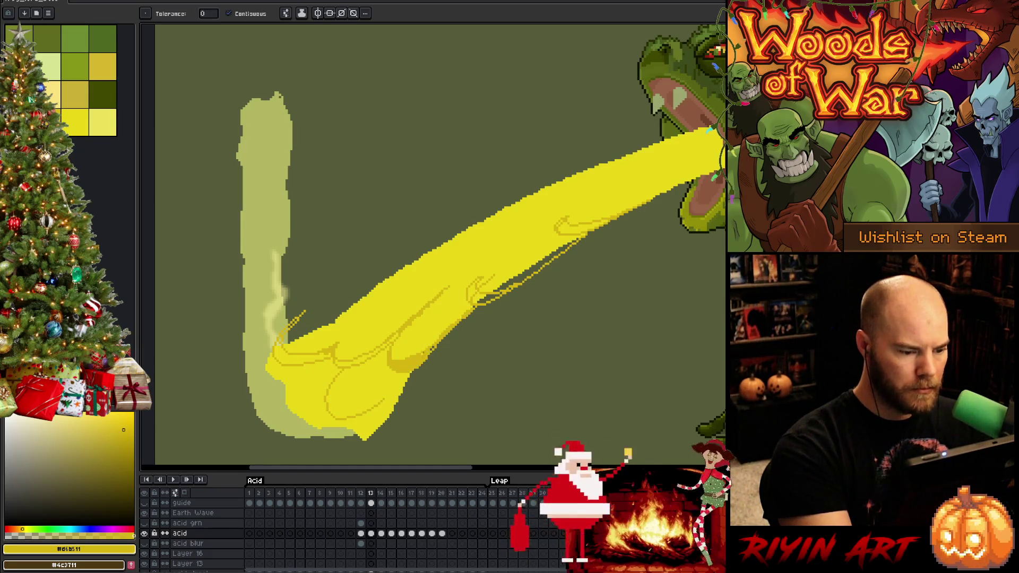
key("b")
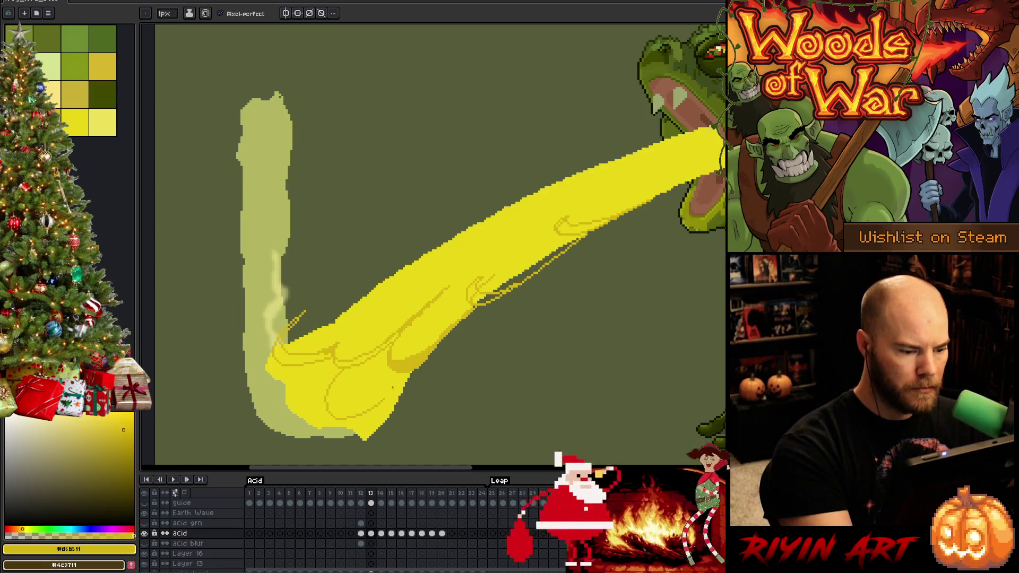
Step: Add darker shading marks and a curve near the splash, and fill another lobe
left_click_drag(403, 376, 356, 412)
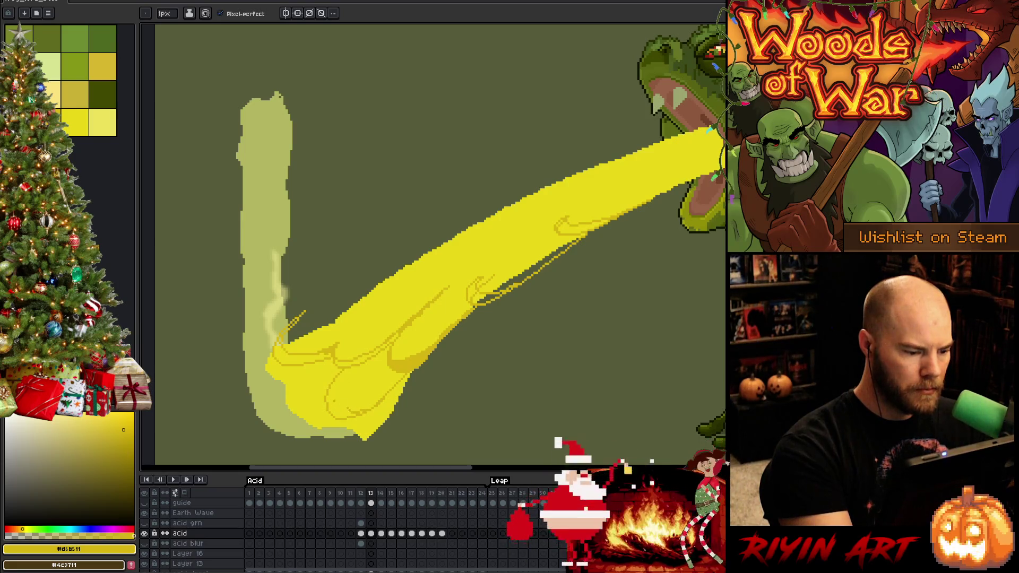
left_click_drag(326, 402, 380, 397)
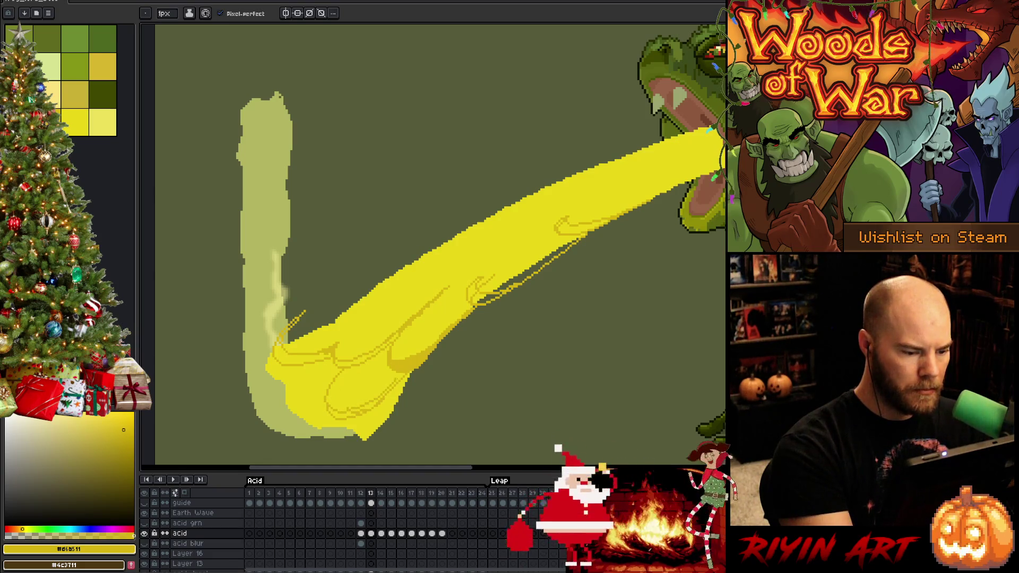
key("g")
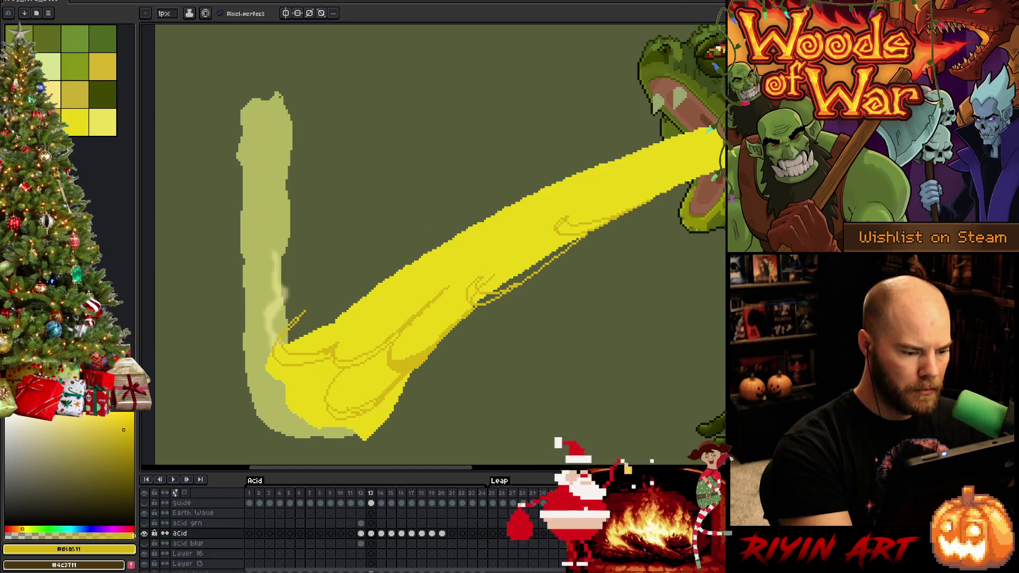
key("b")
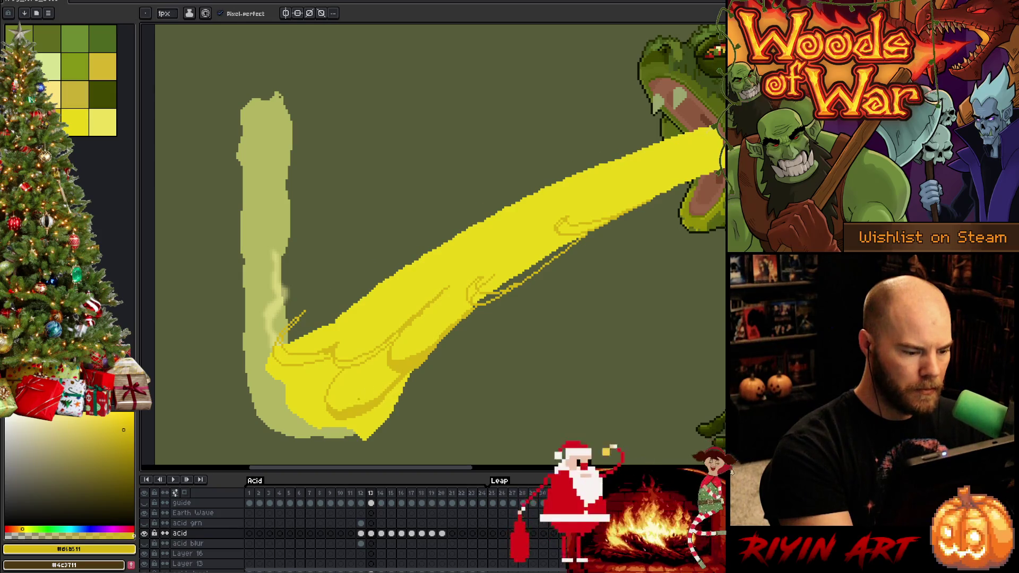
left_click(359, 396, "alt")
left_click(390, 366, "alt")
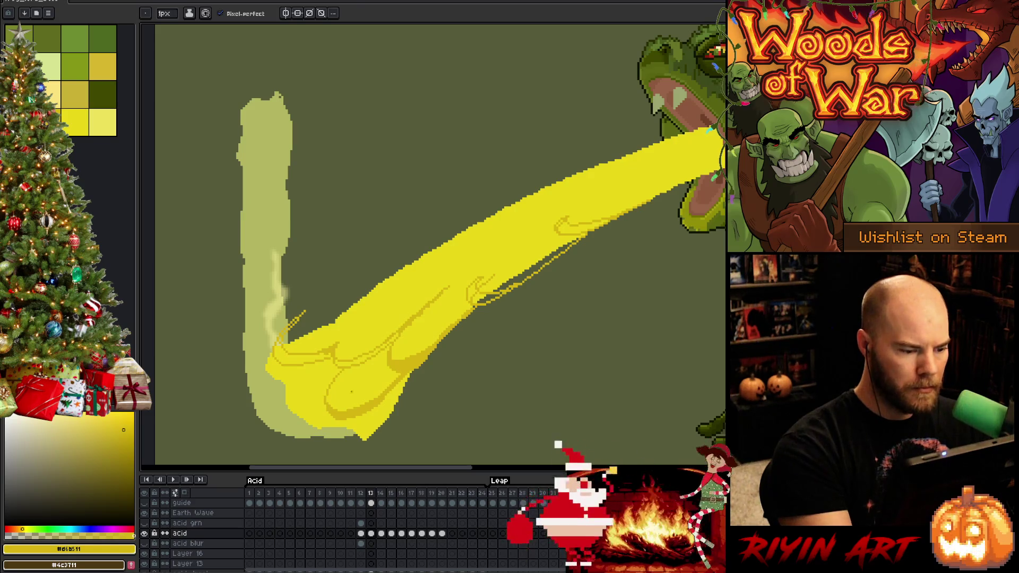
key("g")
left_click(317, 357)
key("b")
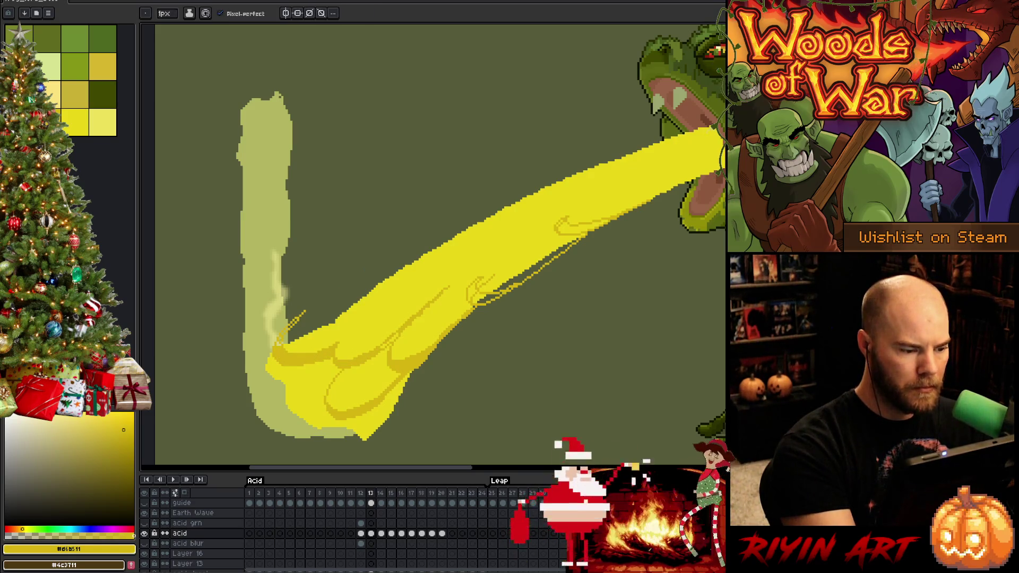
Step: Erase the stray orange sketch stroke and fill small beam areas darker
key("e")
left_click_drag(286, 326, 302, 311)
key("b")
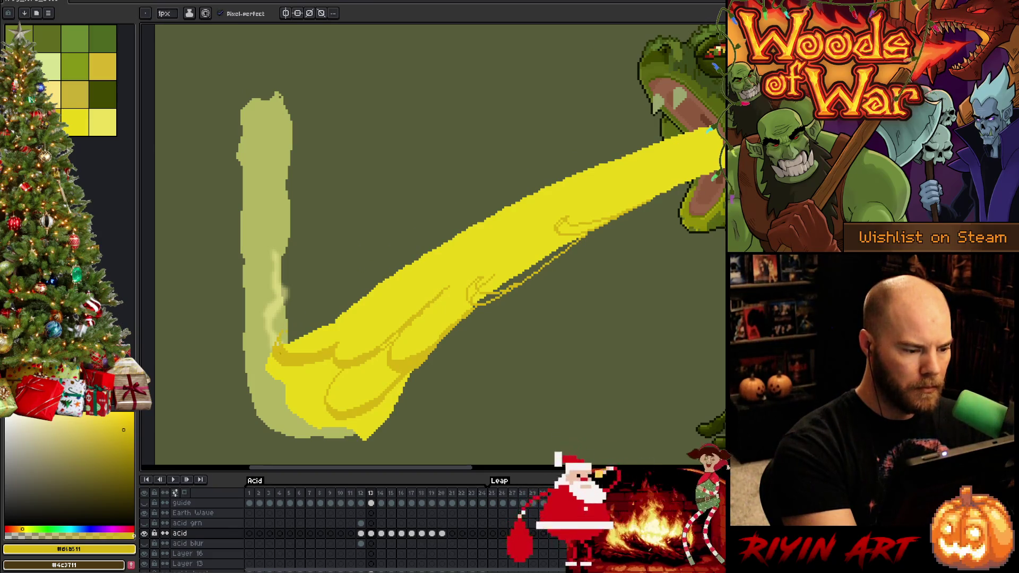
key("g")
left_click(480, 298)
Step: Fill another small beam area darker, then reselect bright yellow #e9d717
left_click(472, 291)
key("b")
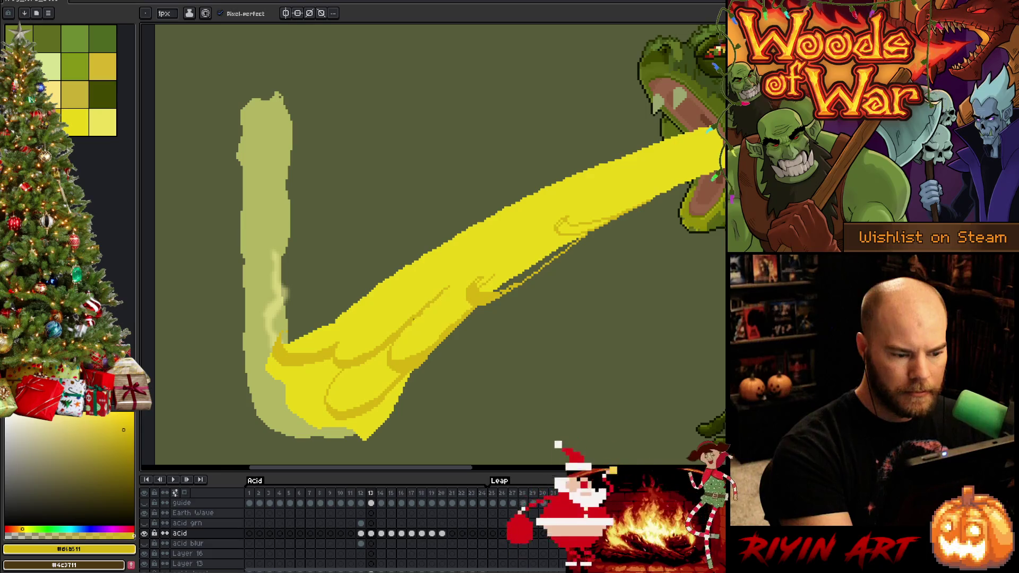
left_click(74, 122)
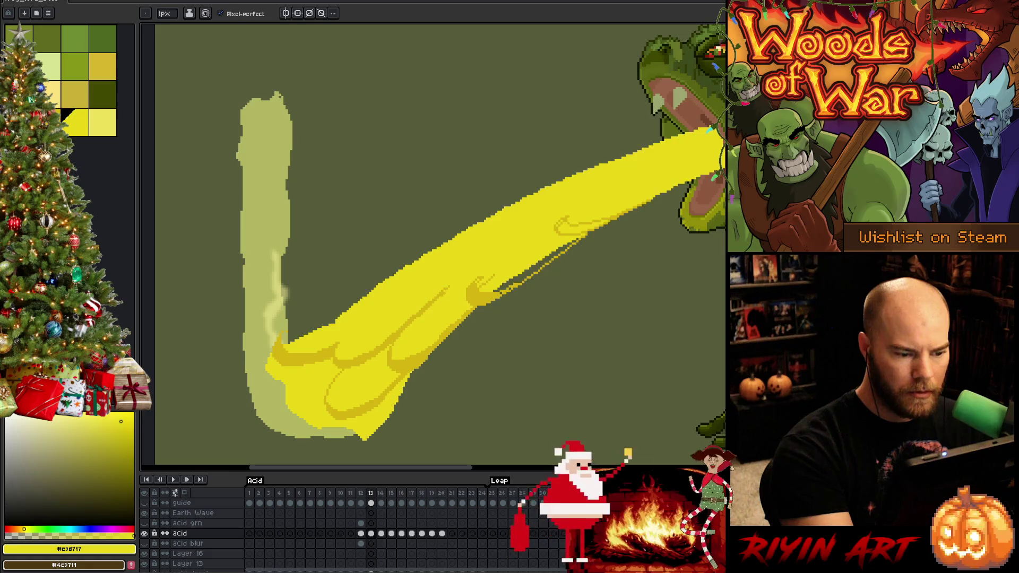
key("bracketleft")
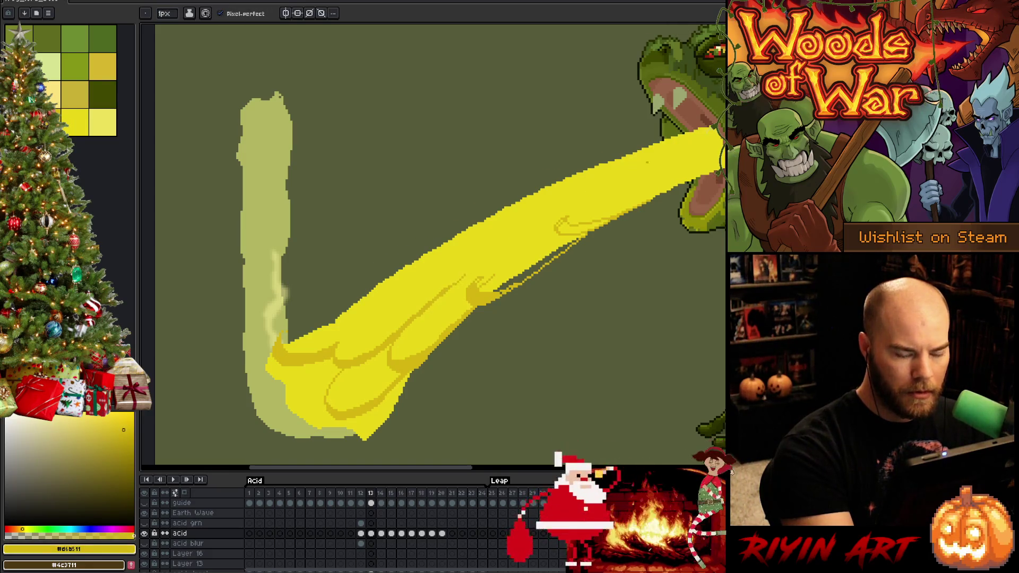
key("g")
key("b")
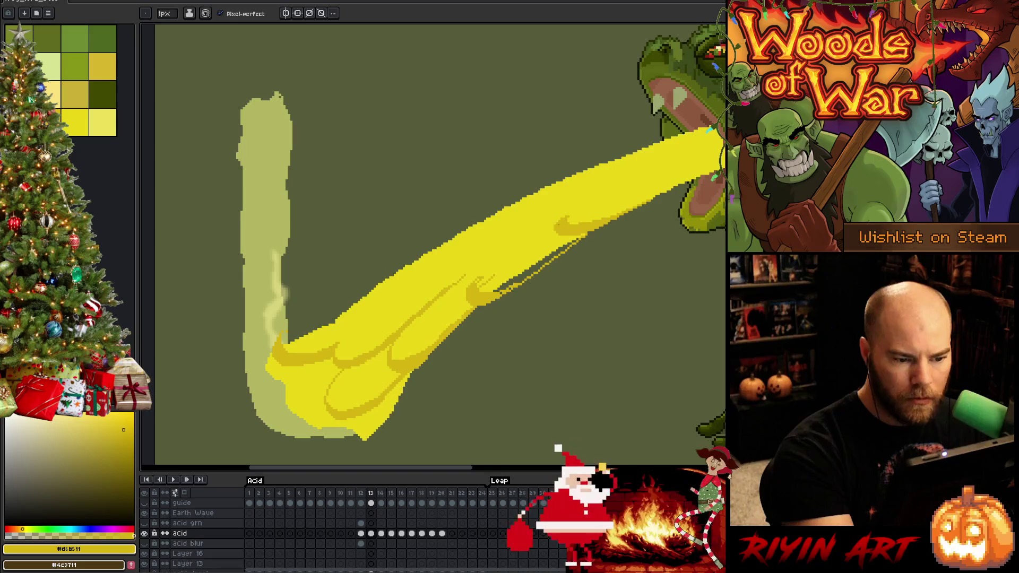
key("g")
key("b")
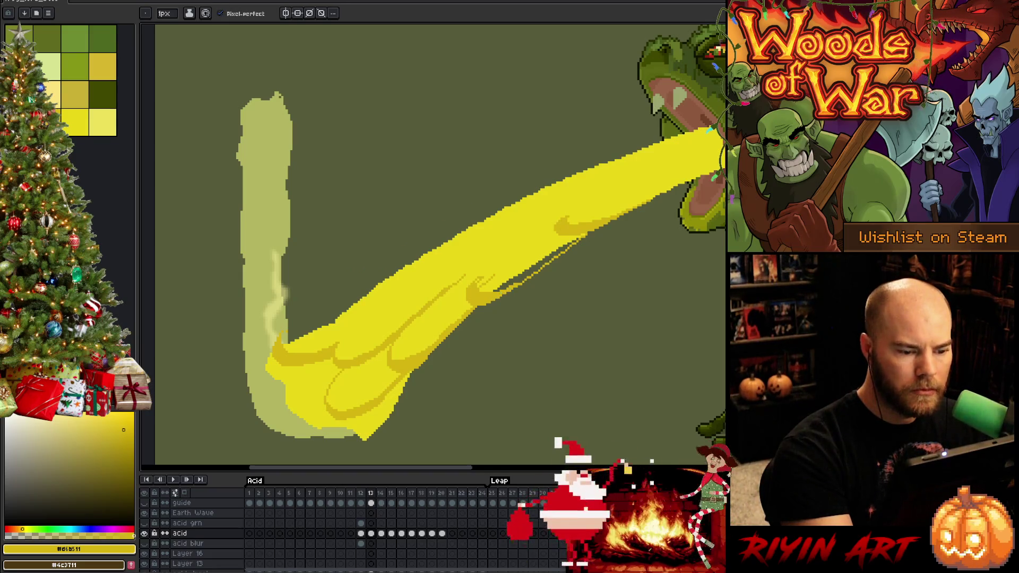
left_click(74, 122)
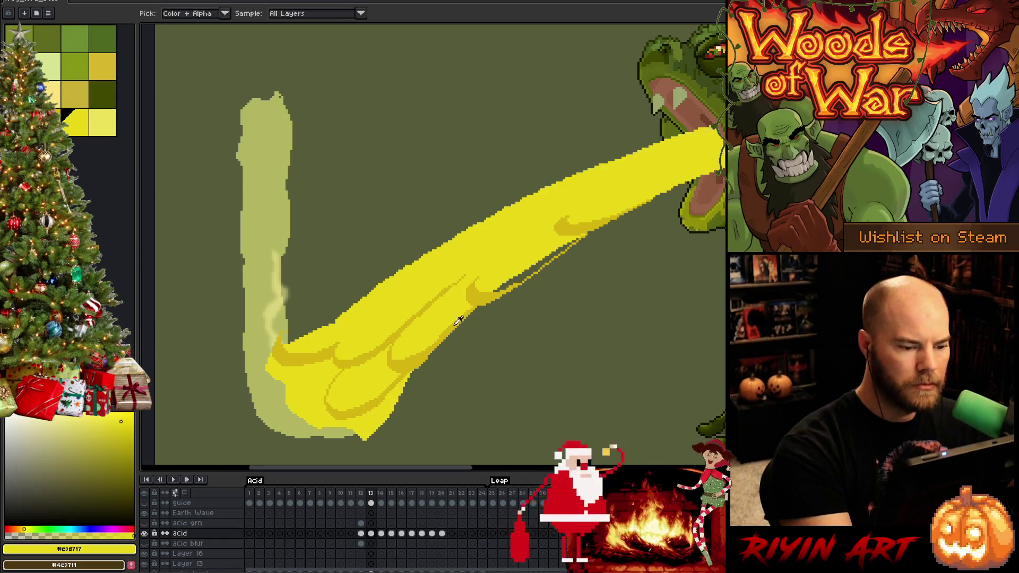
Step: Repaint the bend with bright yellow and draw two ochre #d6b511 lobe lines on the splash
left_click(363, 342, "alt")
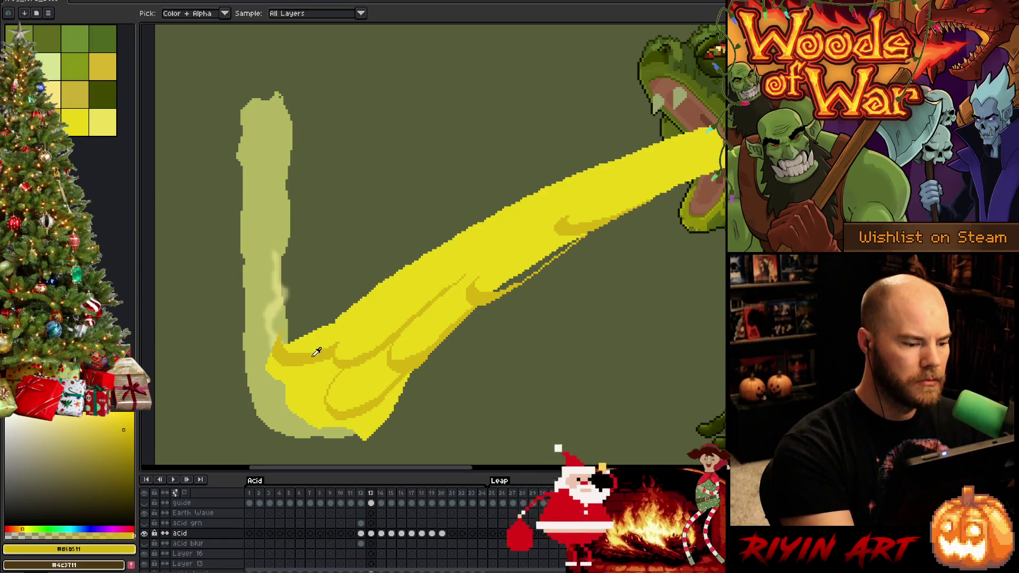
left_click(309, 327, "alt")
mouse_move(284, 329)
left_mouse_down()
mouse_move(371, 290)
mouse_move(296, 328)
left_mouse_up()
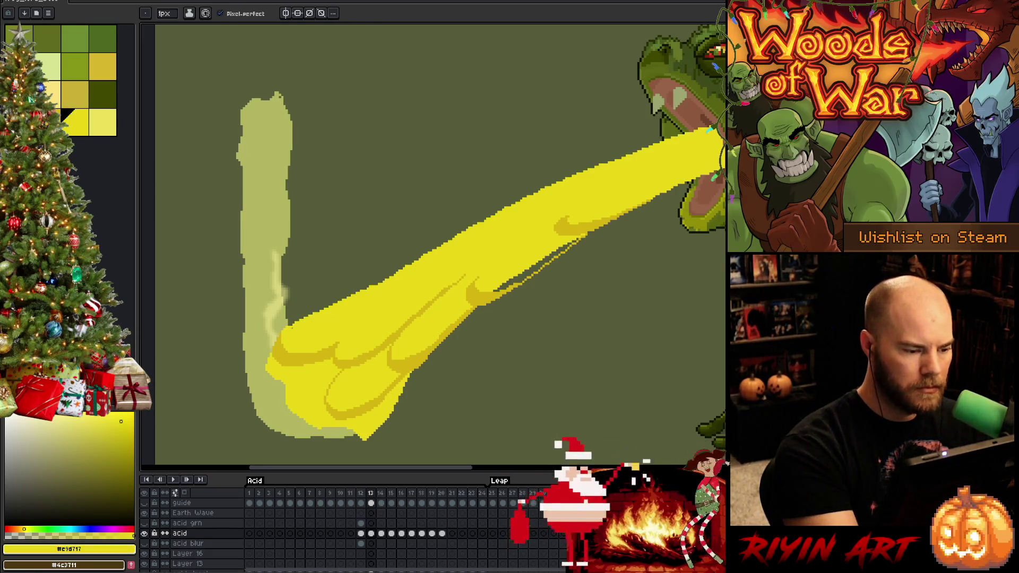
left_click(364, 334, "alt")
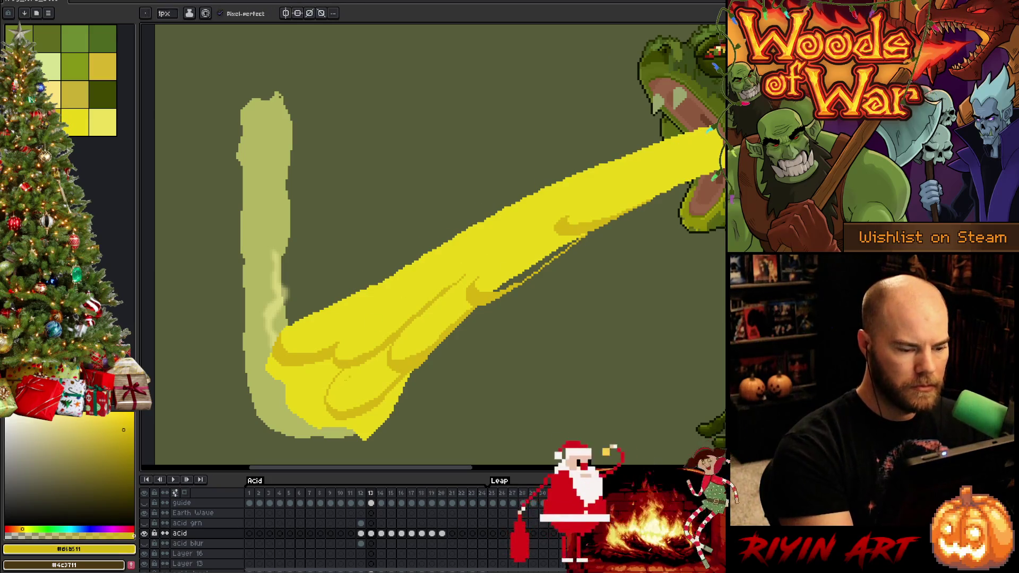
mouse_move(292, 372)
left_mouse_down()
mouse_move(299, 407)
mouse_move(325, 399)
left_mouse_up()
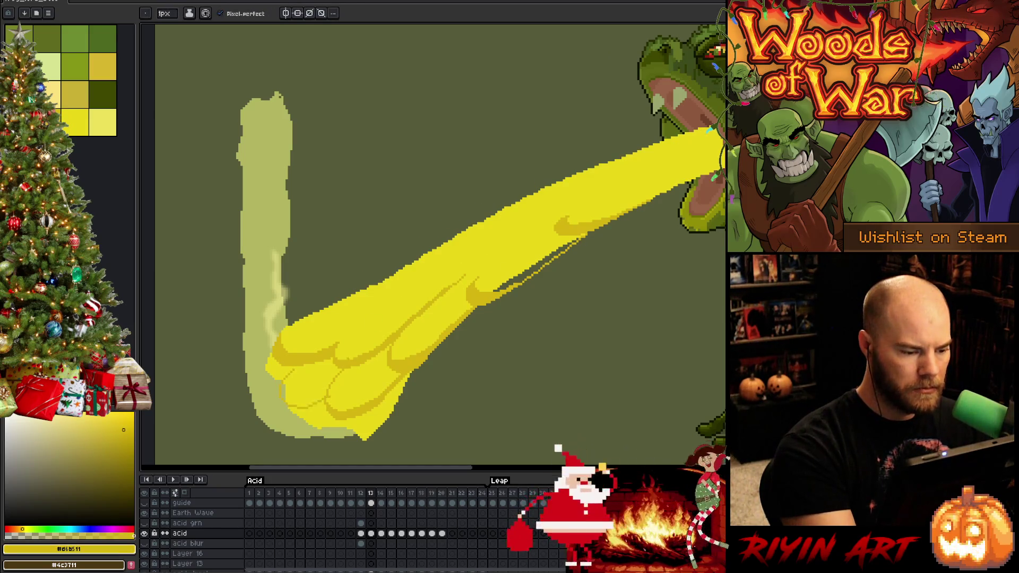
left_click(340, 371, "alt")
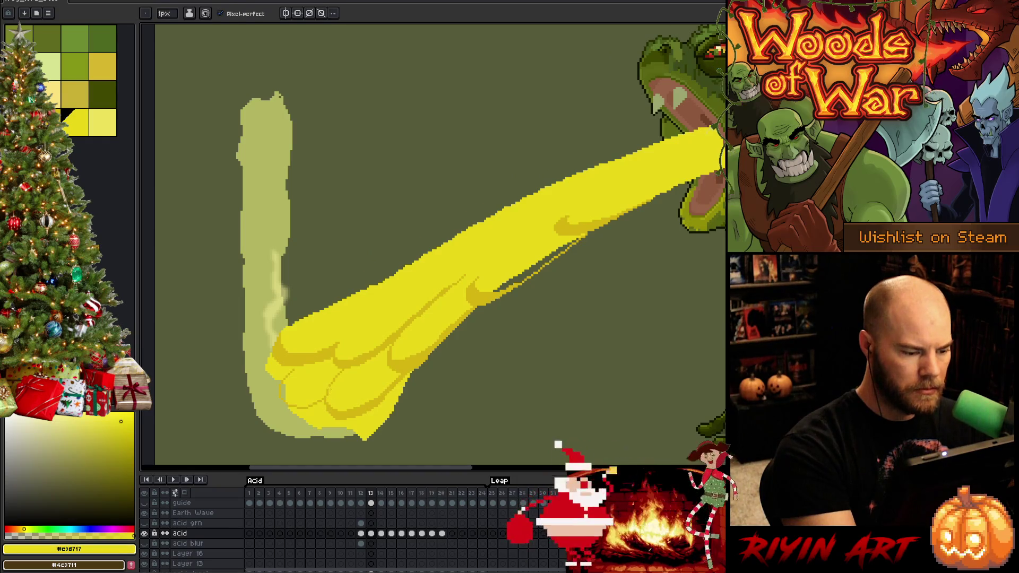
left_click(364, 334, "alt")
left_click_drag(327, 390, 291, 399)
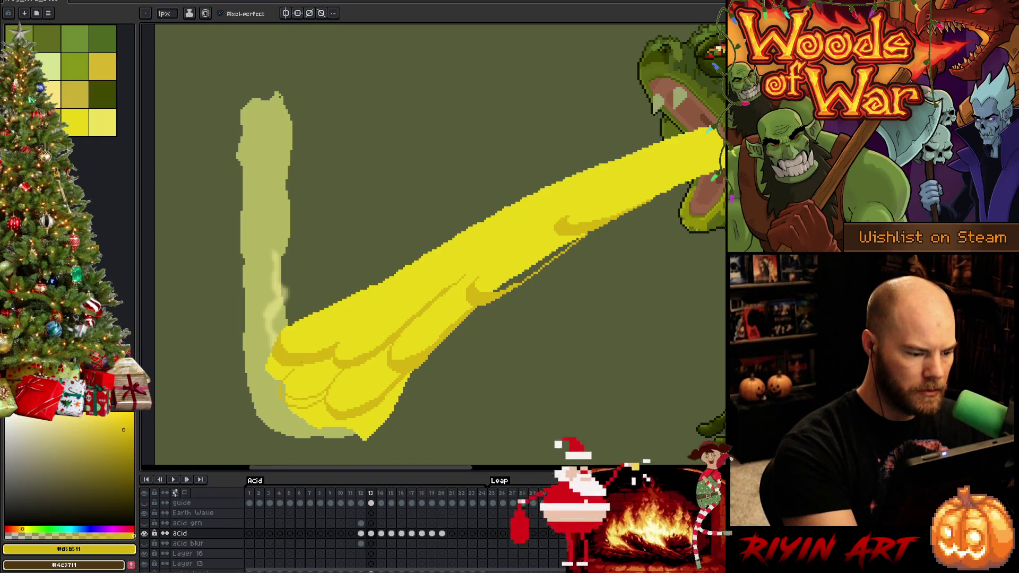
Step: Add a short ochre stroke to the splash and pencil a bright-yellow outline above the beam
key("g")
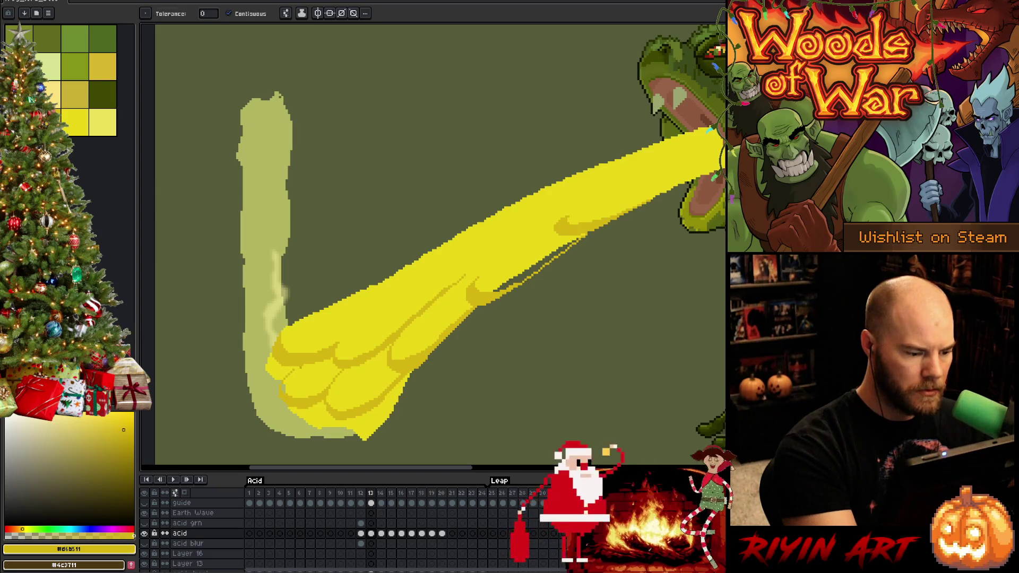
key("b")
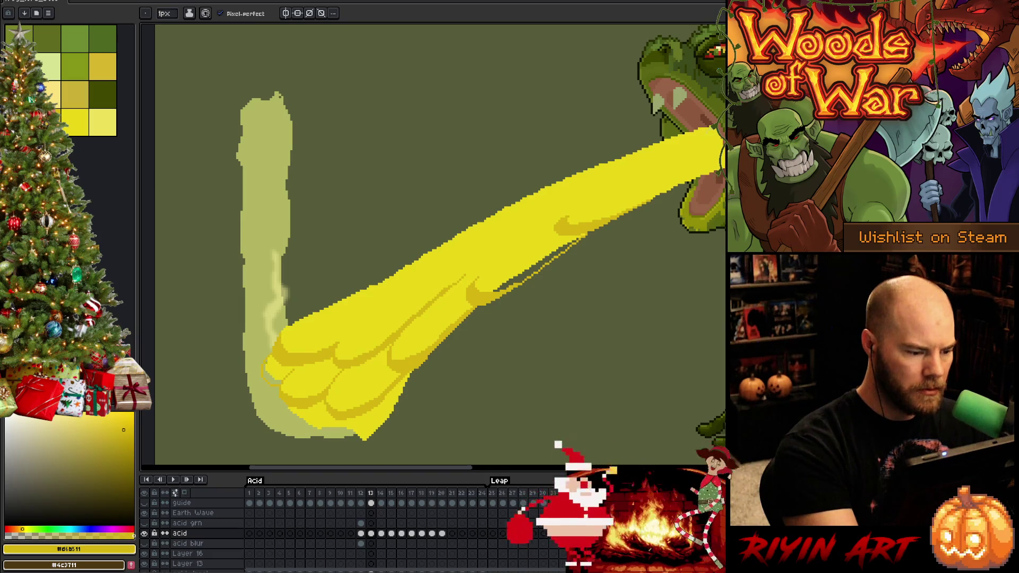
key("g")
key("b")
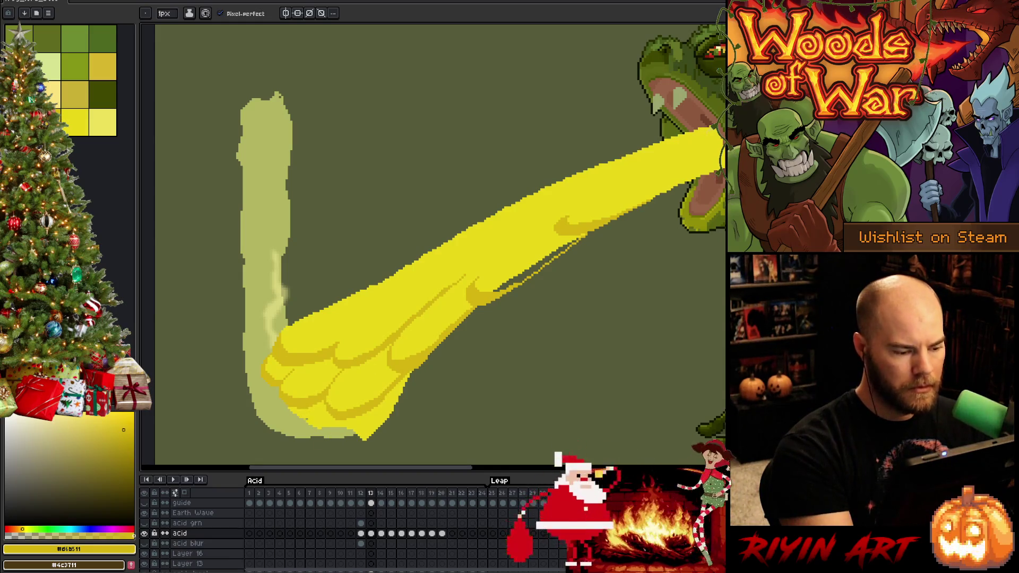
mouse_move(305, 409)
left_mouse_down()
mouse_move(307, 423)
mouse_move(322, 423)
left_mouse_up()
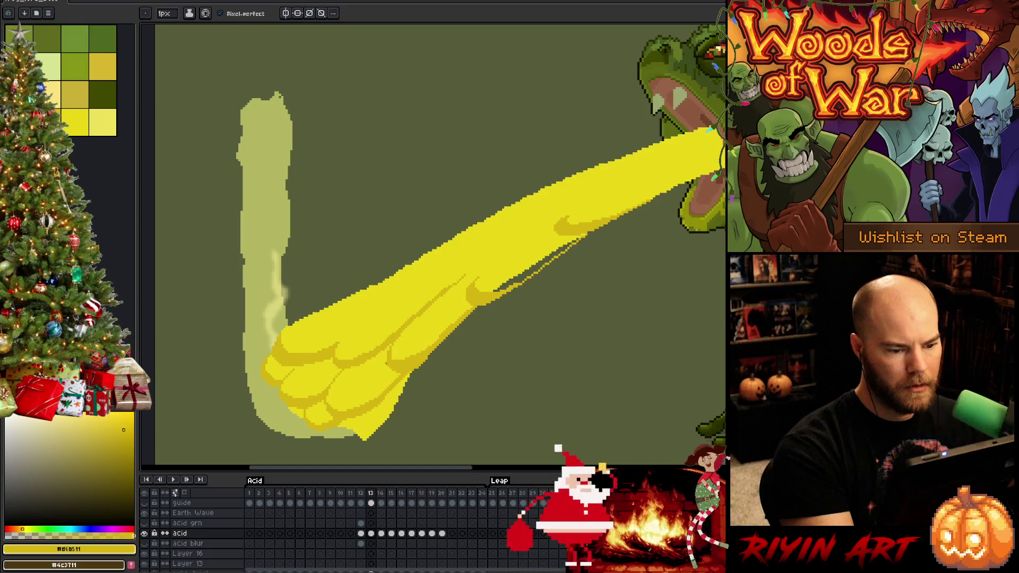
left_click(75, 122)
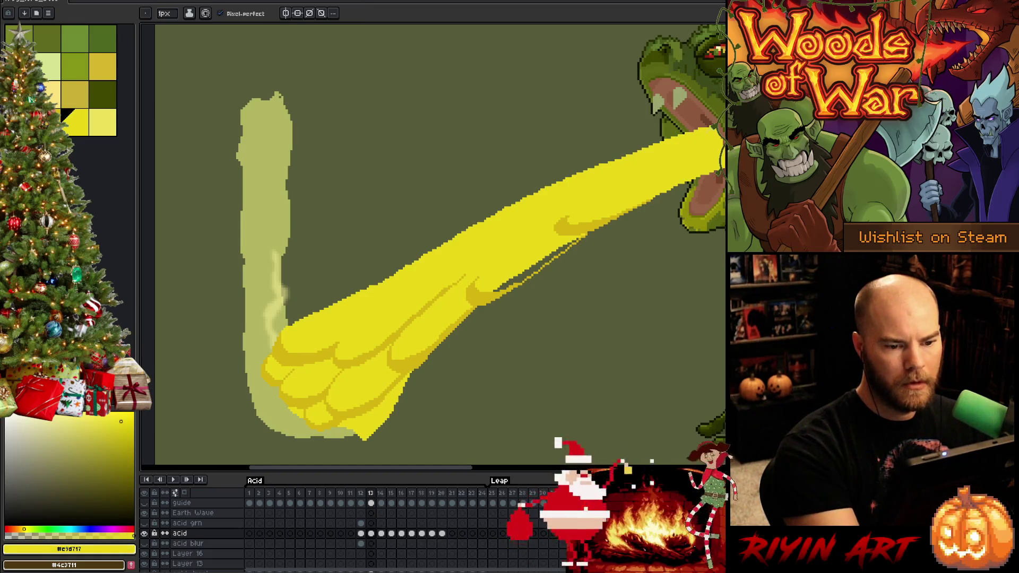
mouse_move(618, 157)
left_mouse_down()
mouse_move(399, 248)
mouse_move(383, 276)
mouse_move(293, 321)
left_mouse_up()
key("ctrl+z")
Step: Extend the upper outline and fill the three slivers above the beam with yellow
left_click_drag(378, 265, 300, 312)
key("g")
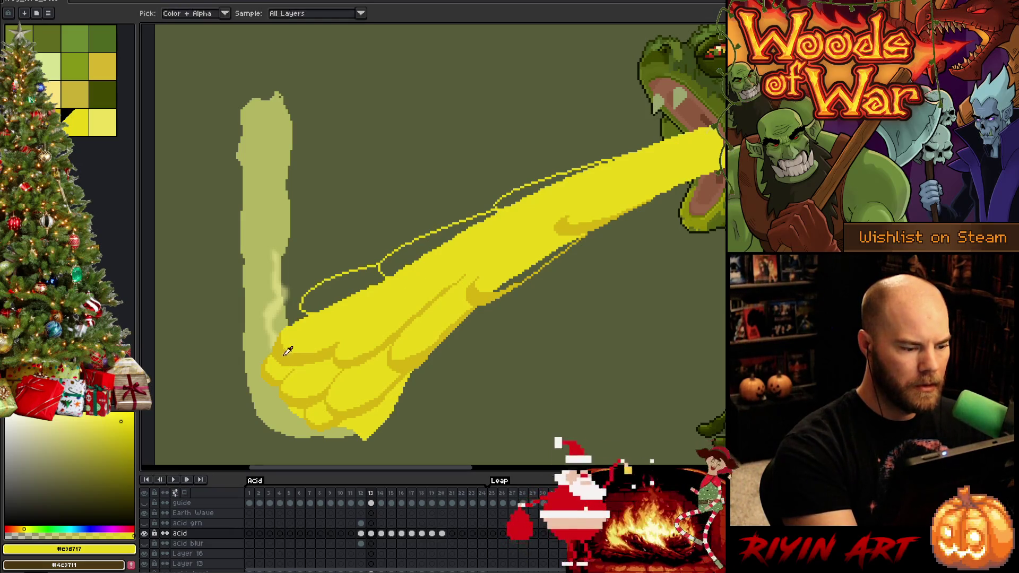
left_click(340, 289)
left_click(435, 241)
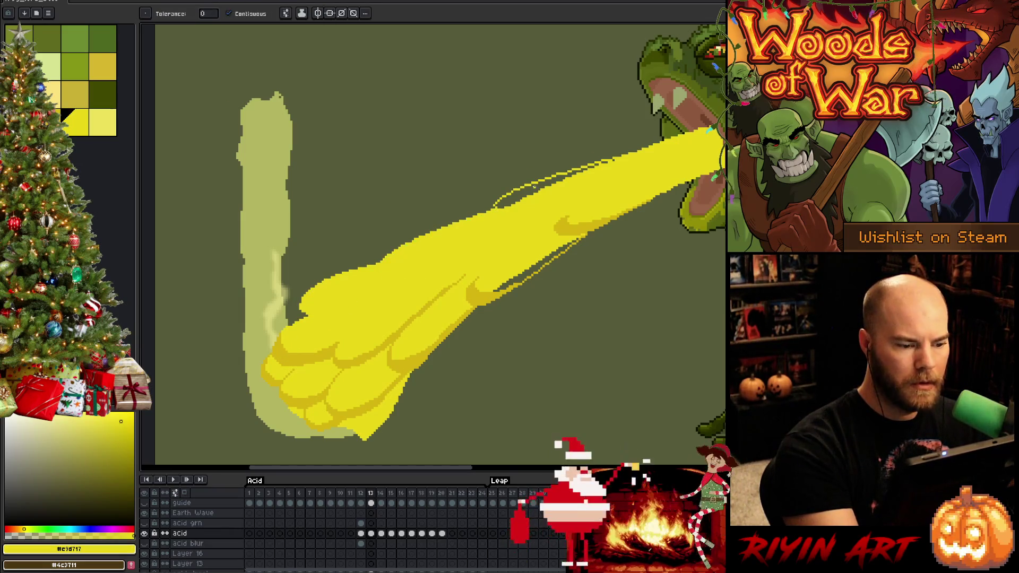
left_click(542, 186)
key("b")
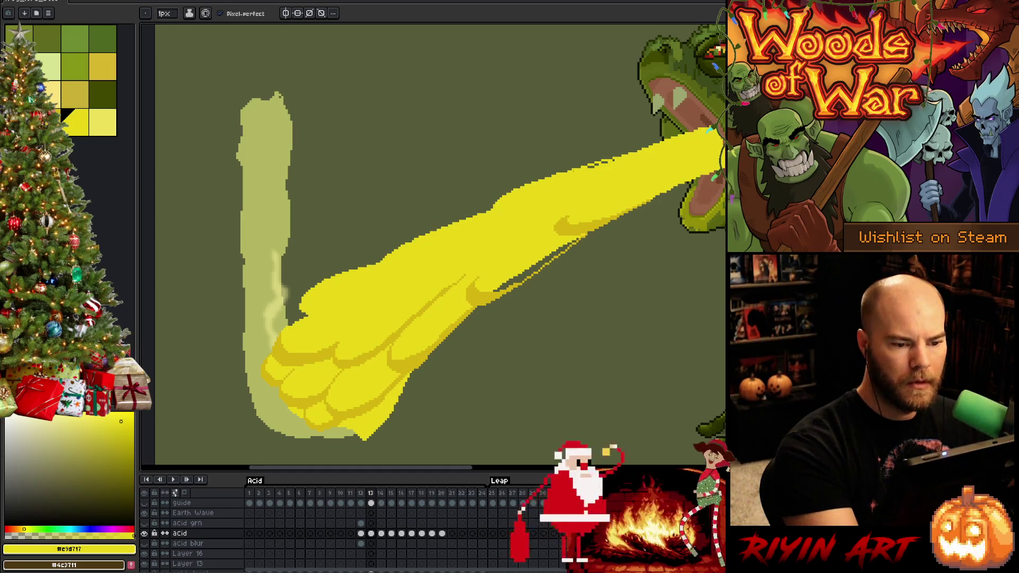
Step: Fill the dark sliver along the beam's lower edge and add a light rim on the splash
key("g")
left_click(576, 241)
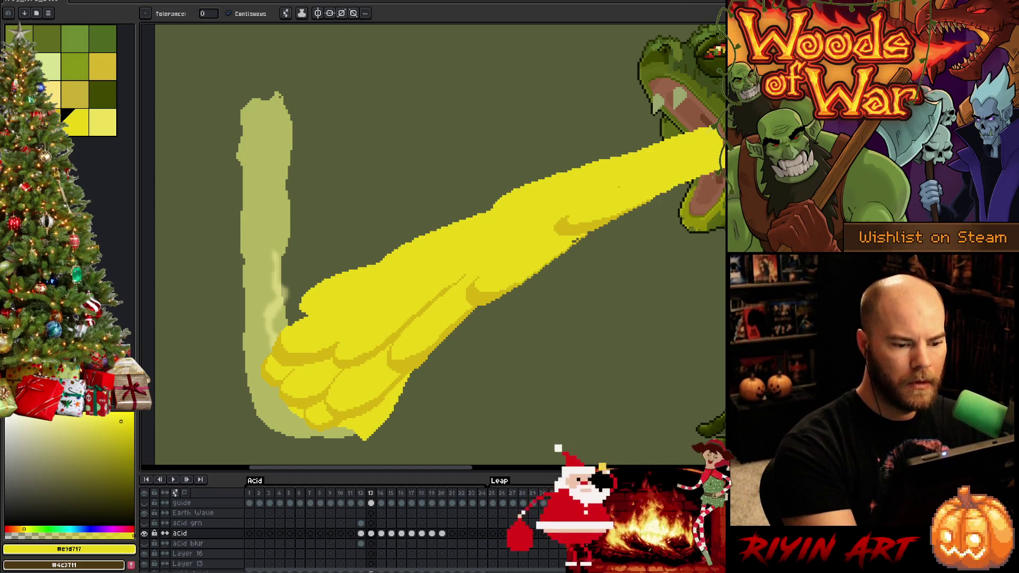
key("b")
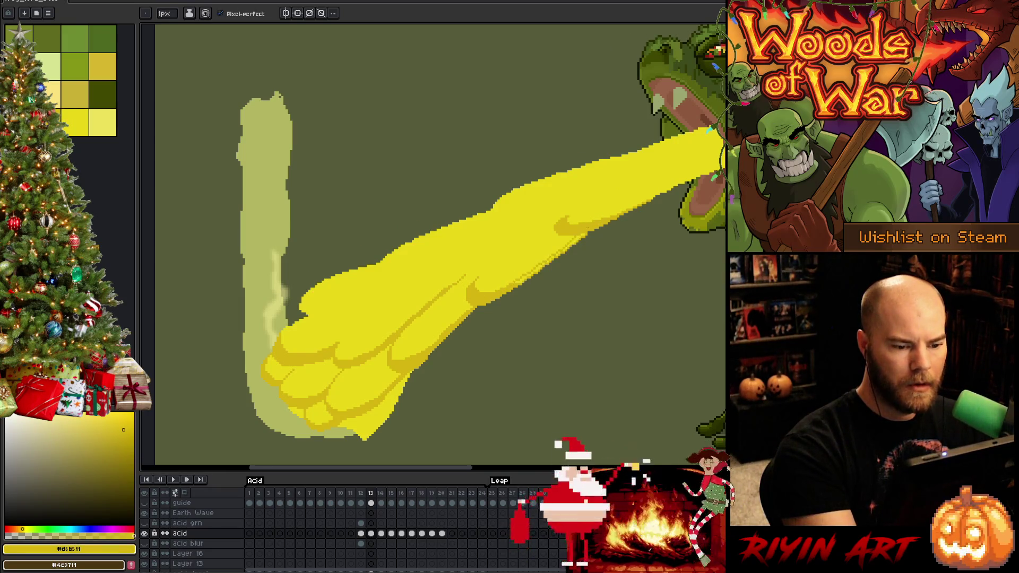
key("g")
key("b")
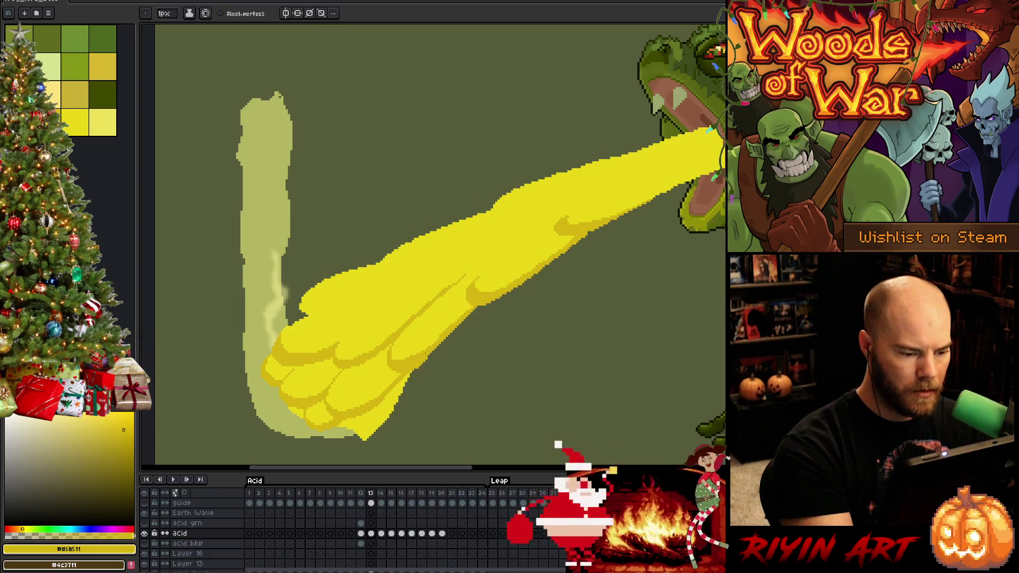
mouse_move(419, 365)
left_mouse_down()
mouse_move(371, 438)
mouse_move(346, 439)
mouse_move(371, 427)
mouse_move(420, 367)
left_mouse_up()
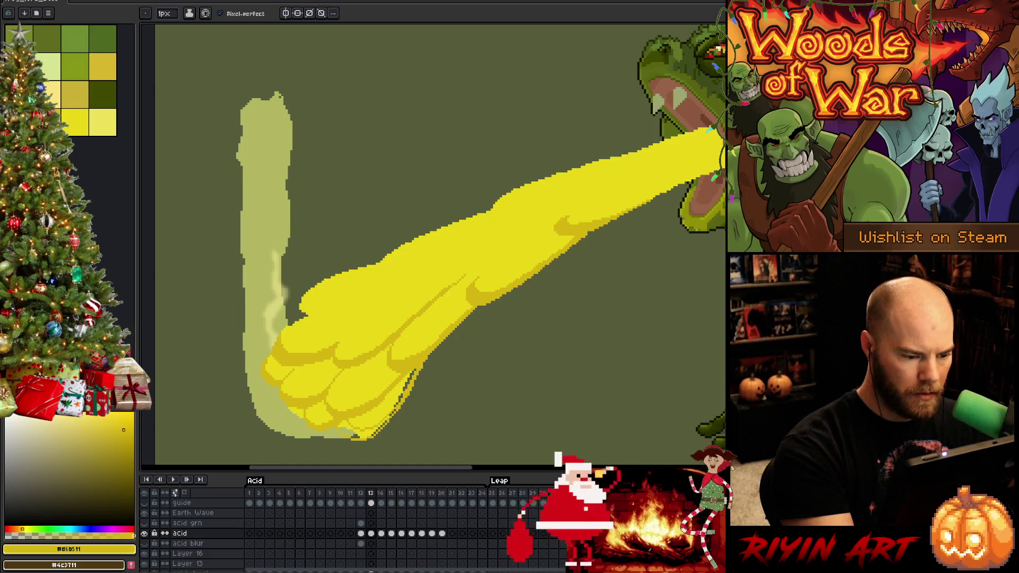
Step: Draw a light rim along the splash's lower-right edge and fill two small gaps at its tip
left_click_drag(396, 410, 372, 436)
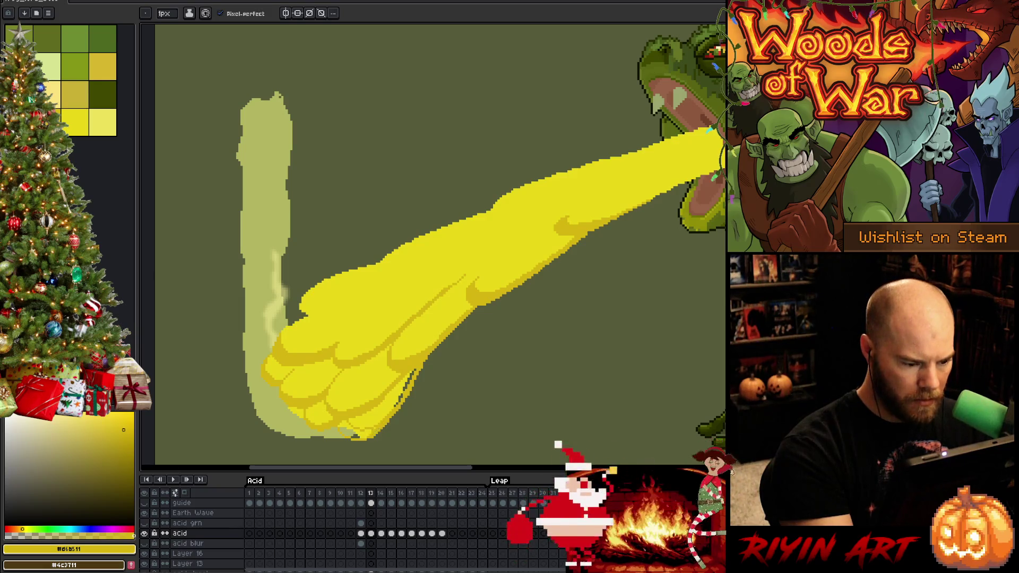
key("g")
left_click(354, 436)
left_click(345, 425)
key("b")
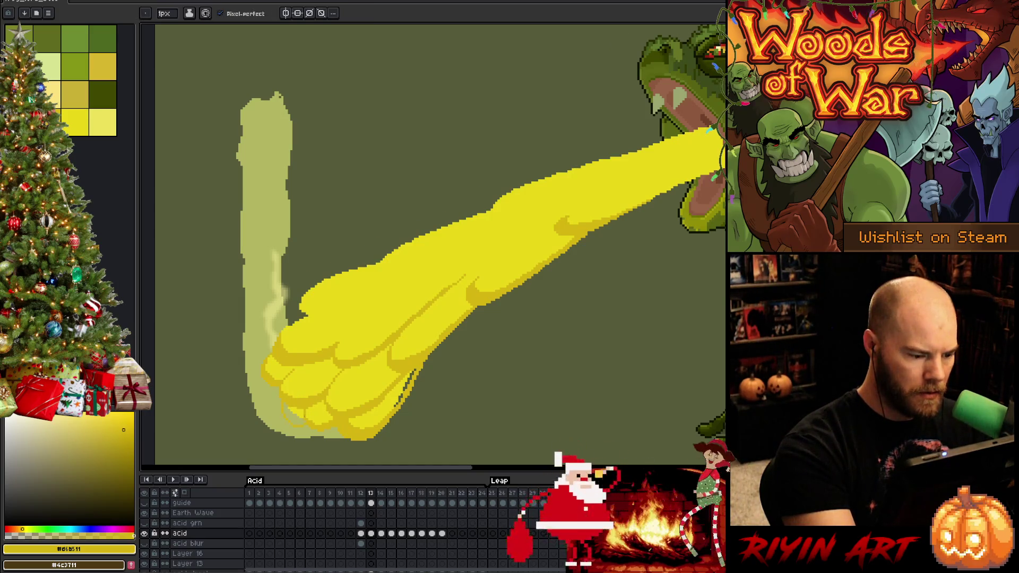
Step: Add bright yellow pixels at the splash bottom, then sample the darker ochre shade
left_click(307, 406, "alt")
left_click_drag(287, 420, 293, 409)
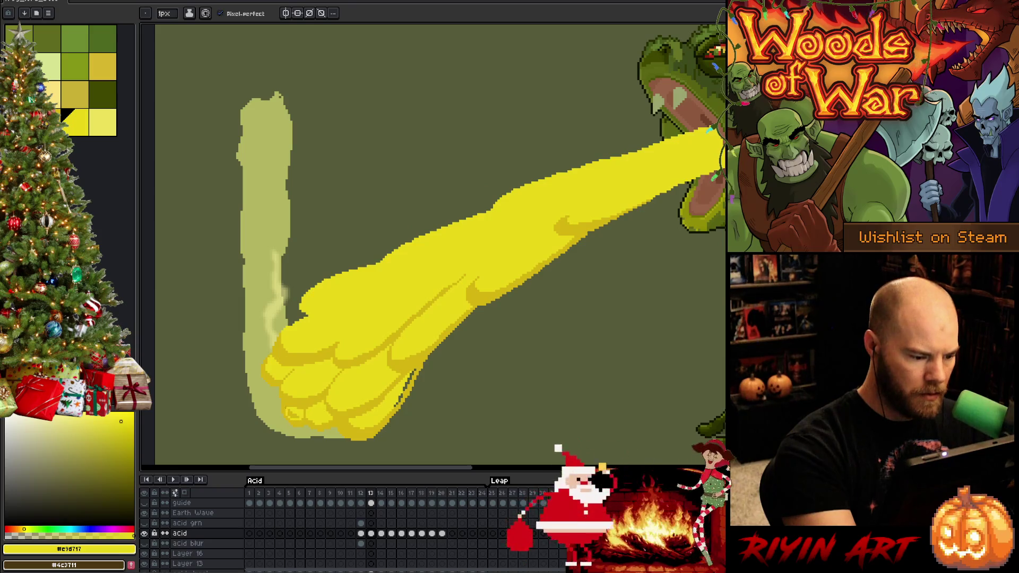
key("g")
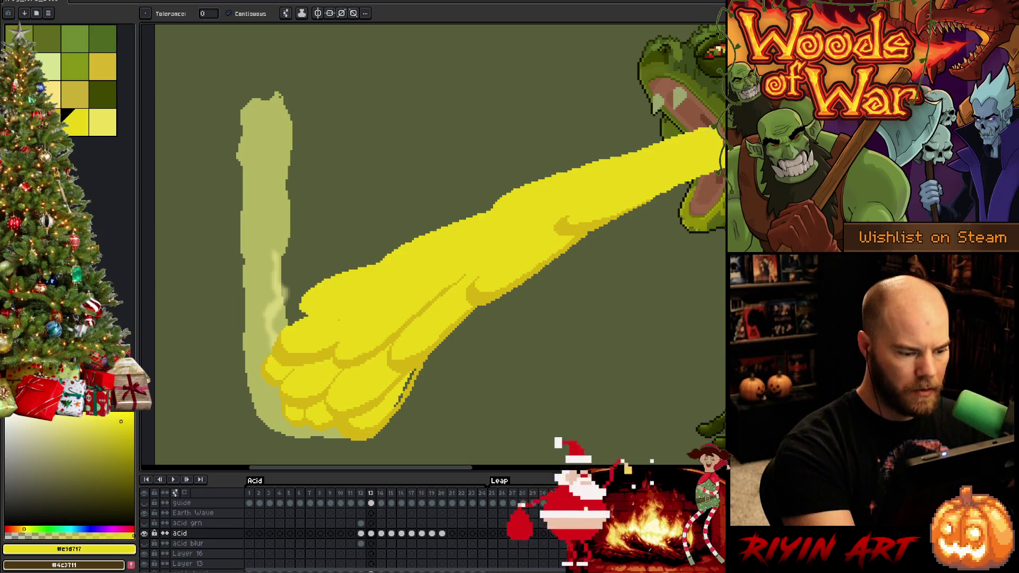
left_click(352, 353, "alt")
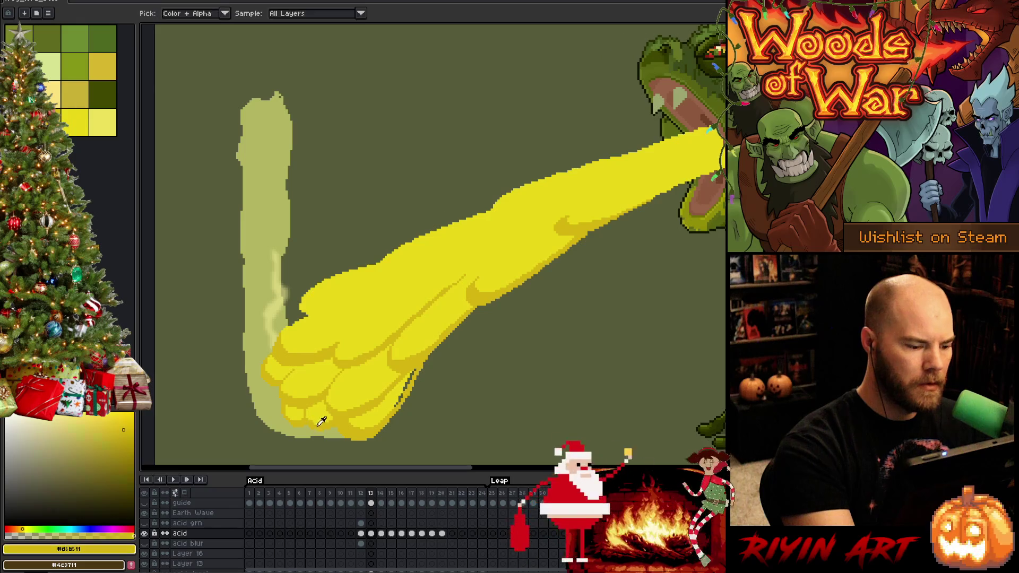
key("b")
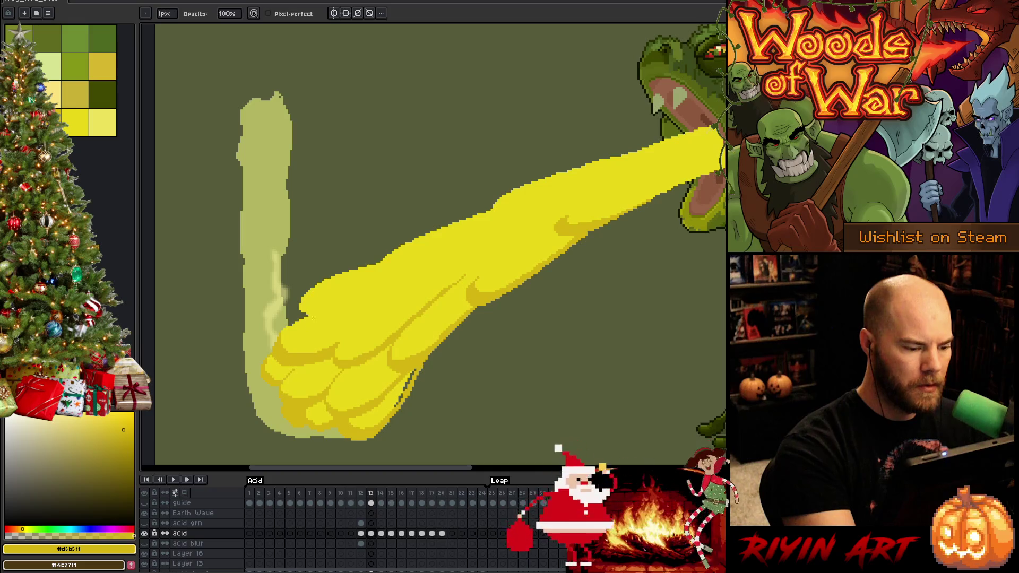
Step: Cover the dark notch on the splash's left edge in bright yellow and add a short ochre stroke
key("e")
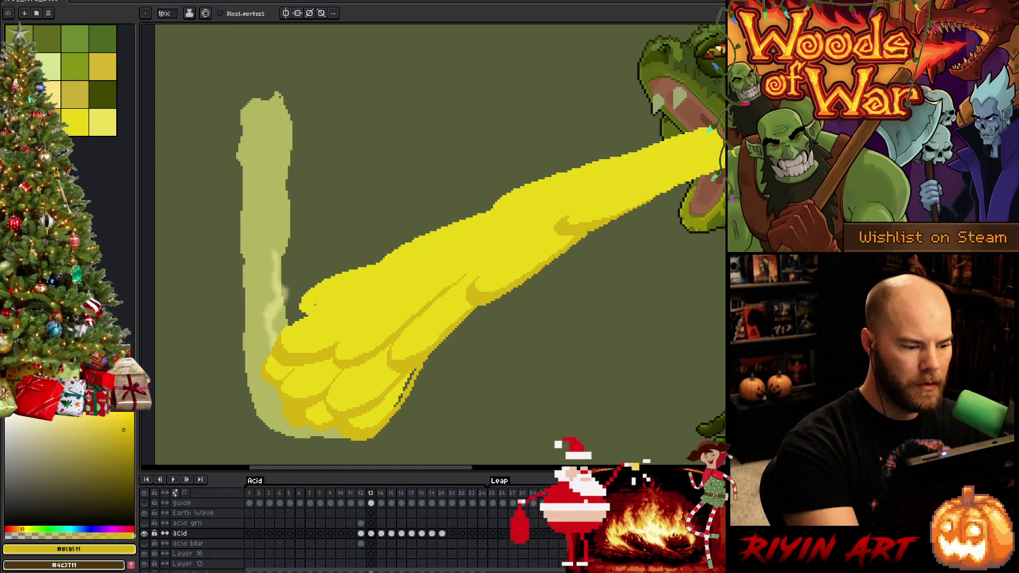
left_click(404, 255, "alt")
left_click_drag(289, 325, 303, 317)
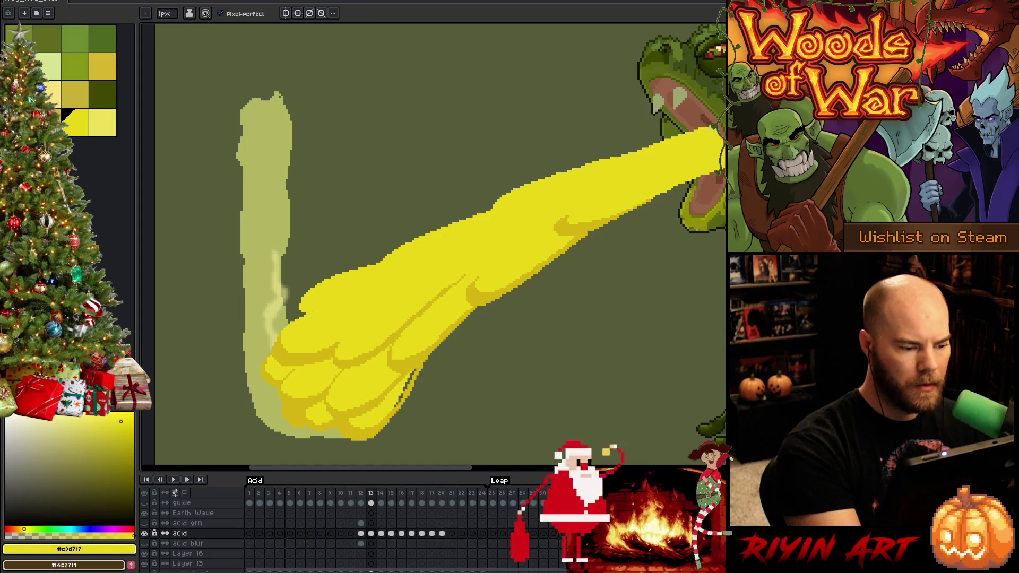
left_click(329, 302, "alt")
left_click_drag(312, 310, 344, 291)
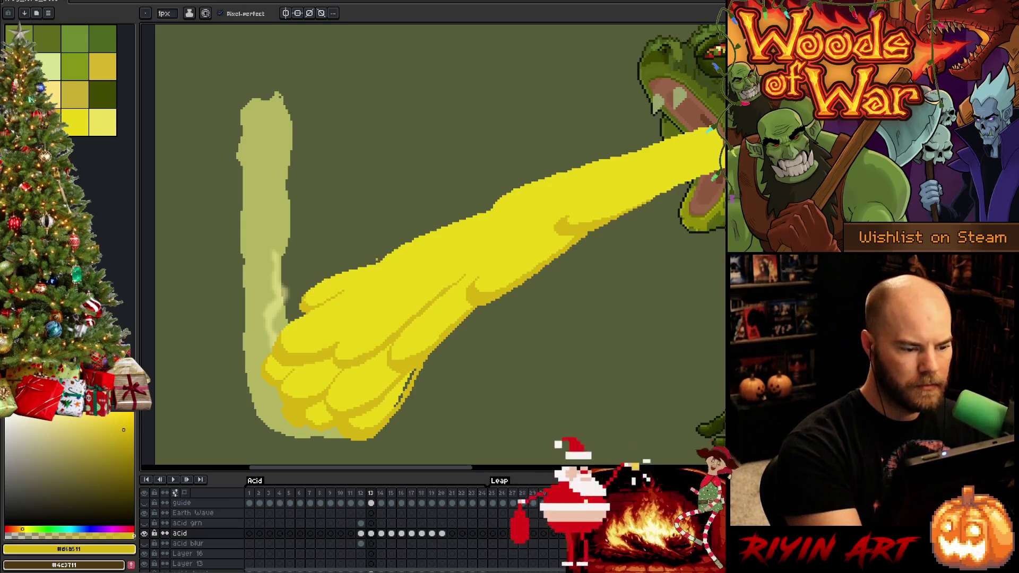
Step: Sketch a darker shading outline along the beam and fill it with darker yellow
mouse_move(379, 263)
left_mouse_down()
mouse_move(389, 286)
mouse_move(467, 259)
left_mouse_up()
mouse_move(384, 268)
left_mouse_down()
mouse_move(406, 276)
mouse_move(504, 235)
left_mouse_up()
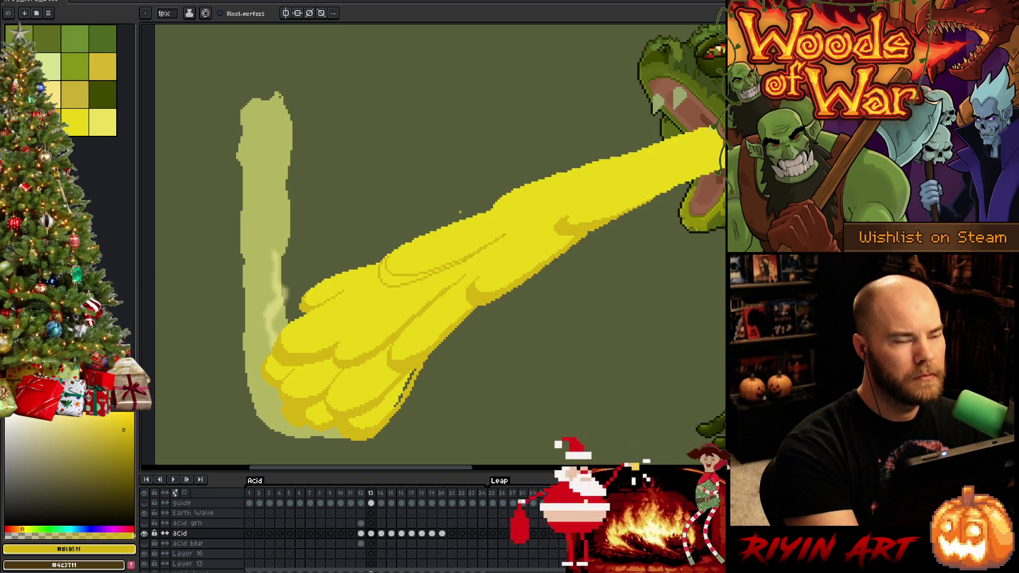
key("g")
left_click(403, 274)
key("b")
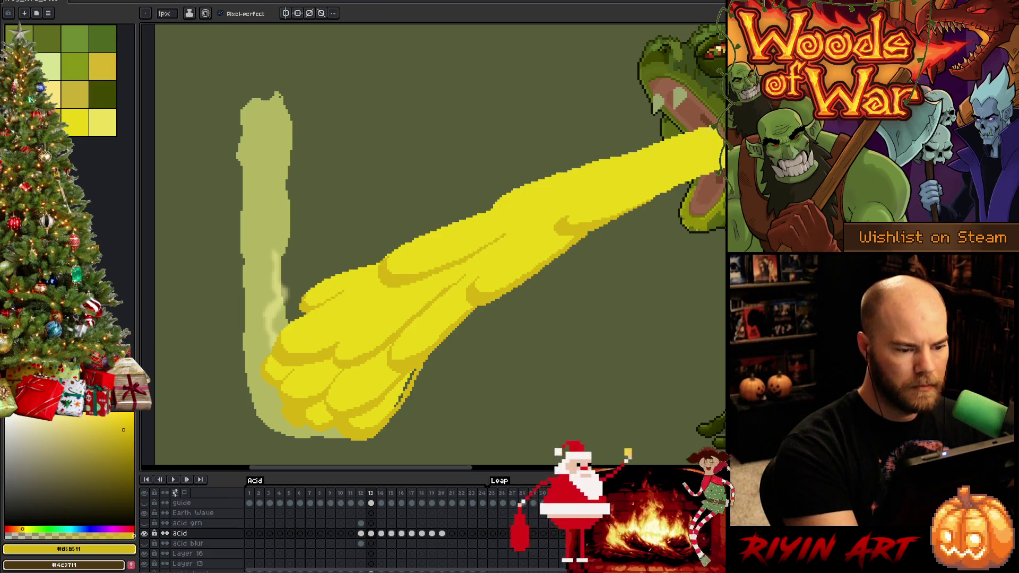
Step: Sample the darker yellow and draw a shading stroke up an acid lobe, redrawing it after an undo
left_click(406, 390, "alt")
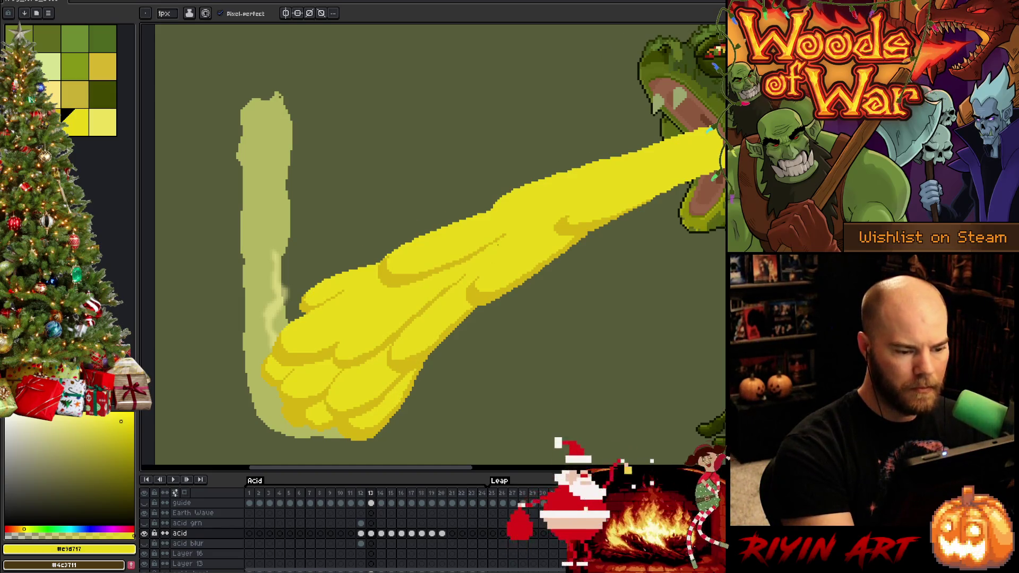
left_click(478, 289, "alt")
left_click_drag(465, 277, 528, 242)
key("ctrl+z")
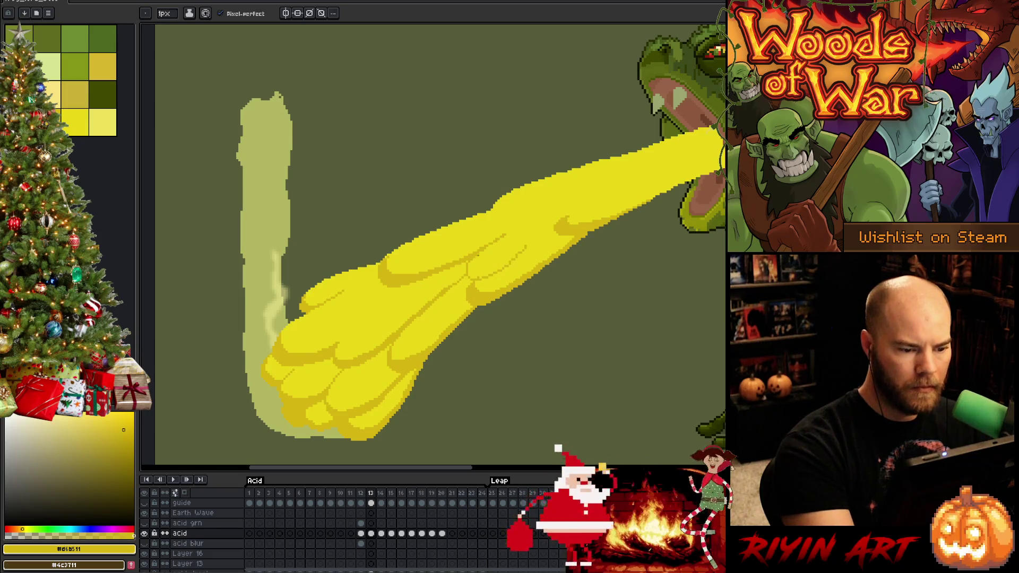
left_click_drag(470, 276, 536, 238)
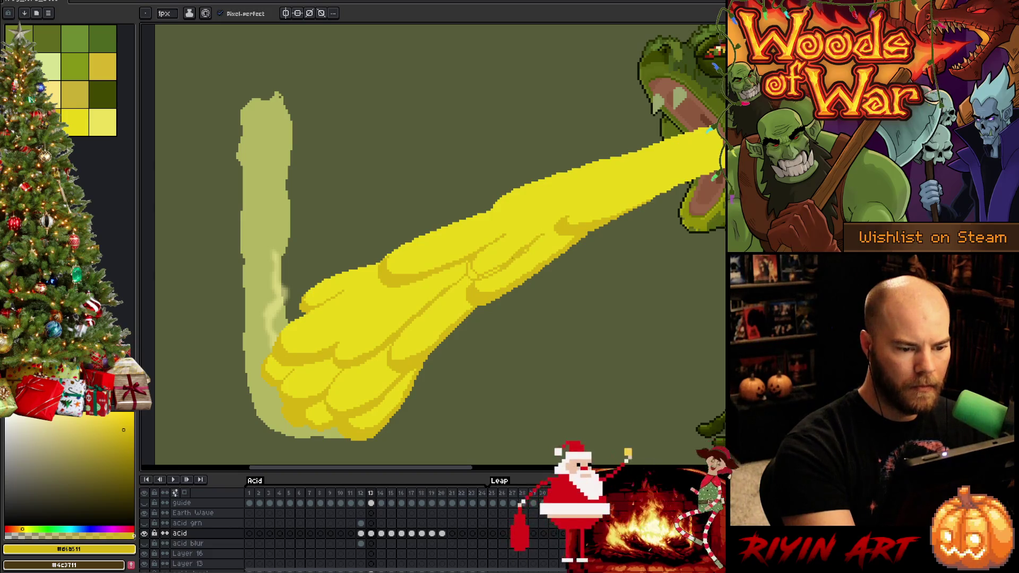
Step: Try thin curved darker-yellow shading lines across the acid blob, undoing each attempt
left_click(533, 245, "alt")
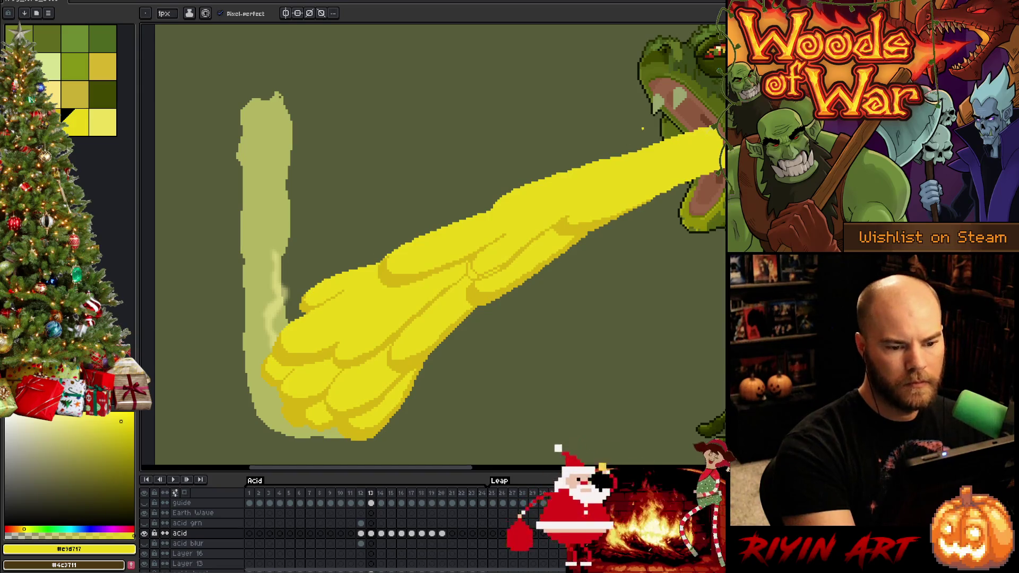
key("g")
left_click(478, 273, "alt")
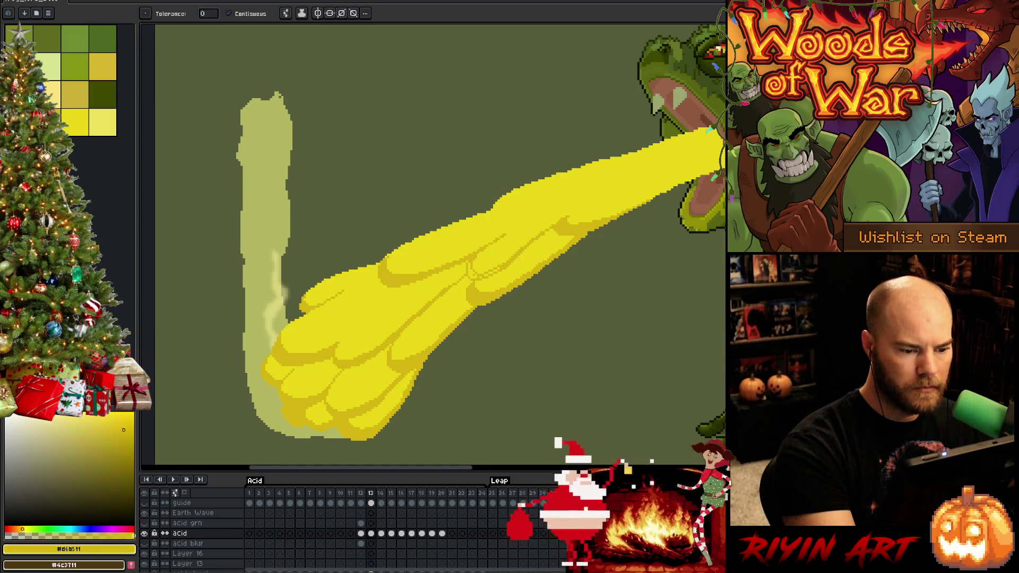
key("b")
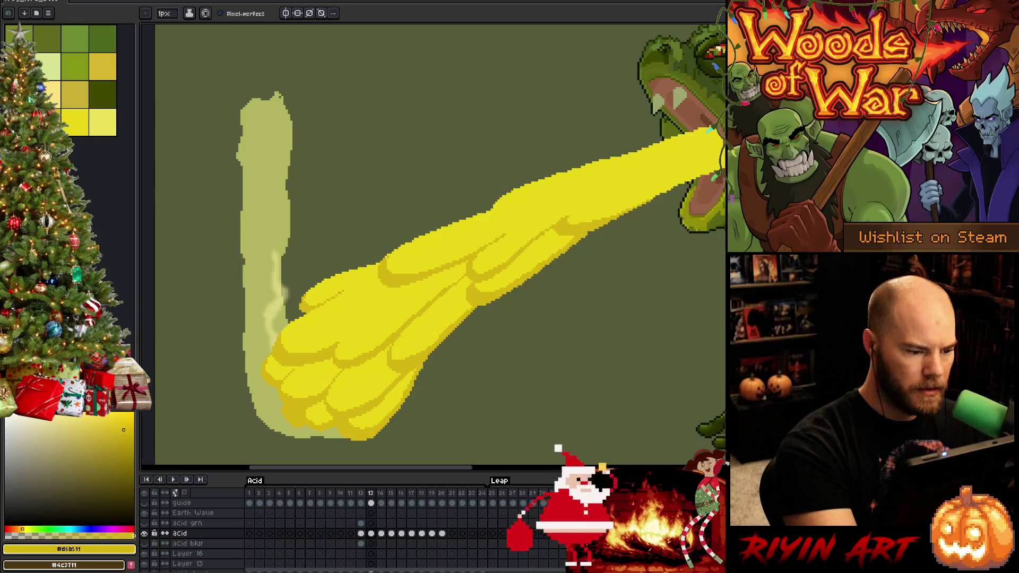
mouse_move(376, 289)
left_mouse_down()
mouse_move(345, 310)
mouse_move(333, 340)
mouse_move(396, 311)
mouse_move(345, 337)
mouse_move(329, 321)
left_mouse_up()
key("ctrl+z")
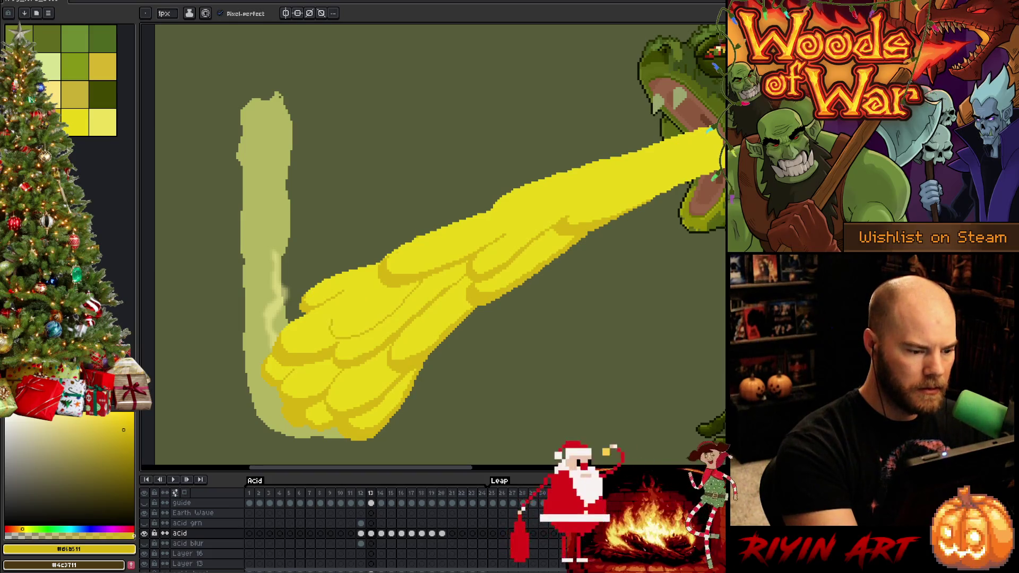
key("ctrl+z")
mouse_move(435, 274)
left_mouse_down()
mouse_move(332, 339)
mouse_move(340, 301)
mouse_move(319, 332)
left_mouse_up()
key("ctrl+z")
Step: Add short dark-yellow shading strokes on the middle lobes, including a short vertical stroke
left_click(340, 312, "alt")
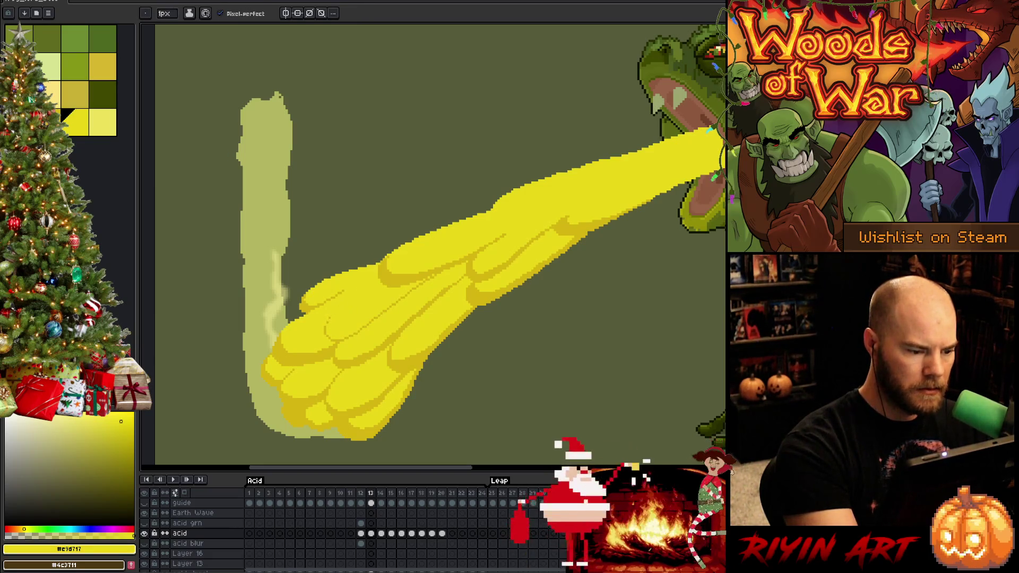
left_click(322, 327, "alt")
mouse_move(325, 317)
left_mouse_down()
mouse_move(320, 337)
mouse_move(404, 288)
mouse_move(329, 325)
mouse_move(327, 306)
mouse_move(323, 337)
left_mouse_up()
key("ctrl+z")
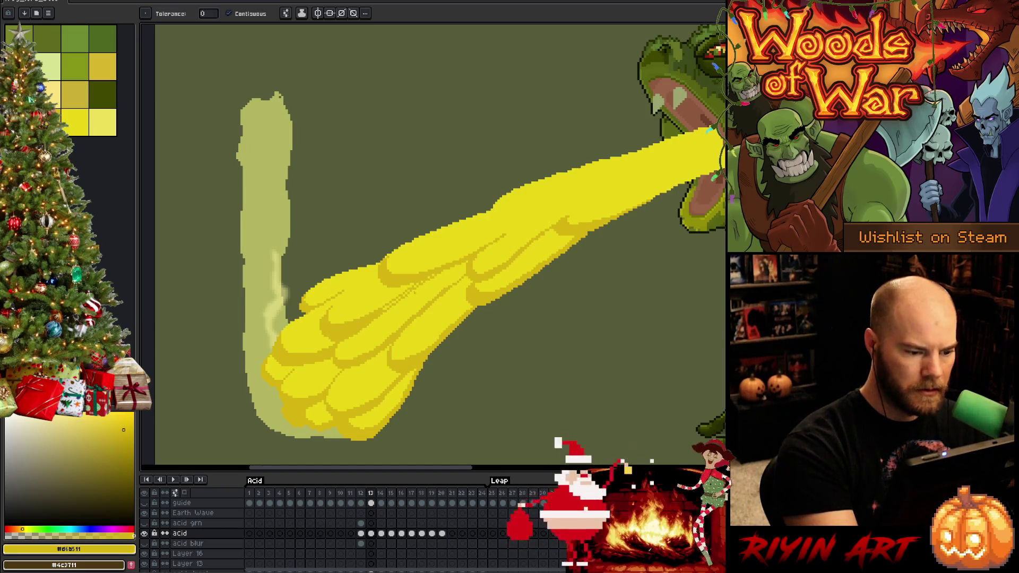
left_click_drag(393, 300, 382, 310)
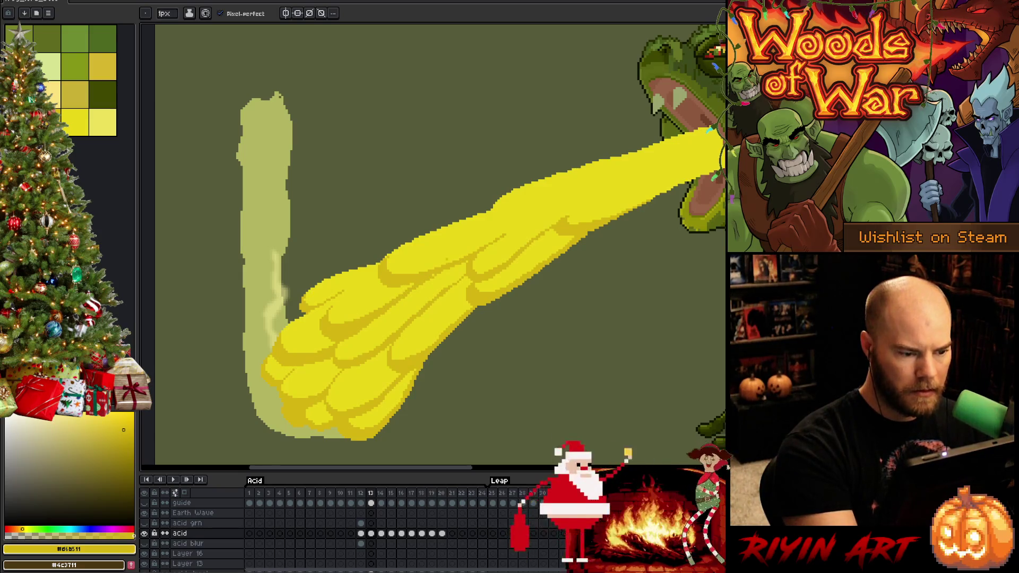
left_click(67, 114)
left_click(323, 323, "alt")
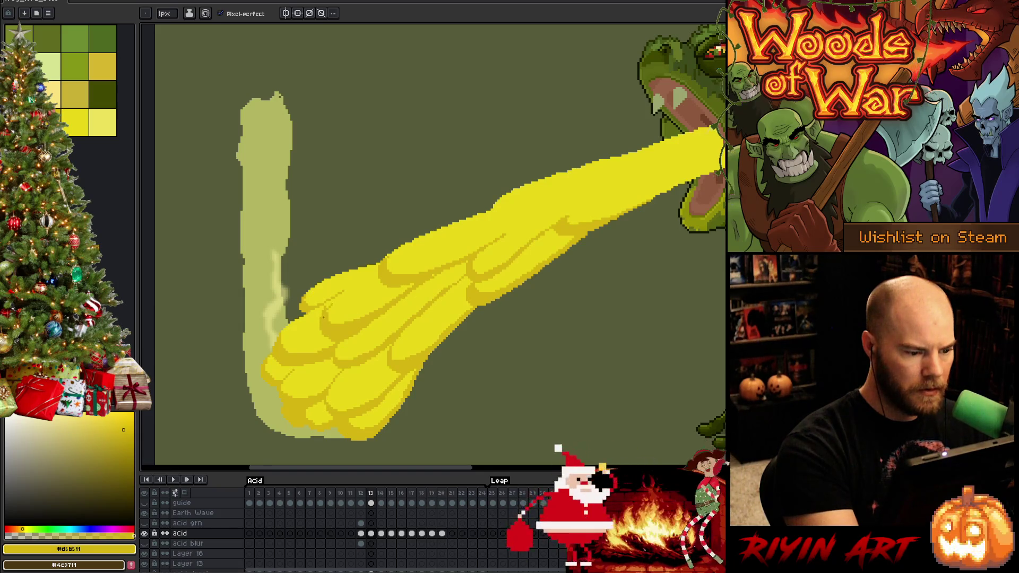
left_click_drag(319, 317, 319, 331)
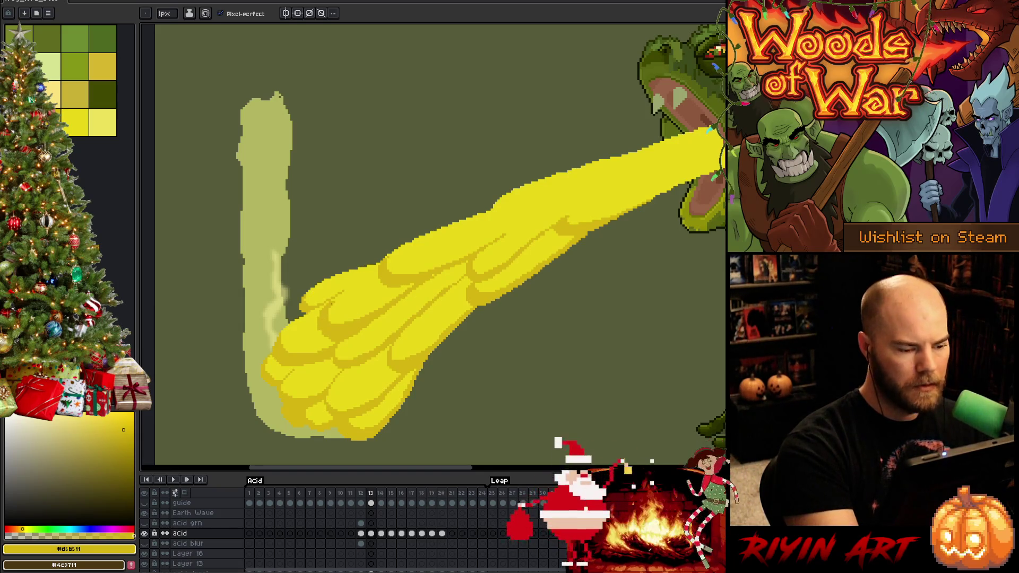
Step: Swap between the lighter yellow and the darker acid yellow sampled from the canvas
left_click(327, 315, "alt")
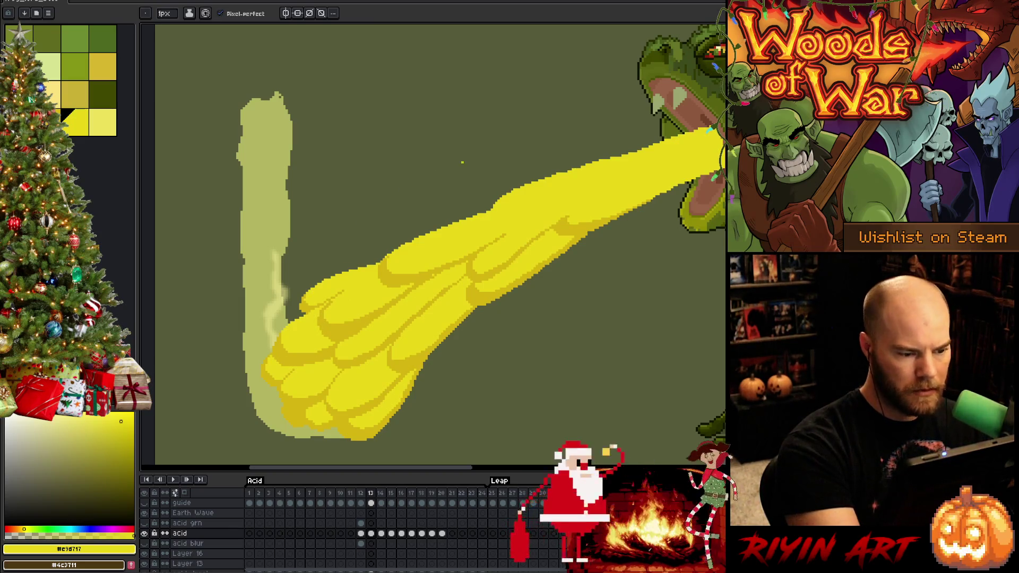
key("alt")
left_click(335, 298, "alt")
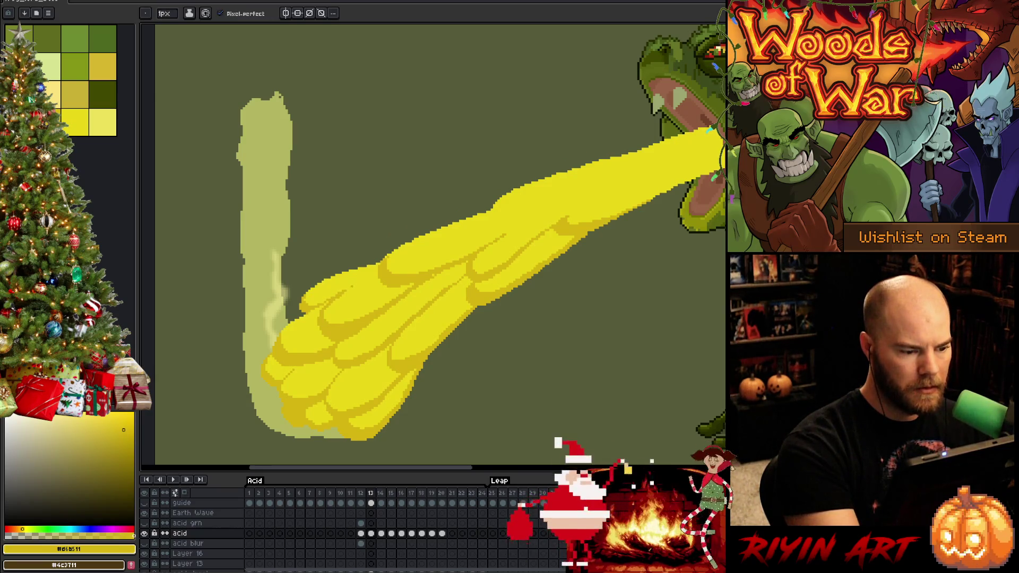
left_click(75, 122)
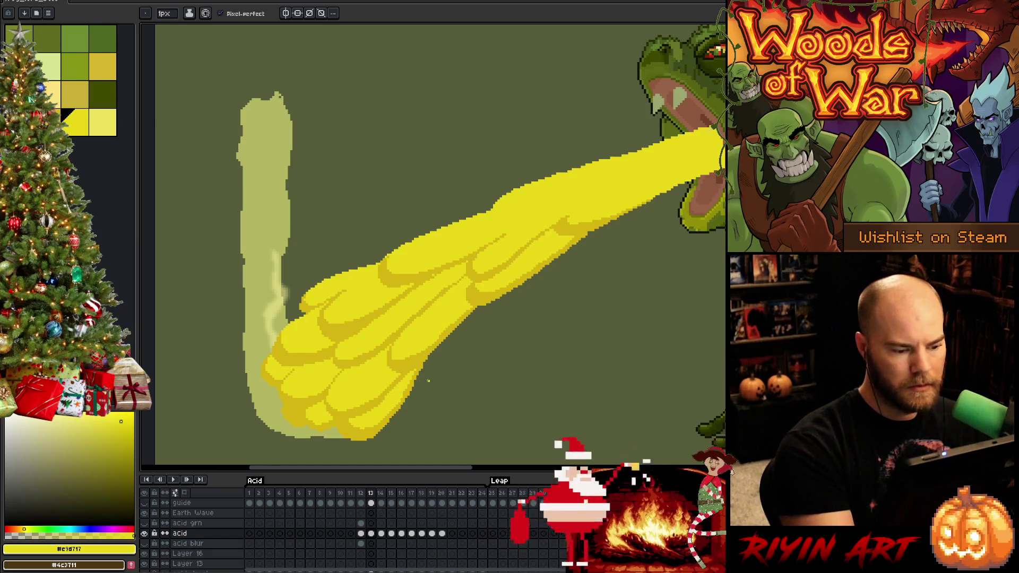
left_click(334, 297, "alt")
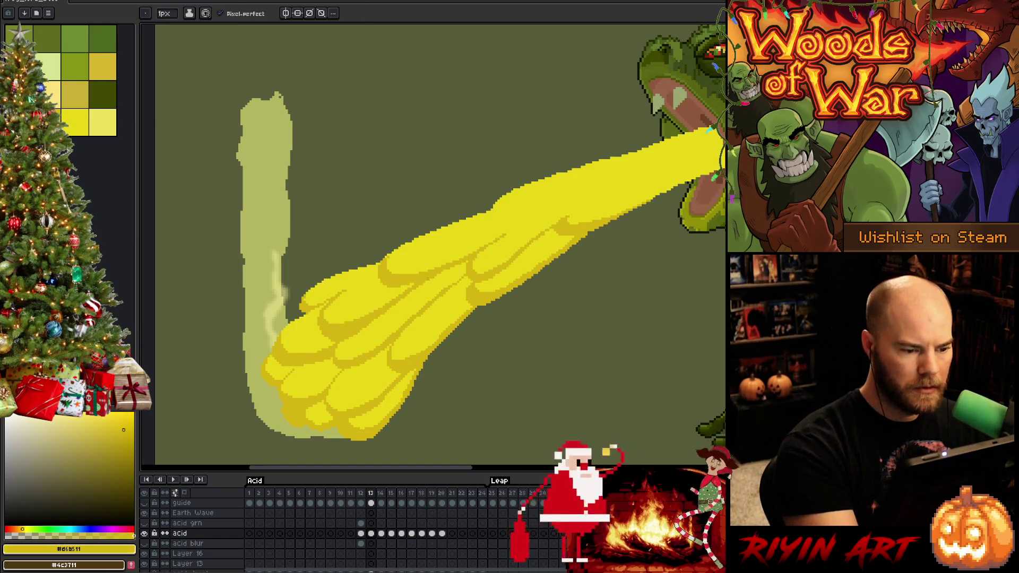
Step: Add faint darker-yellow strokes on the beam near the frog's mouth, then return to the splash end
left_click_drag(552, 271, 451, 335)
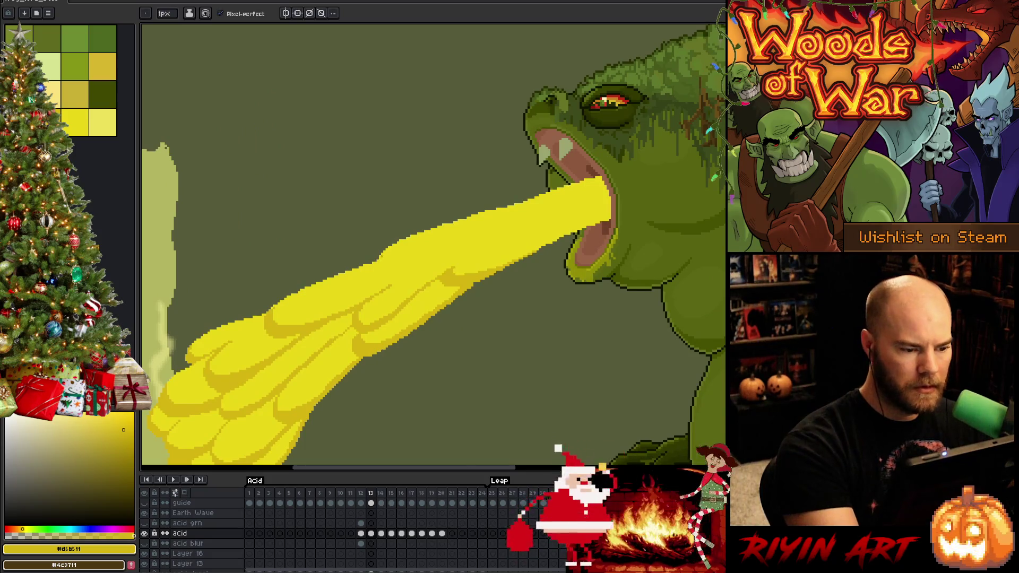
mouse_move(380, 267)
left_mouse_down()
mouse_move(446, 243)
mouse_move(436, 249)
left_mouse_up()
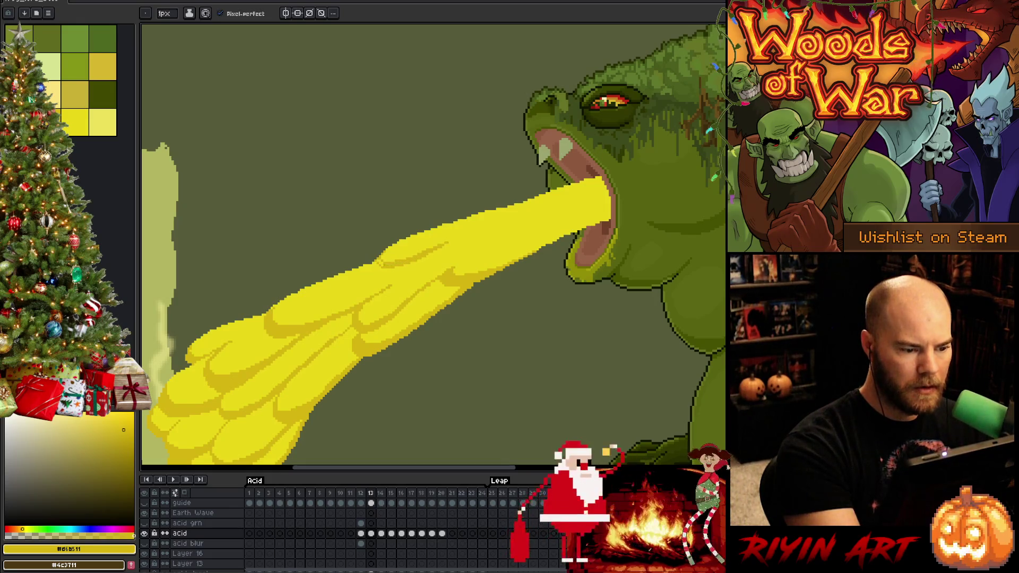
left_click(382, 252, "alt")
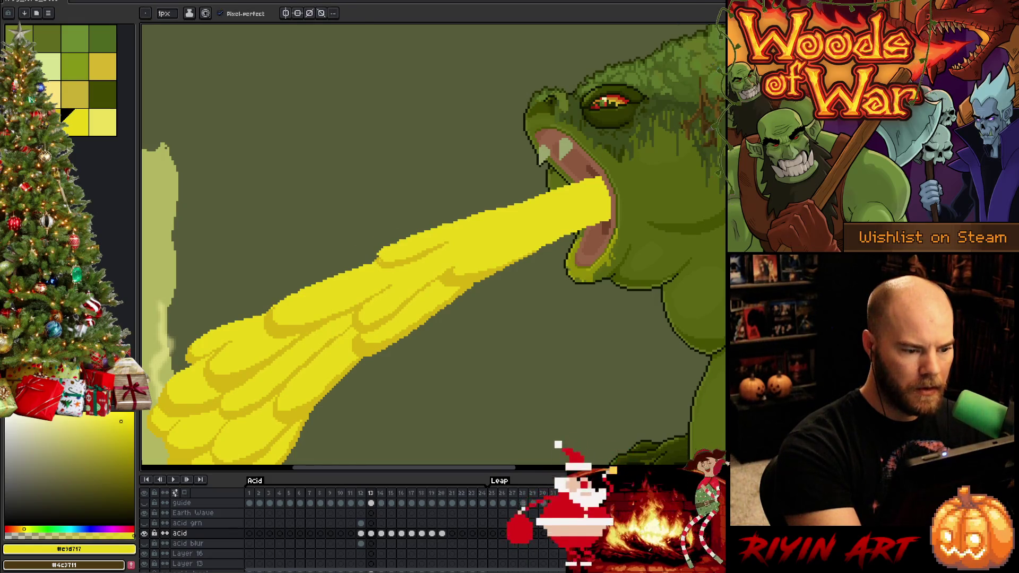
left_click(379, 257, "alt")
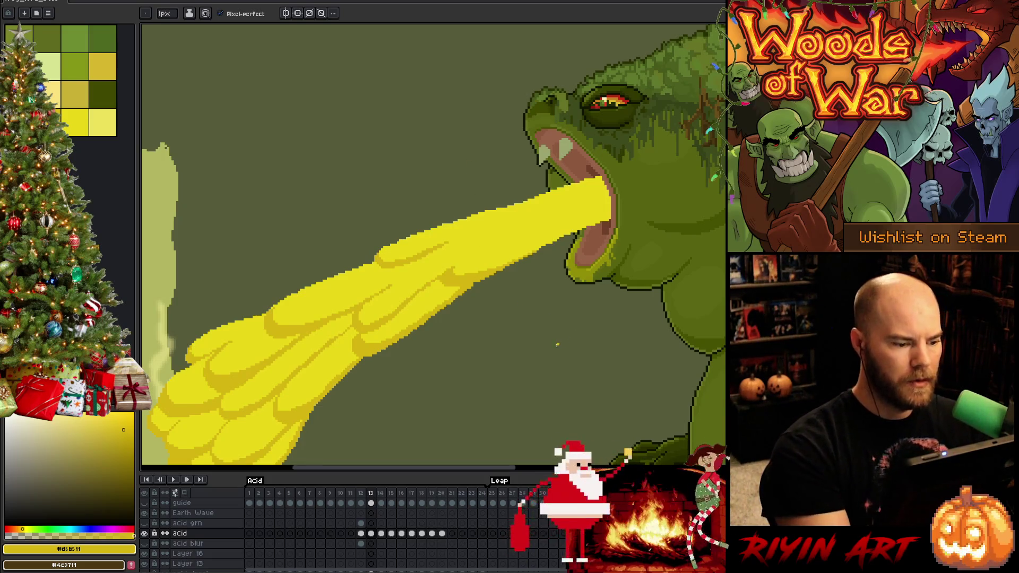
left_click_drag(472, 377, 522, 300)
key("b")
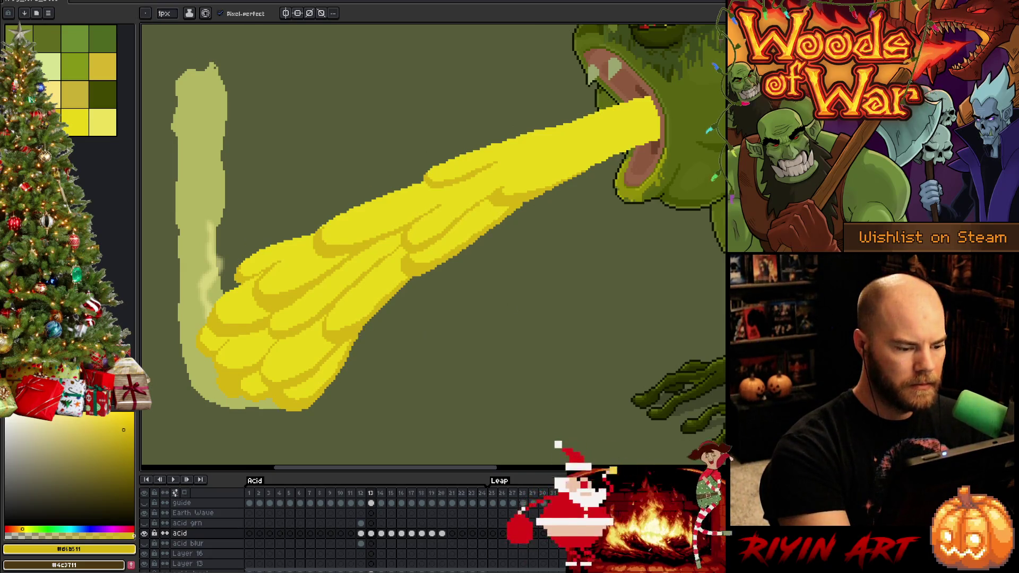
left_click_drag(404, 287, 348, 363)
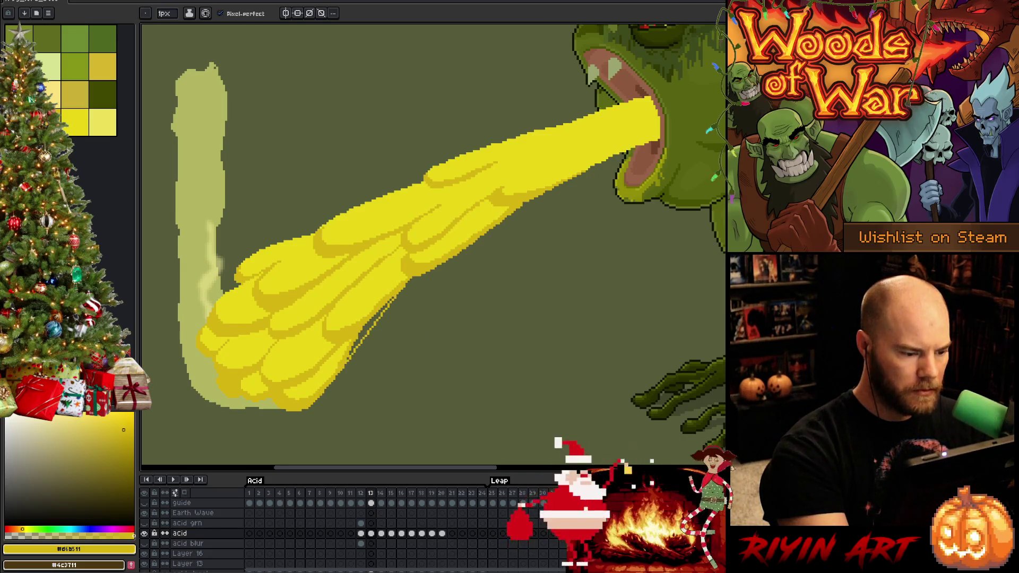
key("ctrl+z")
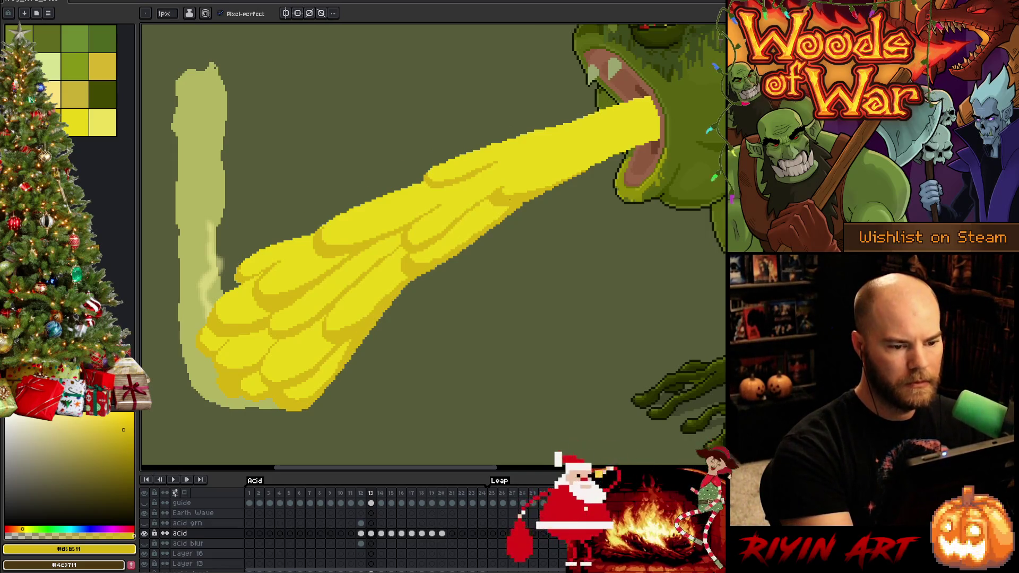
left_click(516, 175, "alt")
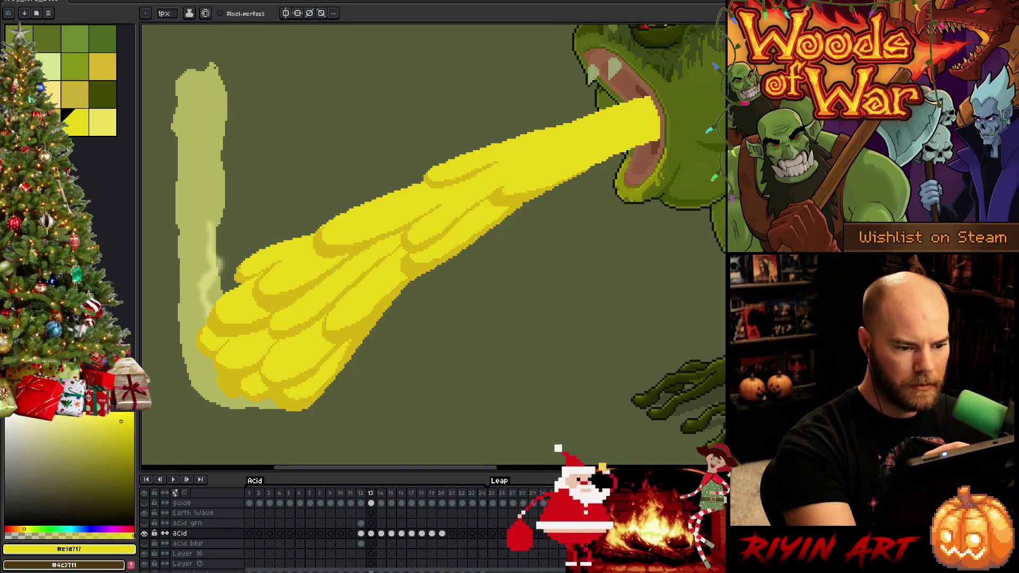
left_click(480, 209, "alt")
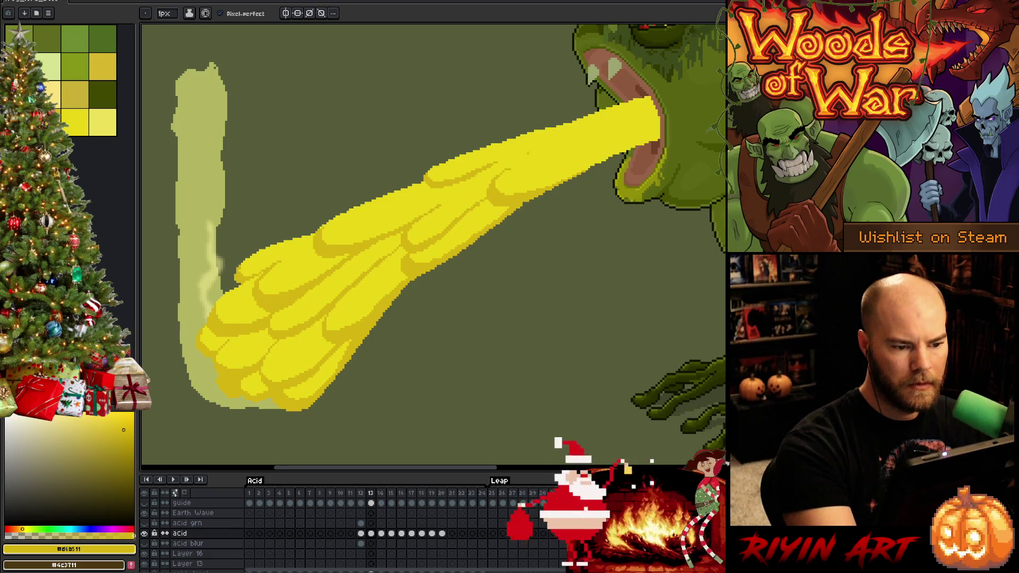
left_click(512, 166, "alt")
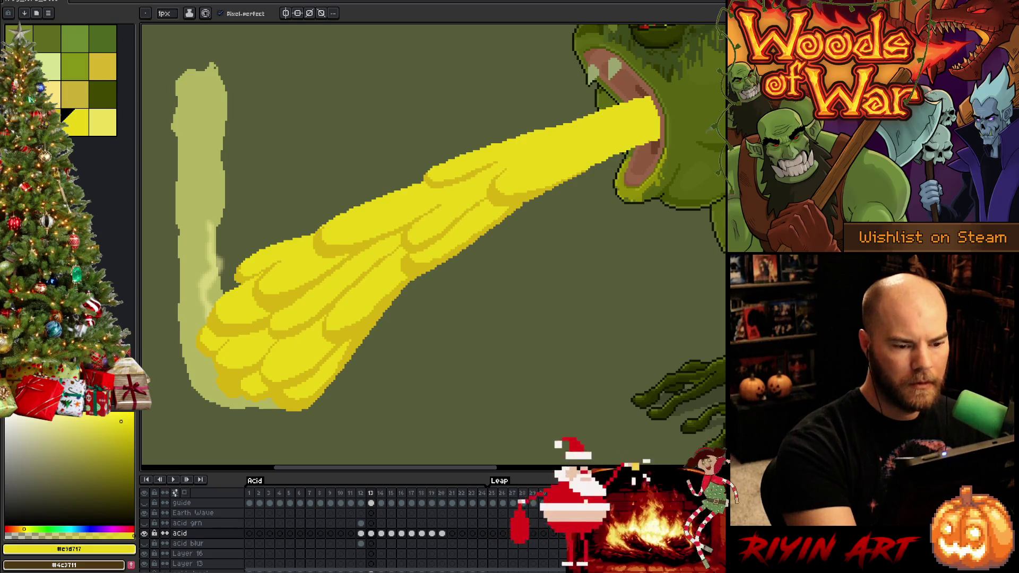
left_click(504, 180, "alt")
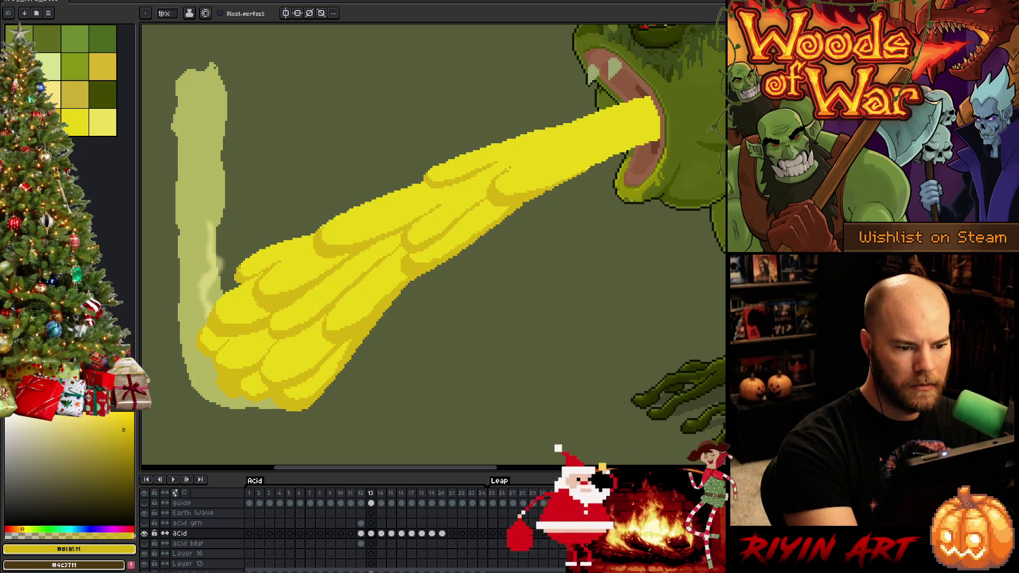
left_click(505, 169, "alt")
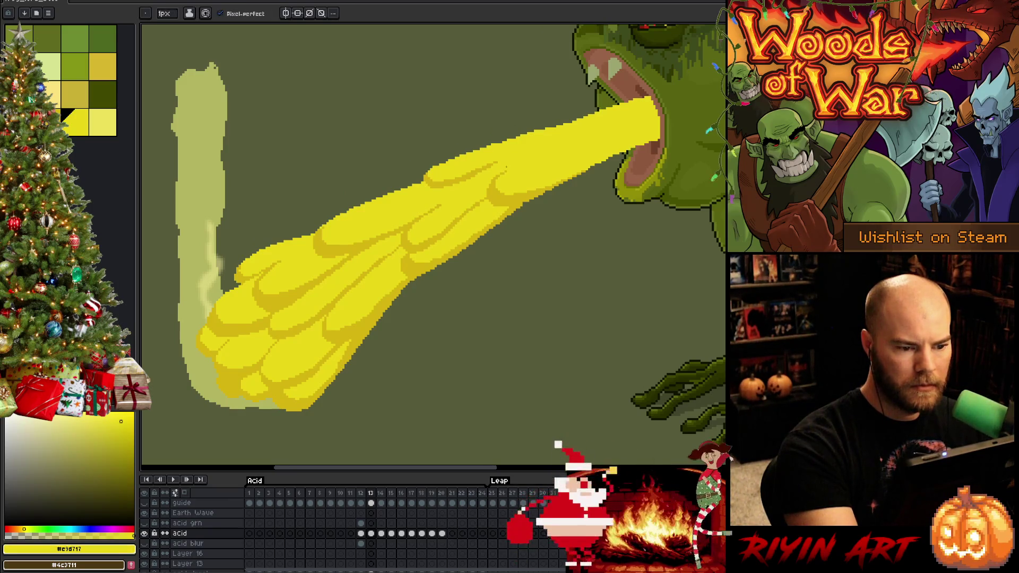
left_click(505, 190, "alt")
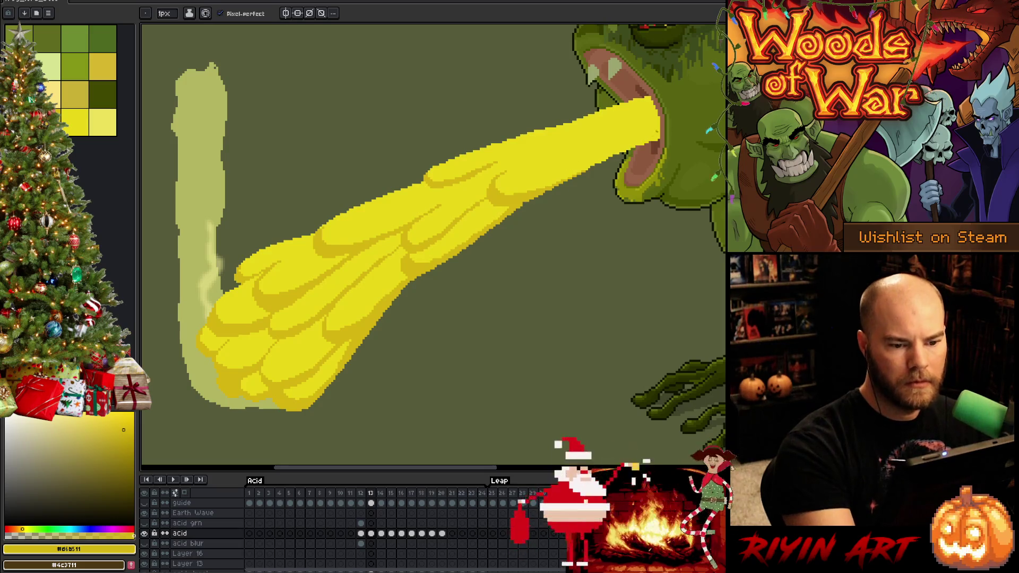
key("w")
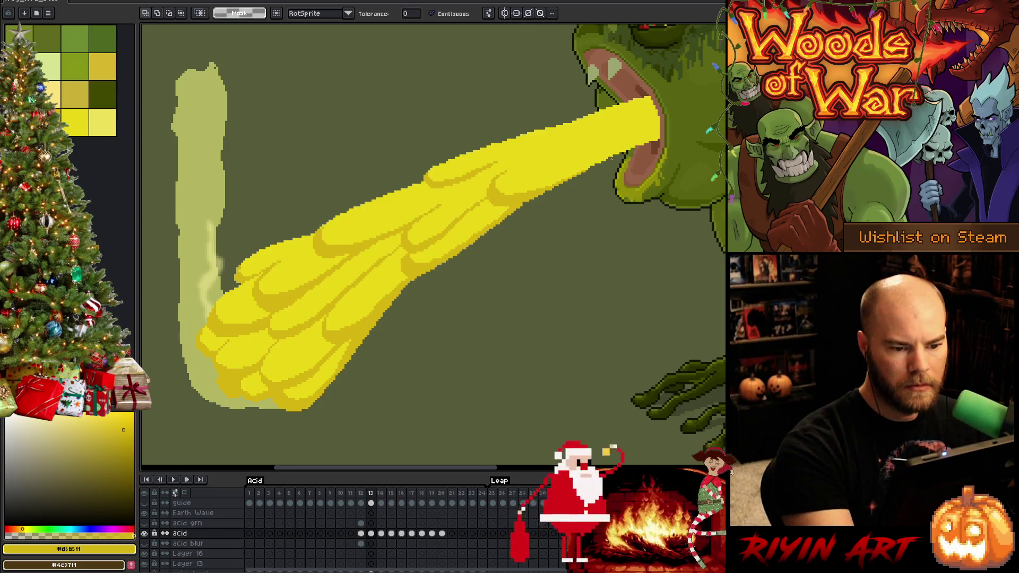
key("b")
left_click(613, 157, "alt")
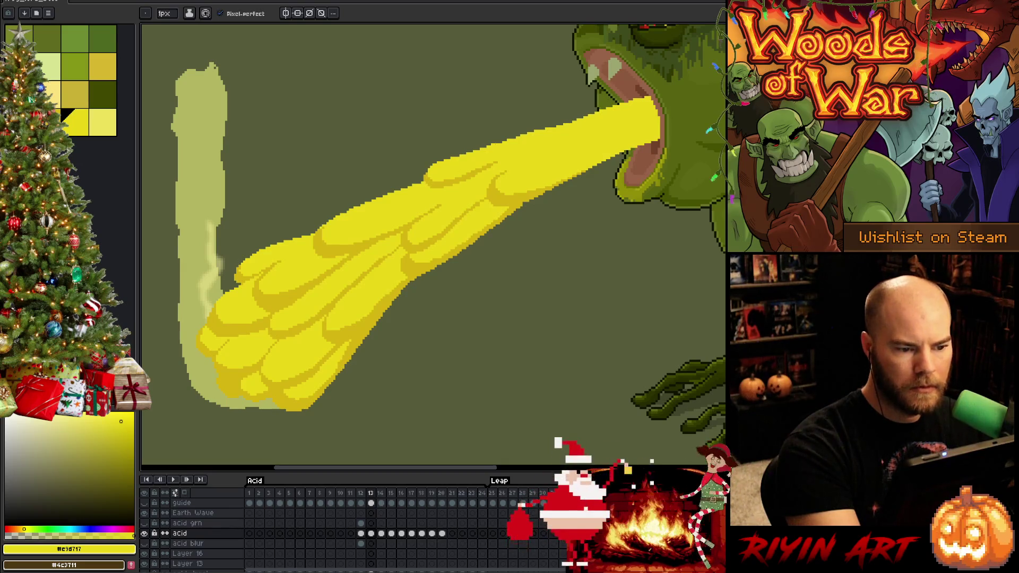
key("e")
key("b")
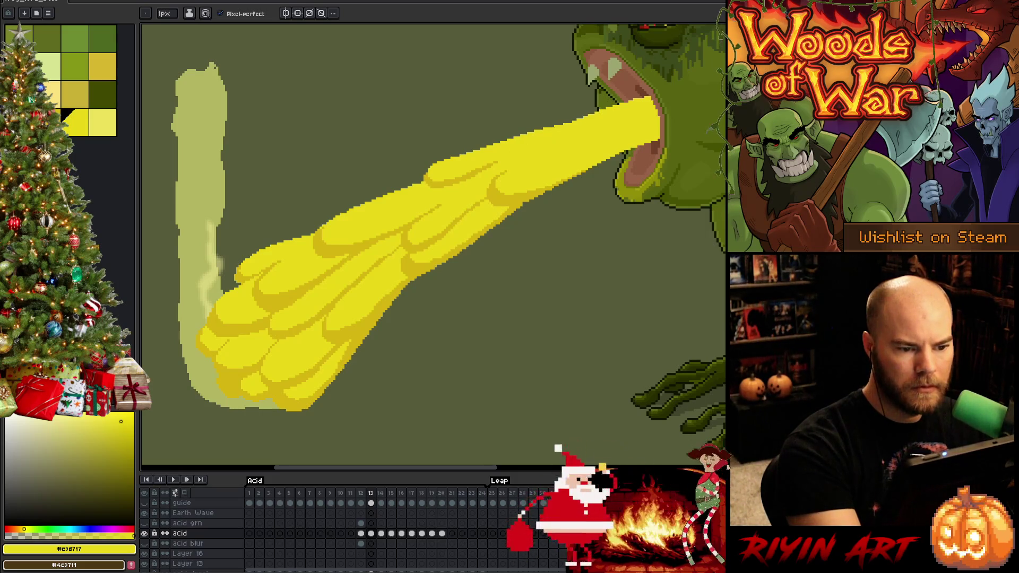
key("e")
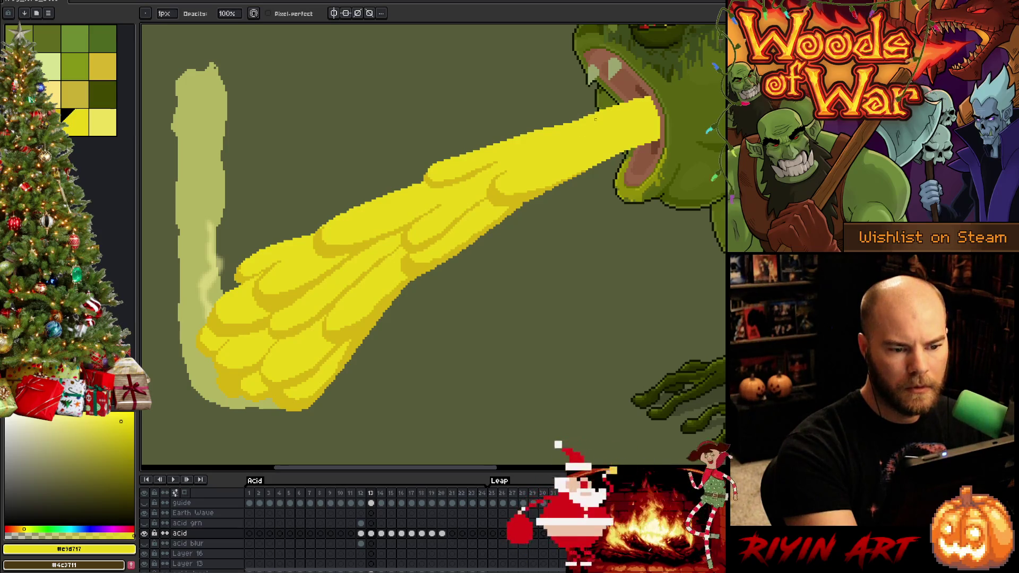
key("e")
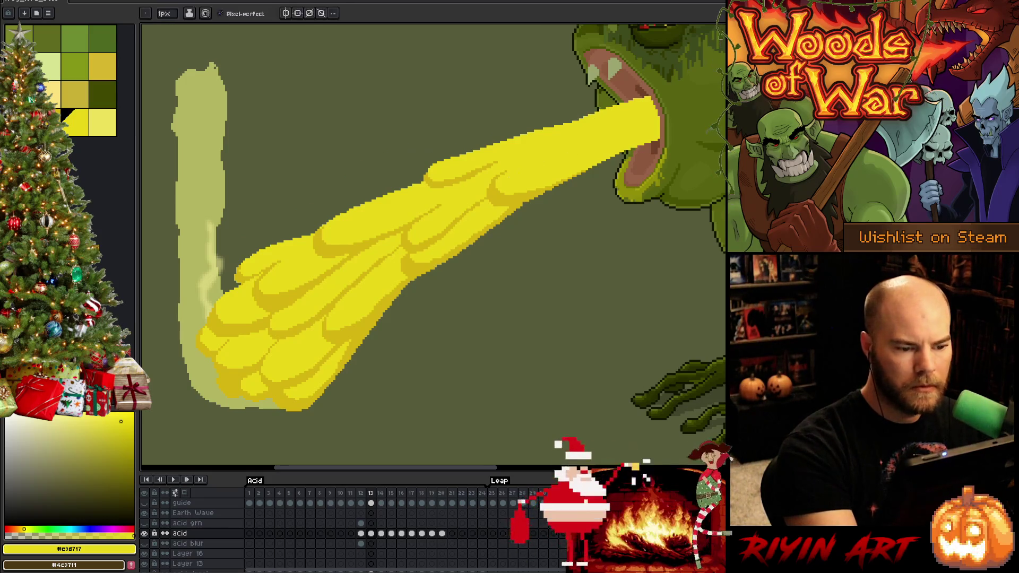
left_click(496, 182, "alt")
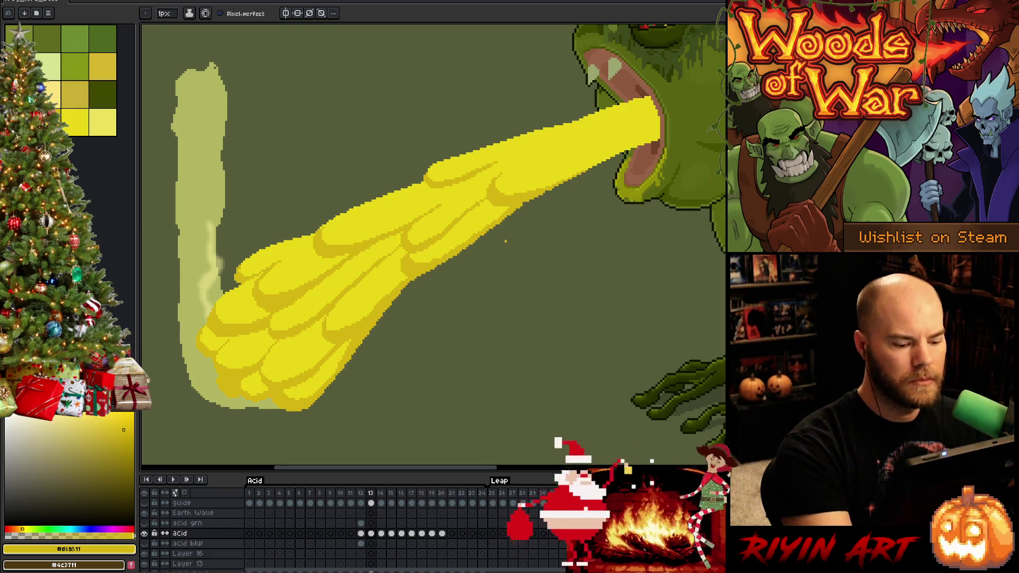
key("Left")
key("Right")
key("Left")
key("Right")
key("Left")
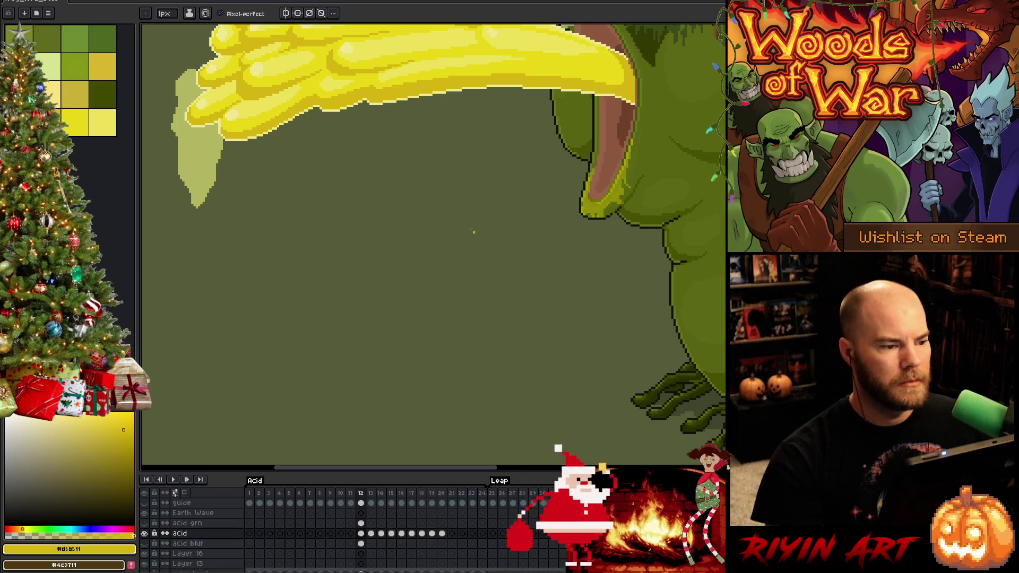
key("Right")
scroll(505, 242, "down", 3)
scroll(320, 175, "up", 2)
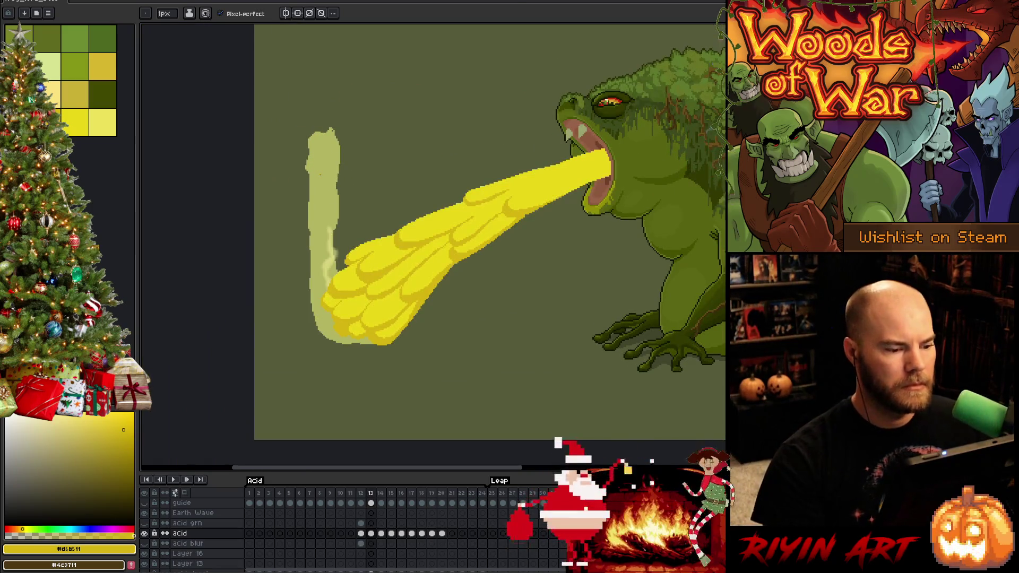
key("alt")
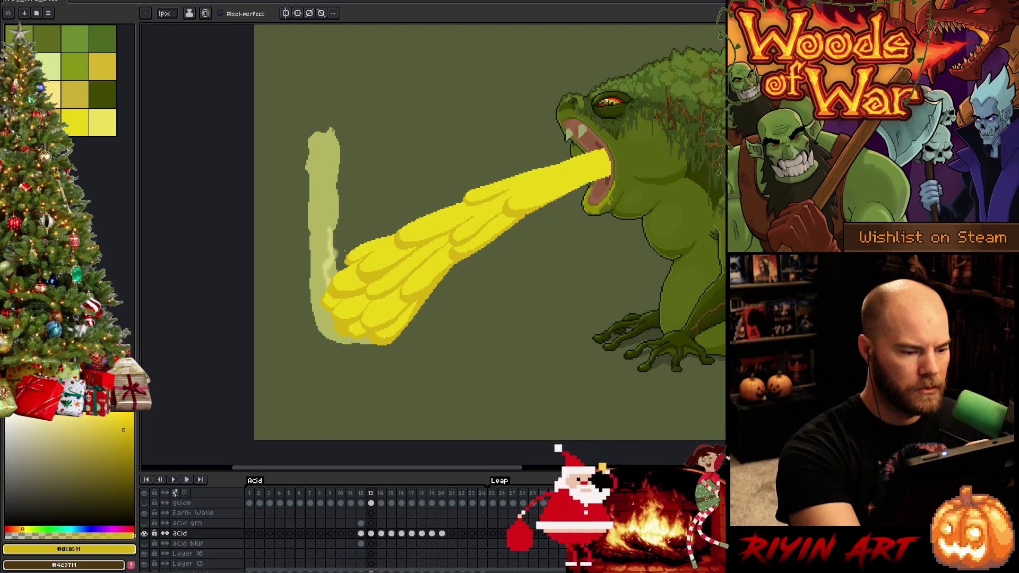
left_click(330, 272, "alt")
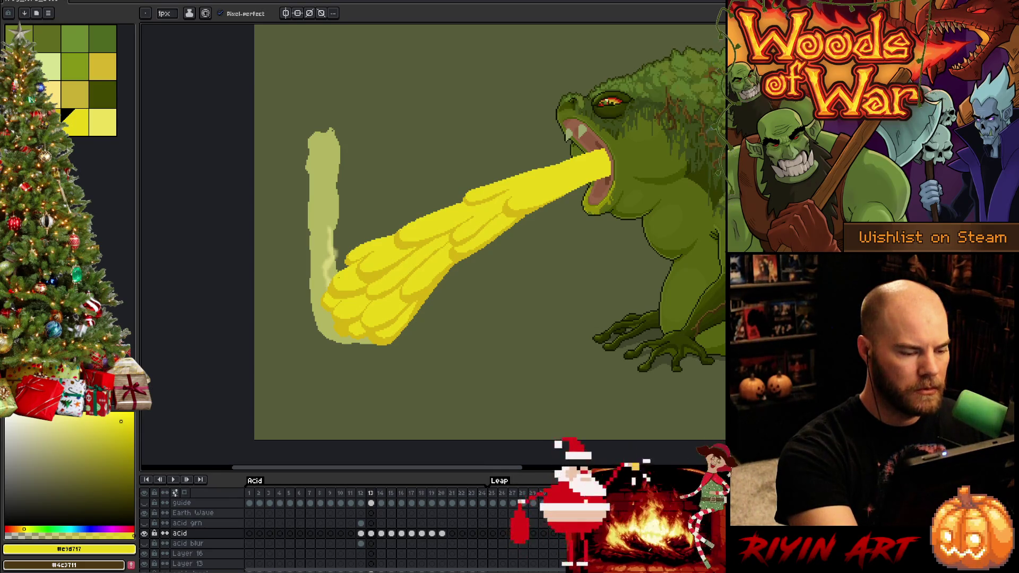
left_click(372, 313, "alt")
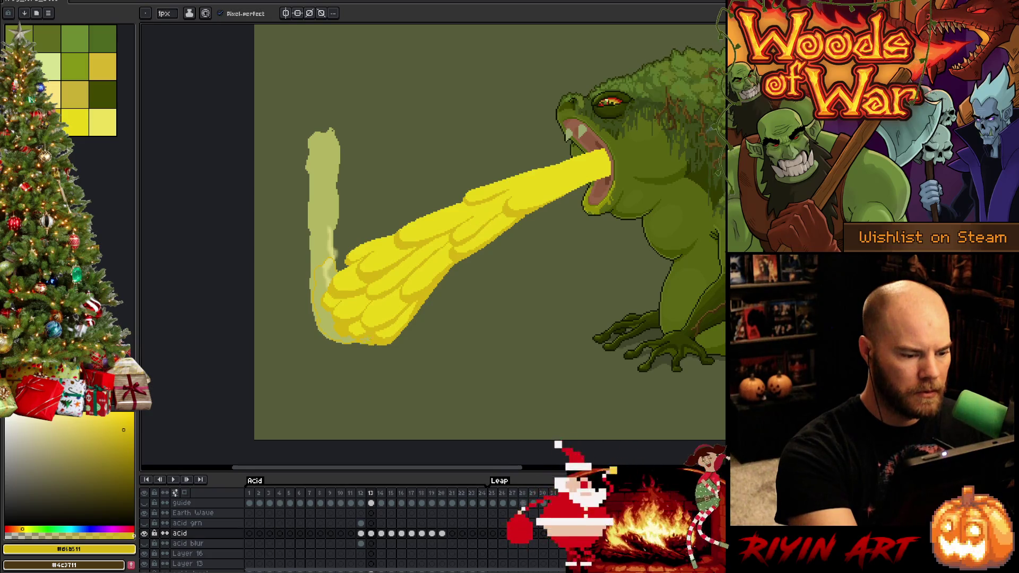
key("g")
Step: Fill the pale fringe at the acid's lower-left with yellow, then sample the bright and darker acid yellows
left_click(327, 273)
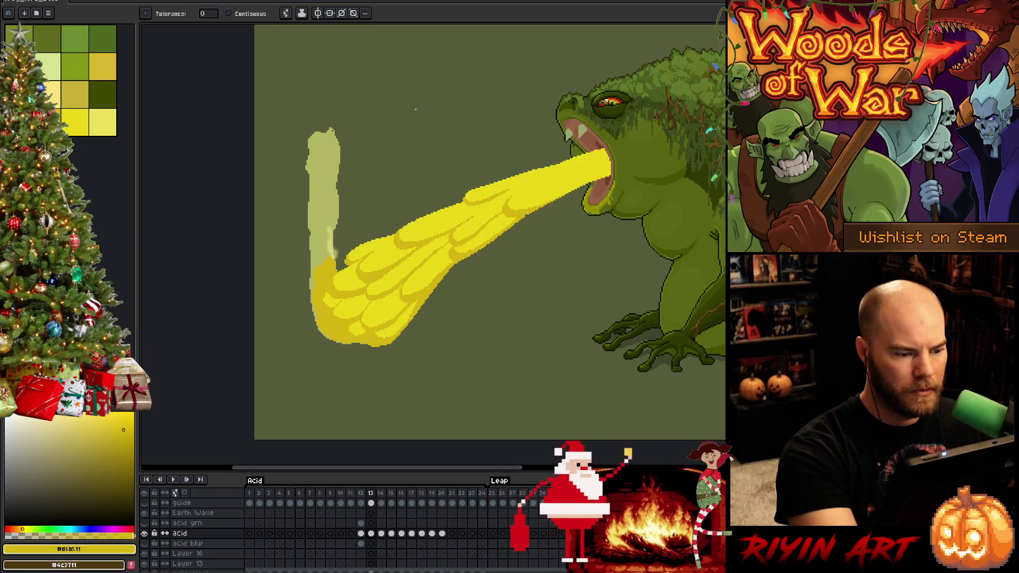
key("i")
left_click(347, 272)
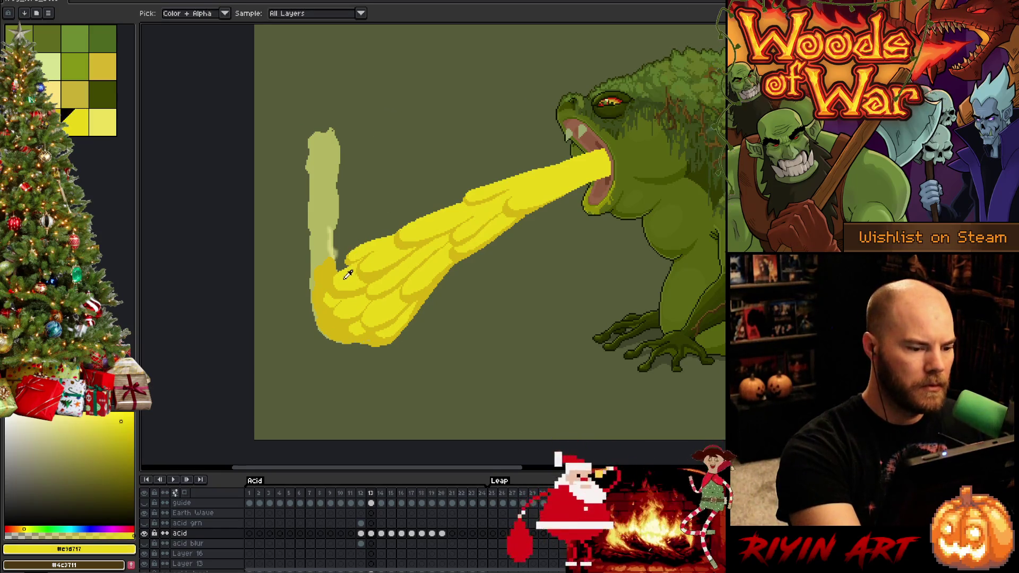
key("b")
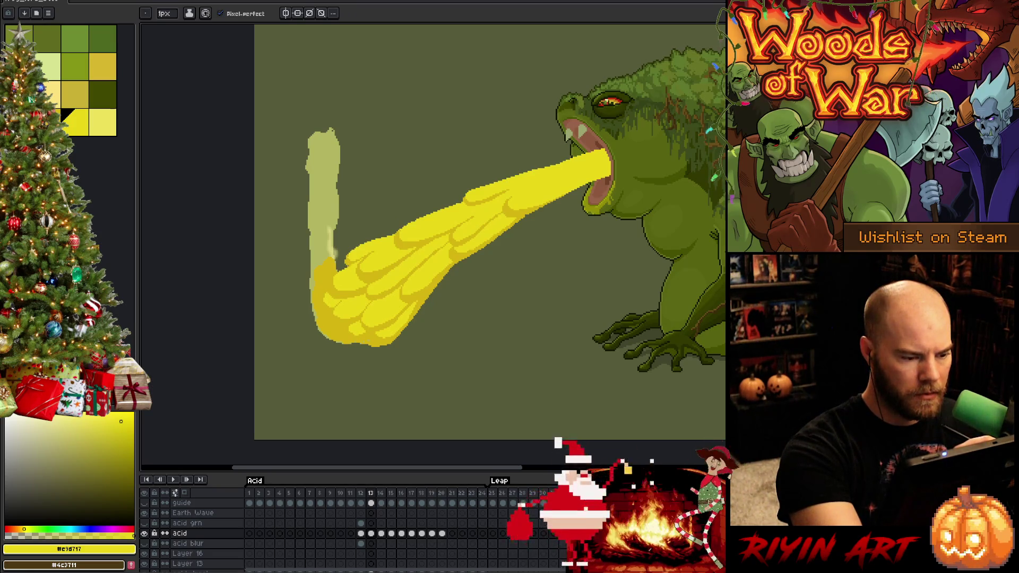
left_click(366, 319, "alt")
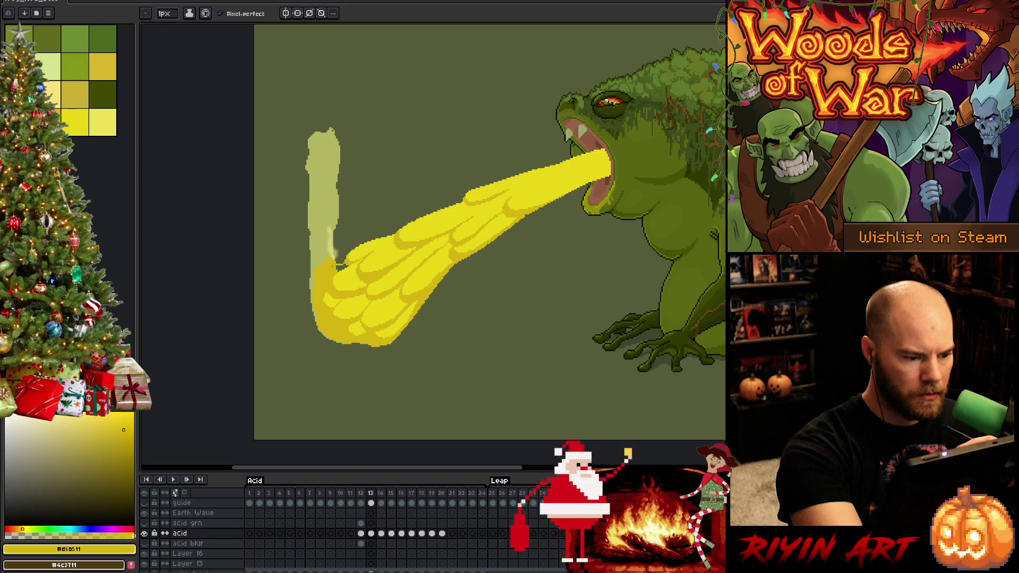
left_click(510, 196, "alt")
left_click(328, 269, "alt")
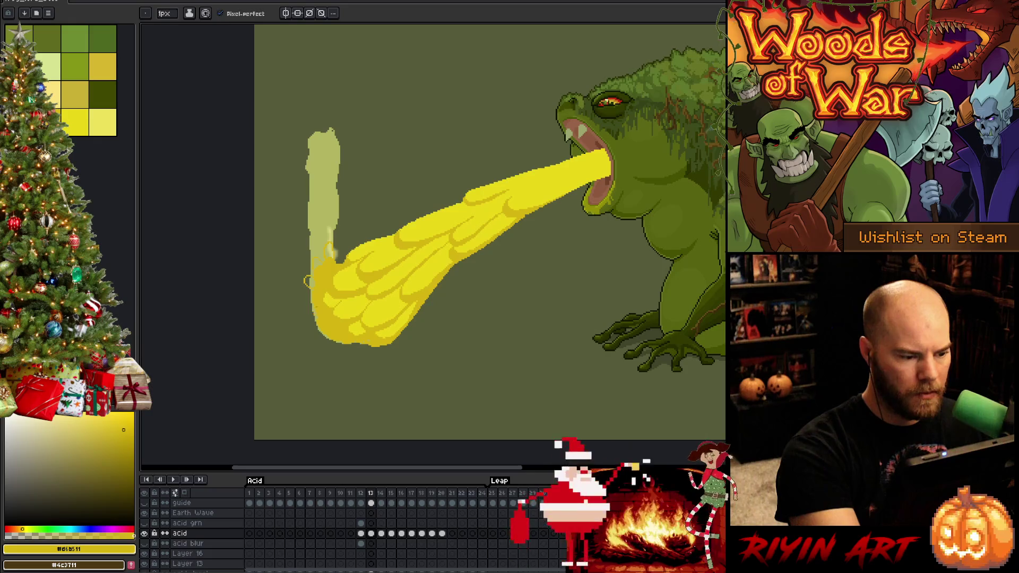
Step: Fill the light patch at the acid's left edge and its lower-left tip with yellow
key("g")
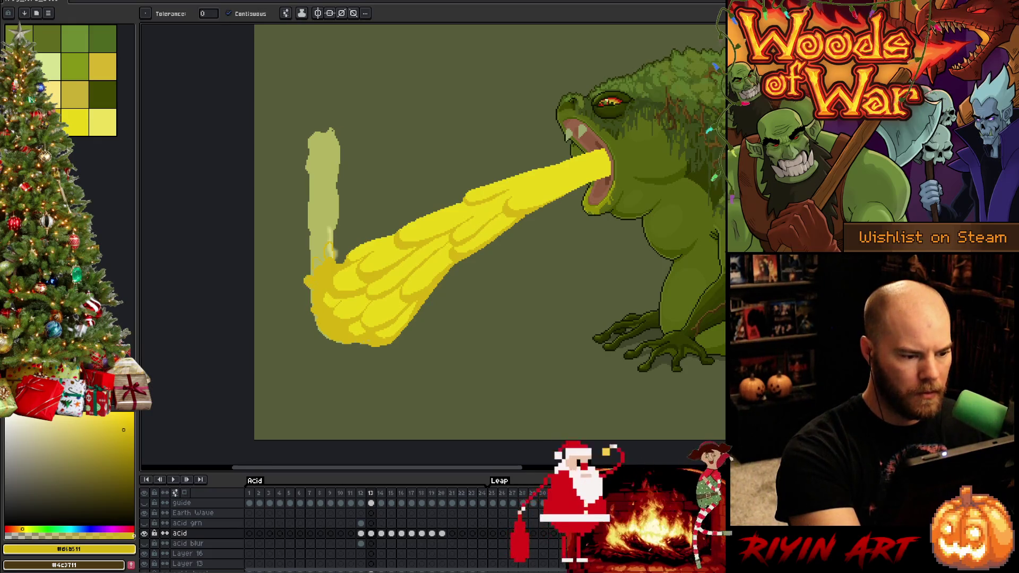
left_click(330, 249)
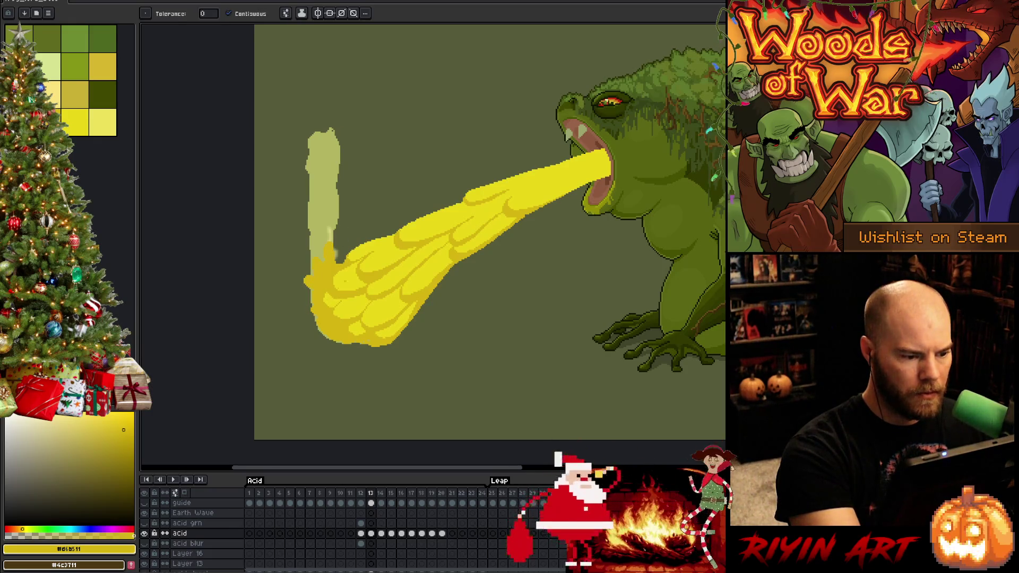
key("b")
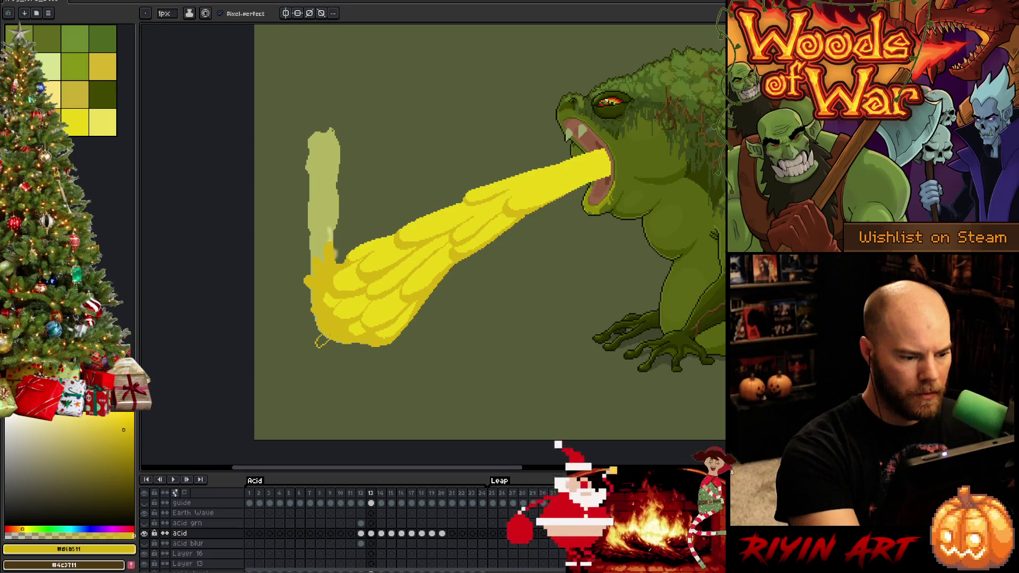
key("g")
left_click(325, 346)
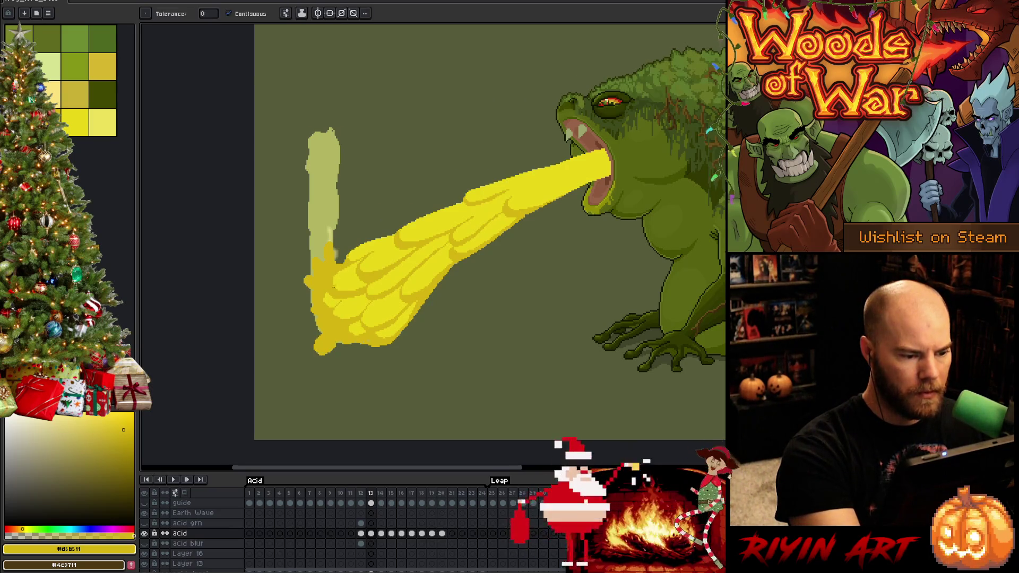
key("b")
Step: Paint a new yellow splash lobe at the acid's lower tip and sample the bright yellow #e9d717
mouse_move(347, 351)
left_mouse_down()
mouse_move(409, 348)
mouse_move(415, 335)
left_mouse_up()
key("g")
key("b")
key("g")
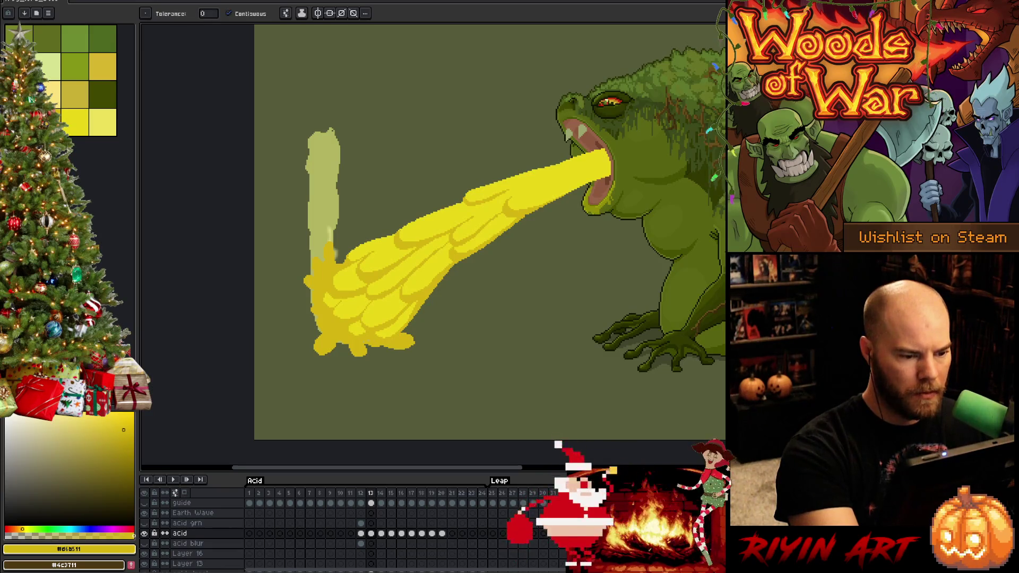
key("b")
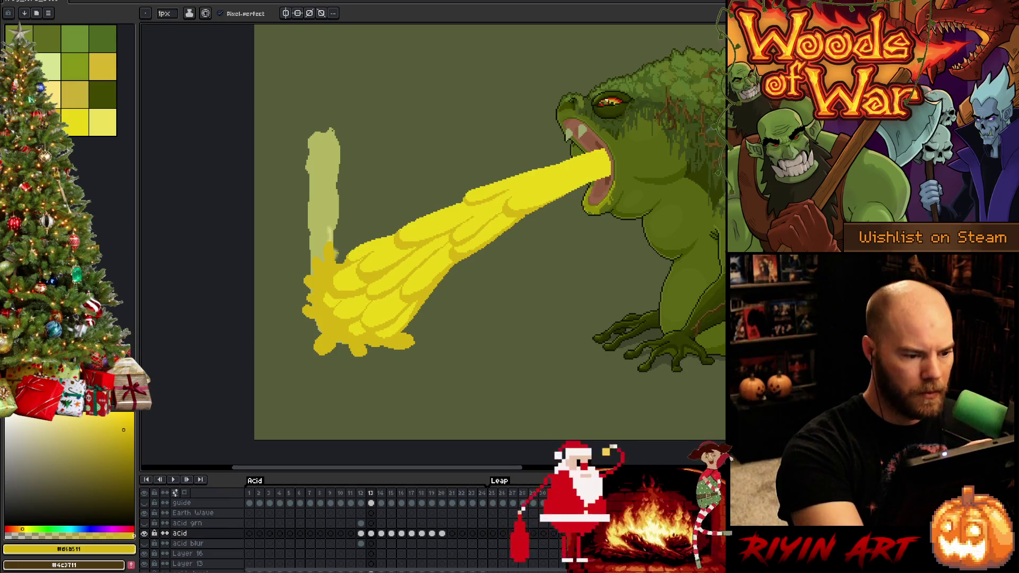
key("g")
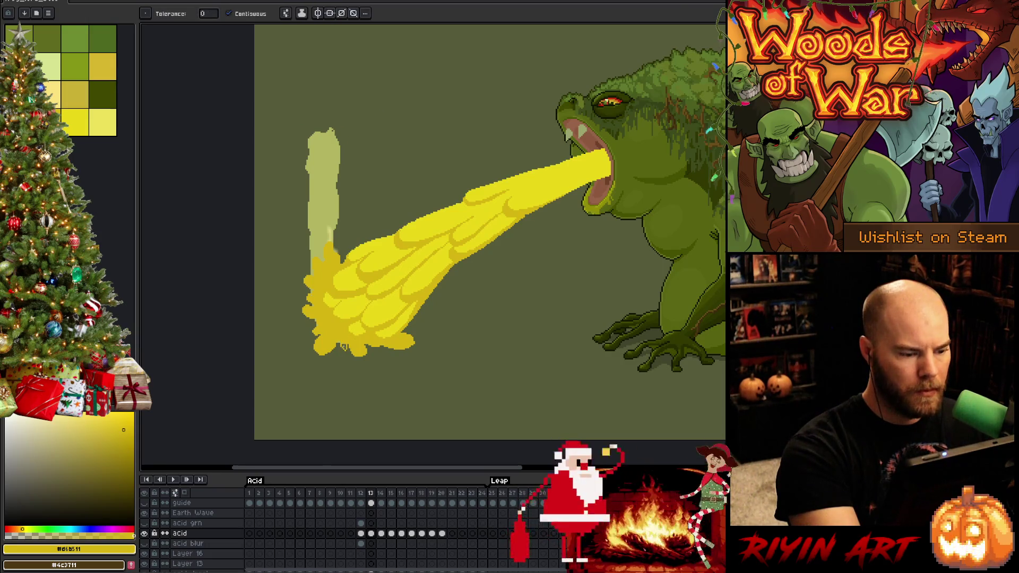
key("b")
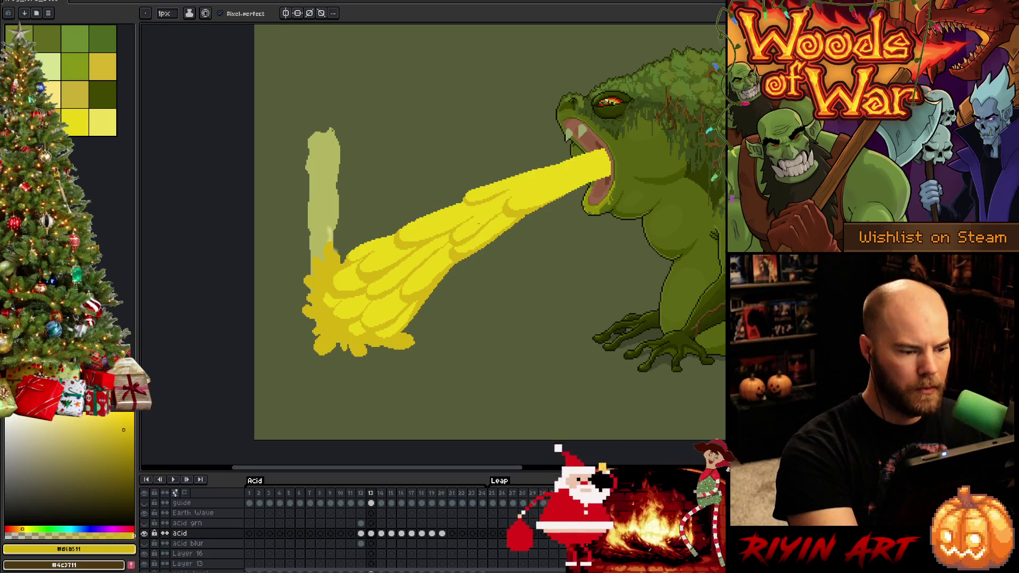
left_click(335, 327, "alt")
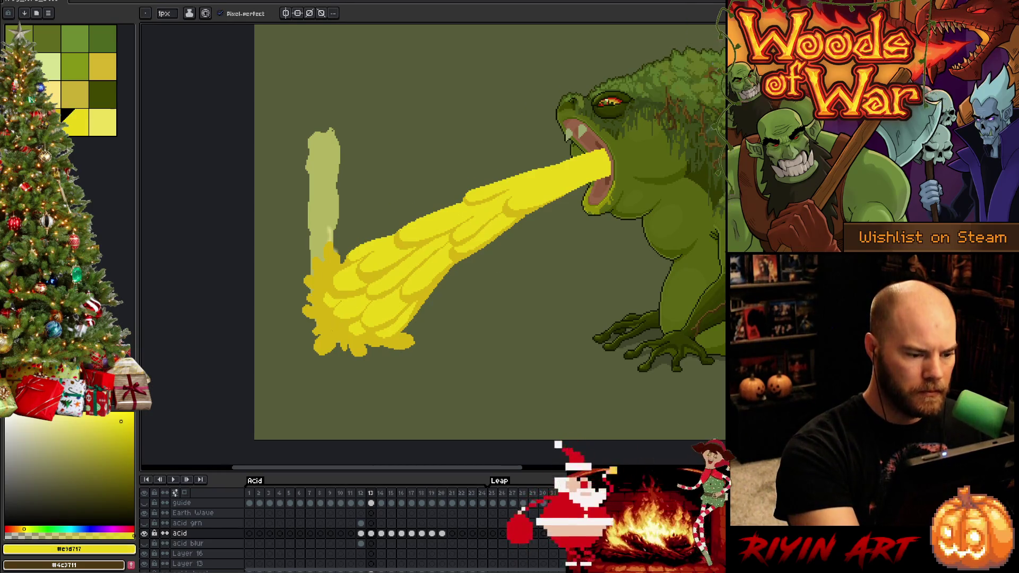
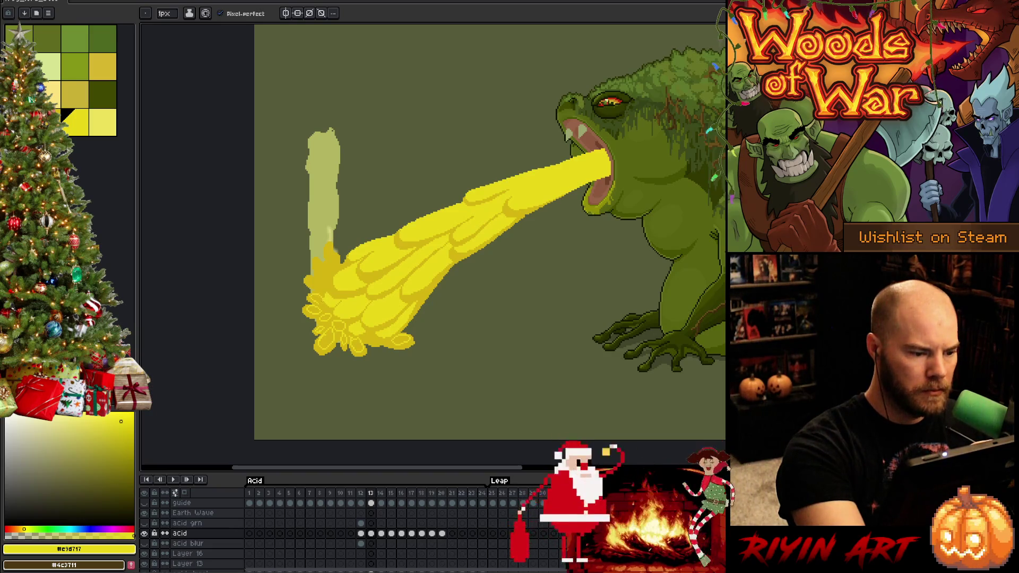
Step: Bucket-fill the three open pockets in the splash with bright yellow
left_click(372, 319, "alt")
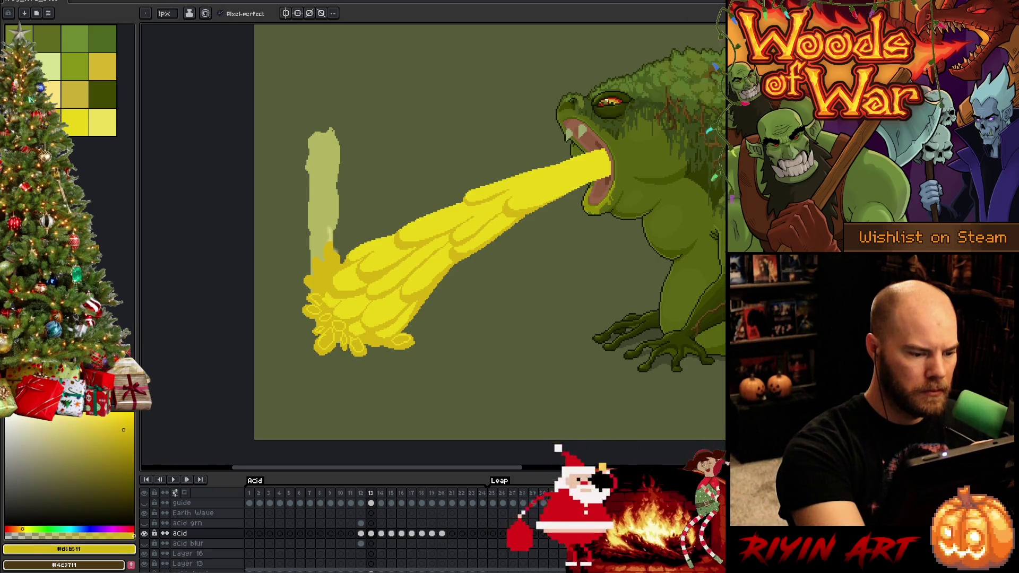
left_click(531, 178, "alt")
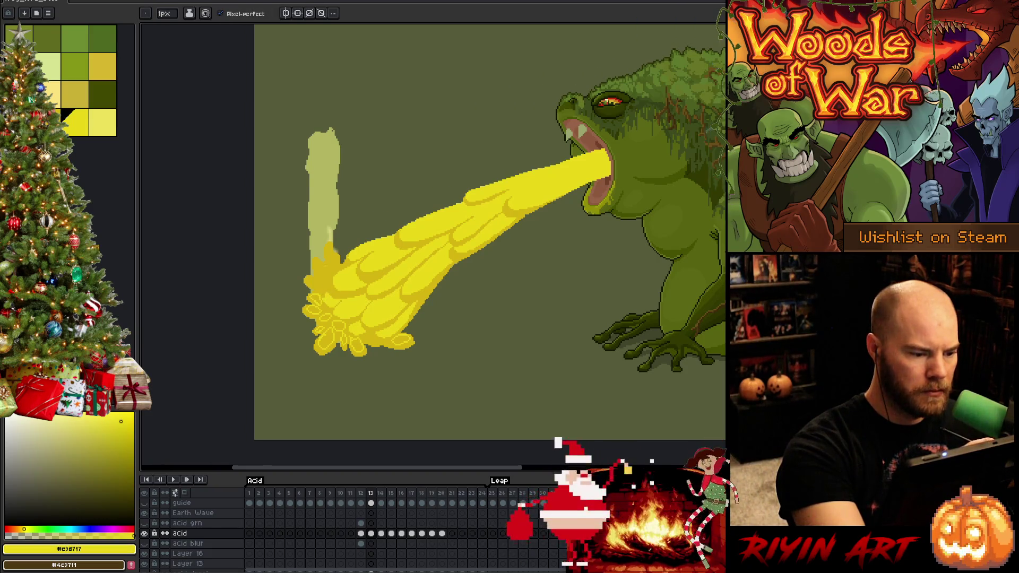
key("g")
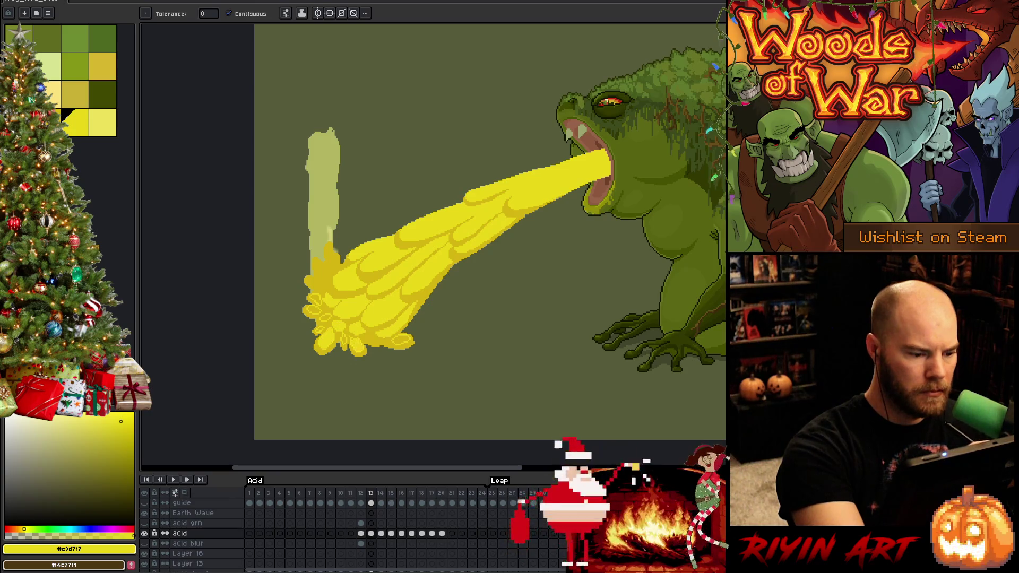
left_click(325, 317)
left_click(314, 310)
left_click(315, 299)
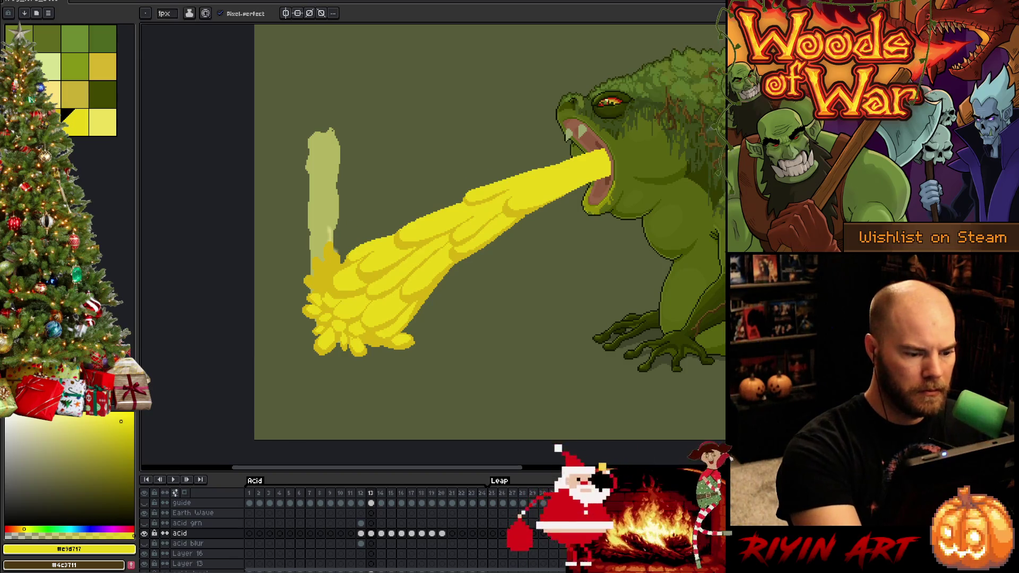
Step: Touch up the splash with the darker yellow using the Pencil
key("b")
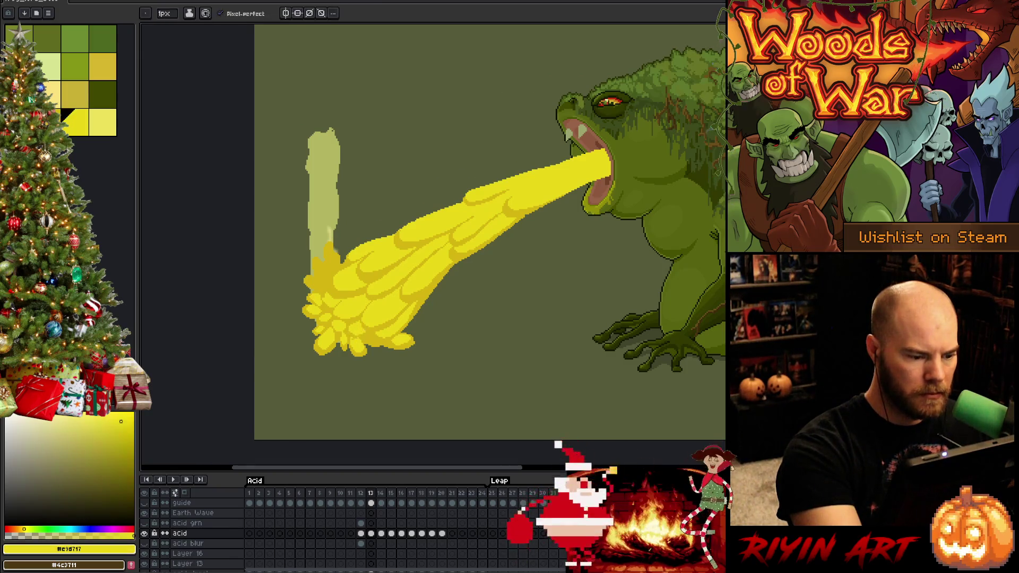
key("x")
key("g")
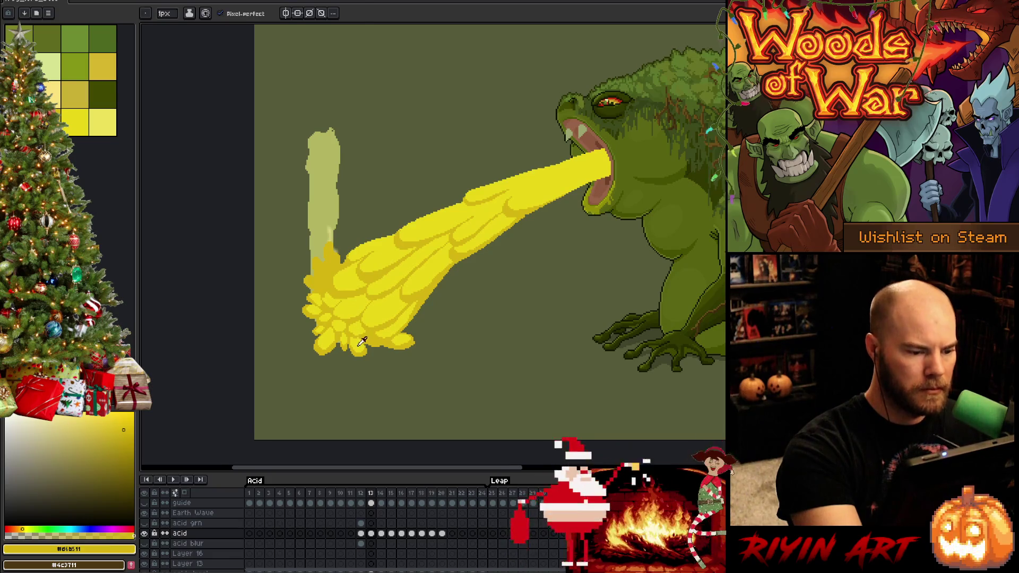
key("x")
key("b")
left_click(321, 263, "alt")
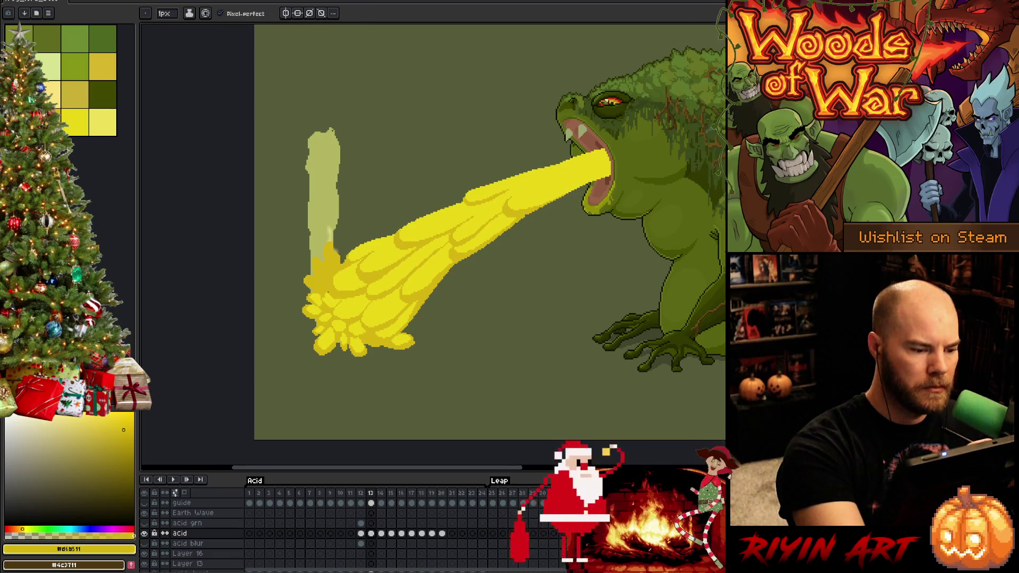
left_click(341, 284, "alt")
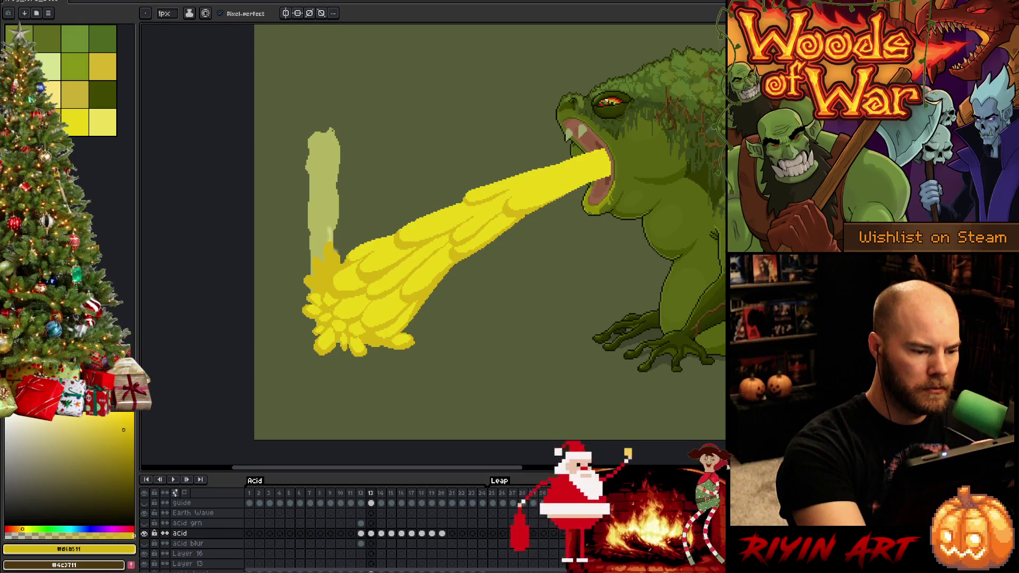
Step: Swap between the bright and darker yellows and save the file
left_click(361, 286, "alt")
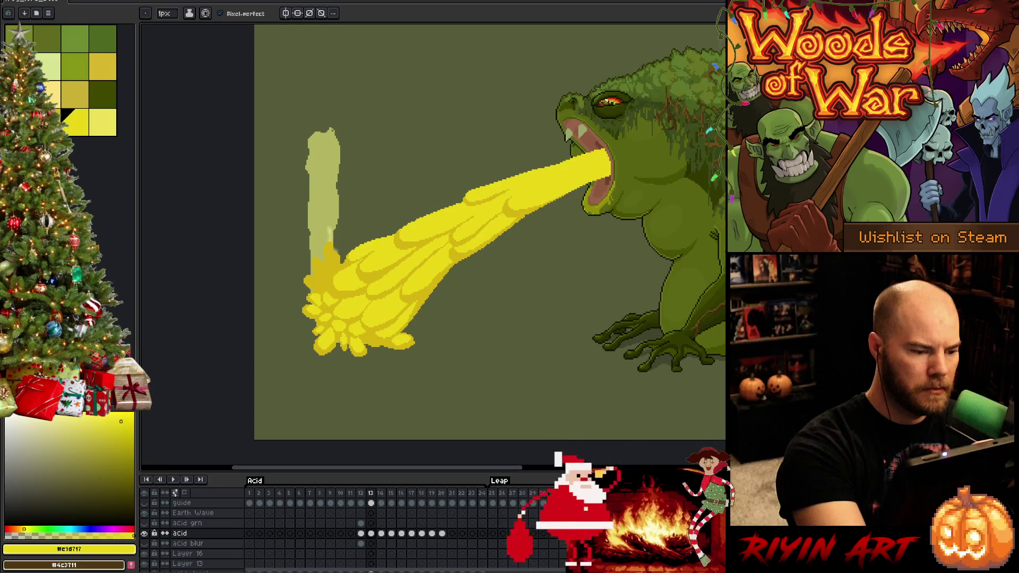
left_click(321, 268, "alt")
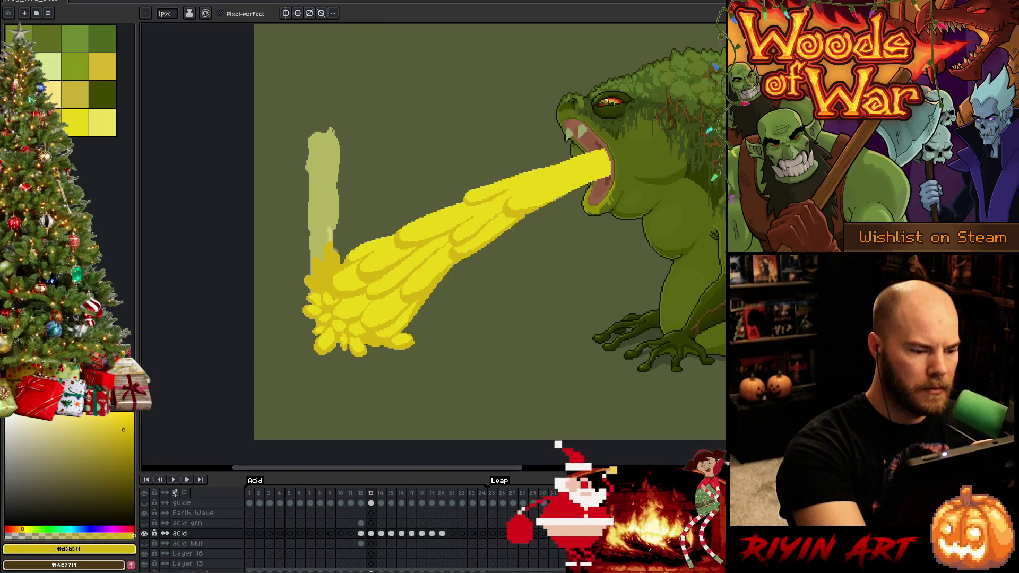
key("ctrl+s")
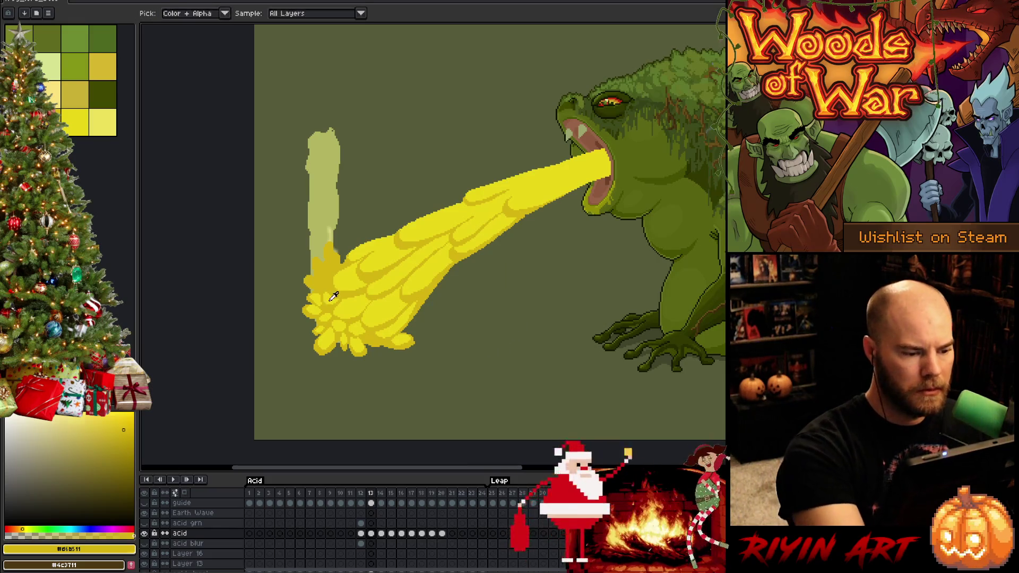
Step: Darken a small patch of the acid splash
left_click(360, 287, "alt")
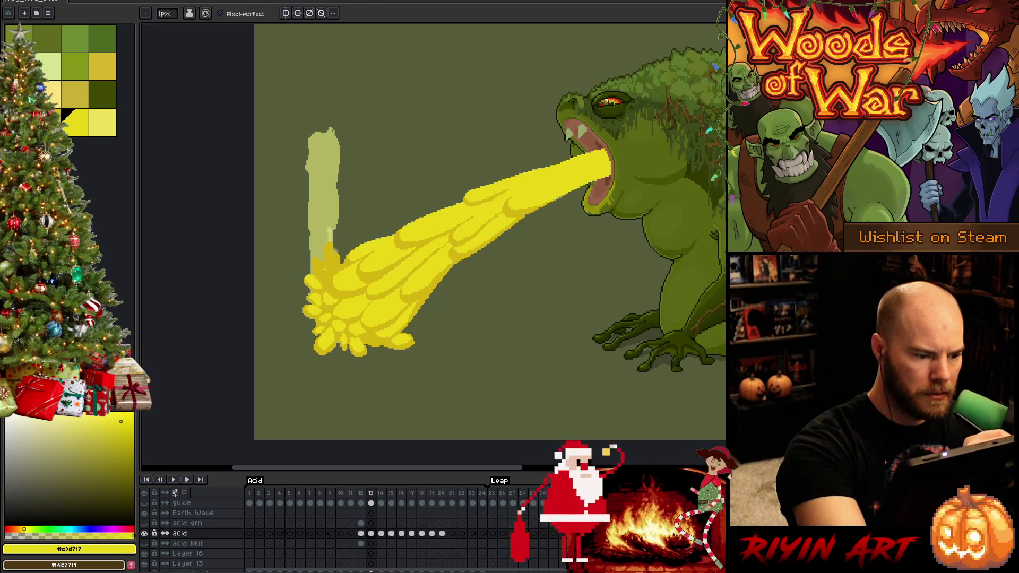
left_click(320, 264)
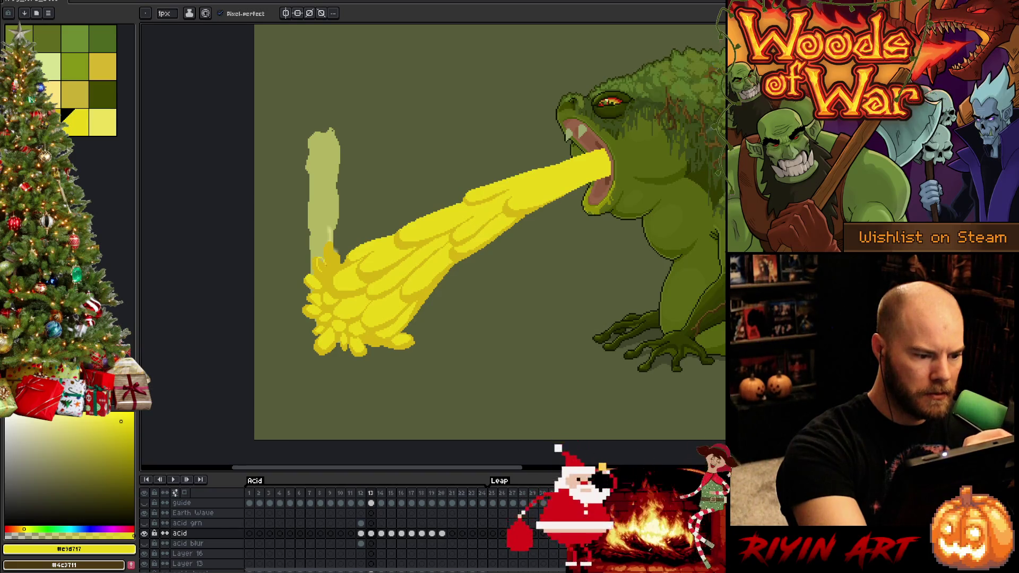
key("g")
key("b")
key("g")
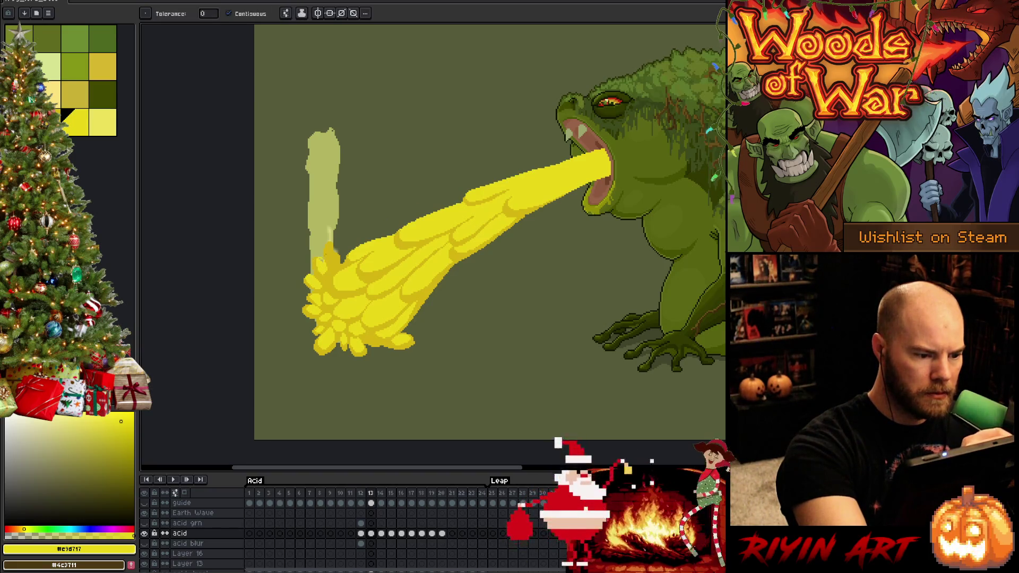
key("b")
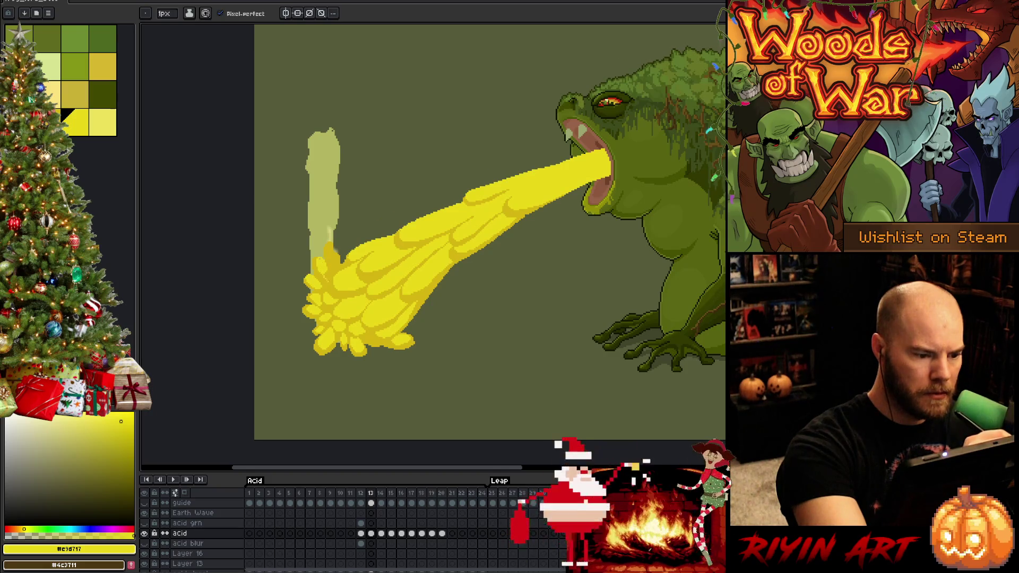
key("g")
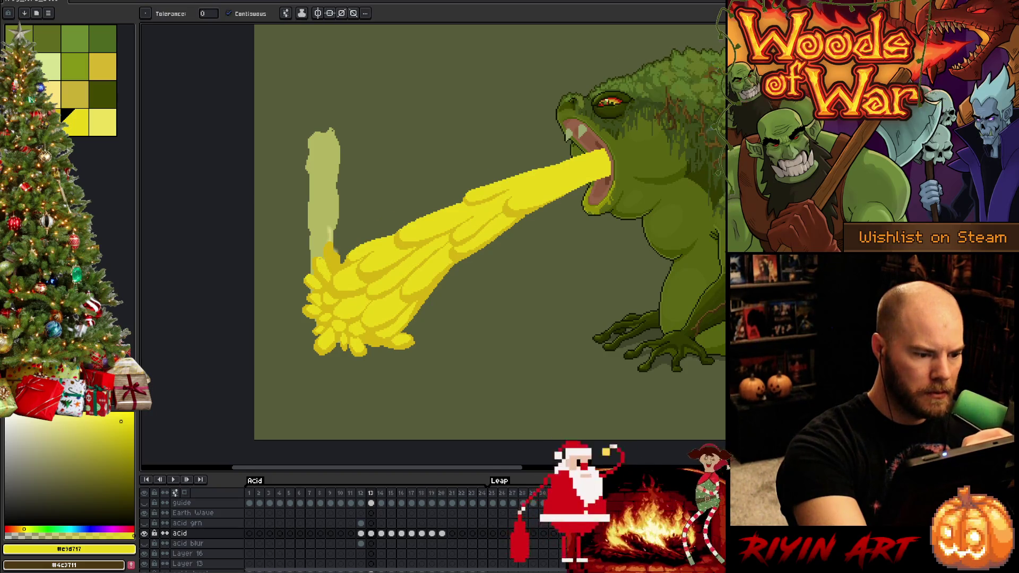
key("b")
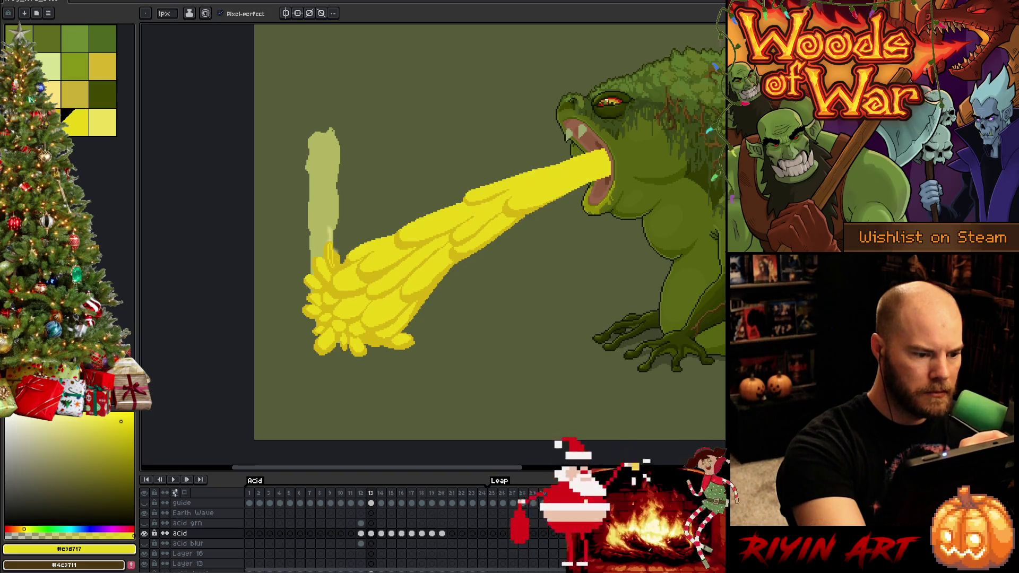
key("g")
key("b")
key("g")
key("b")
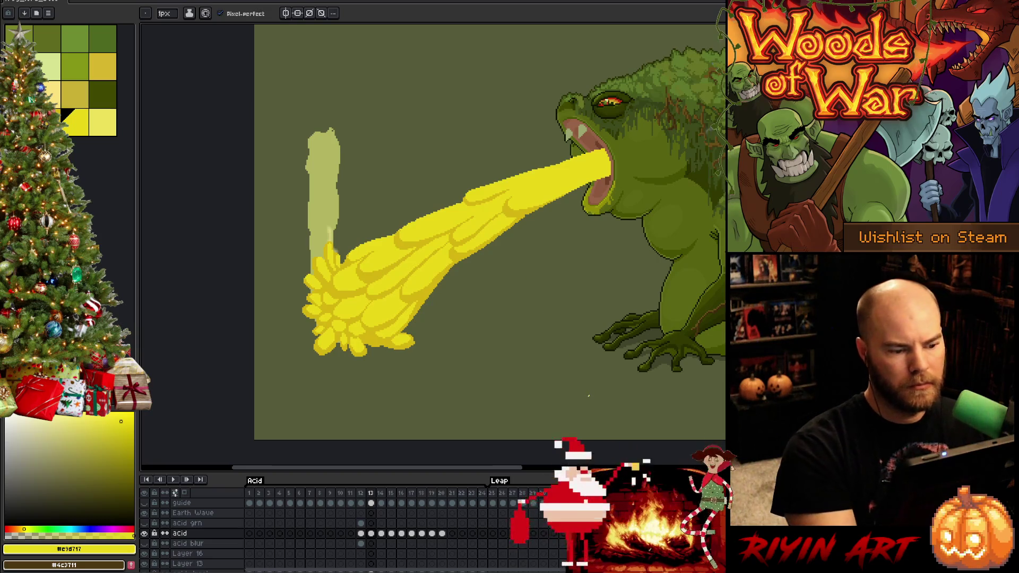
Step: Sample the darker splash yellow, save again, and return to frame 12
key("i")
left_click(329, 320)
key("b")
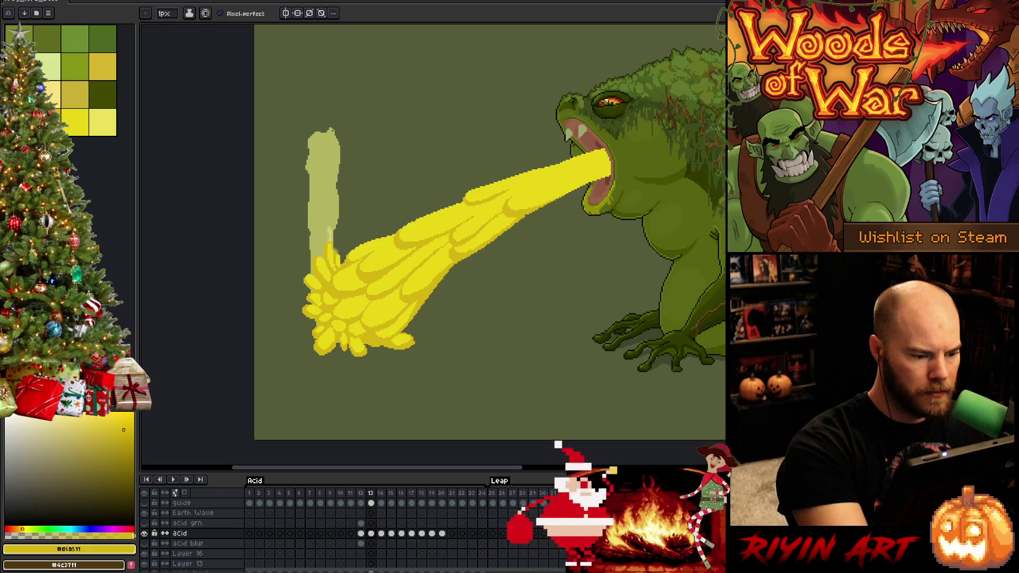
key("ctrl+s")
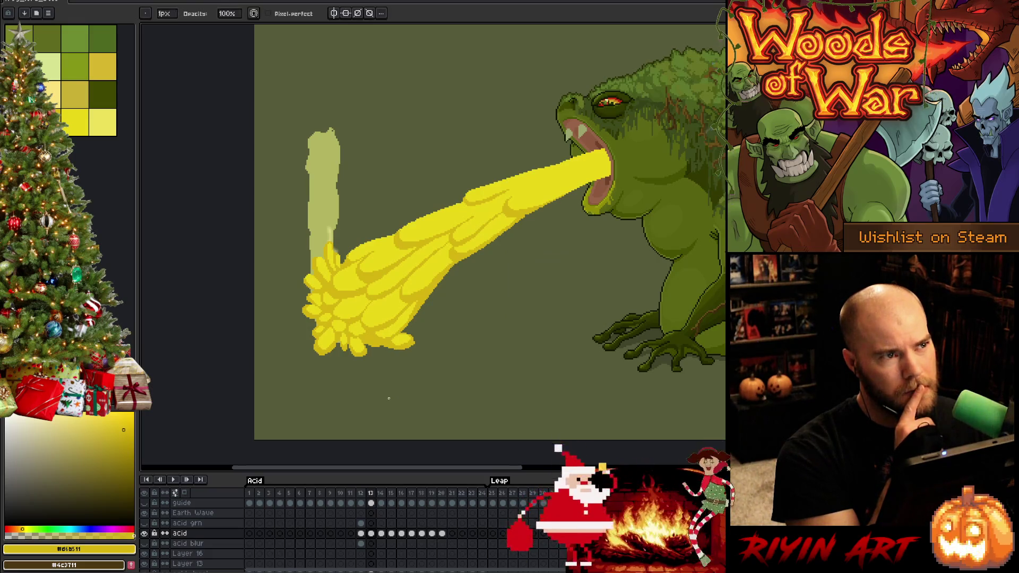
key("e")
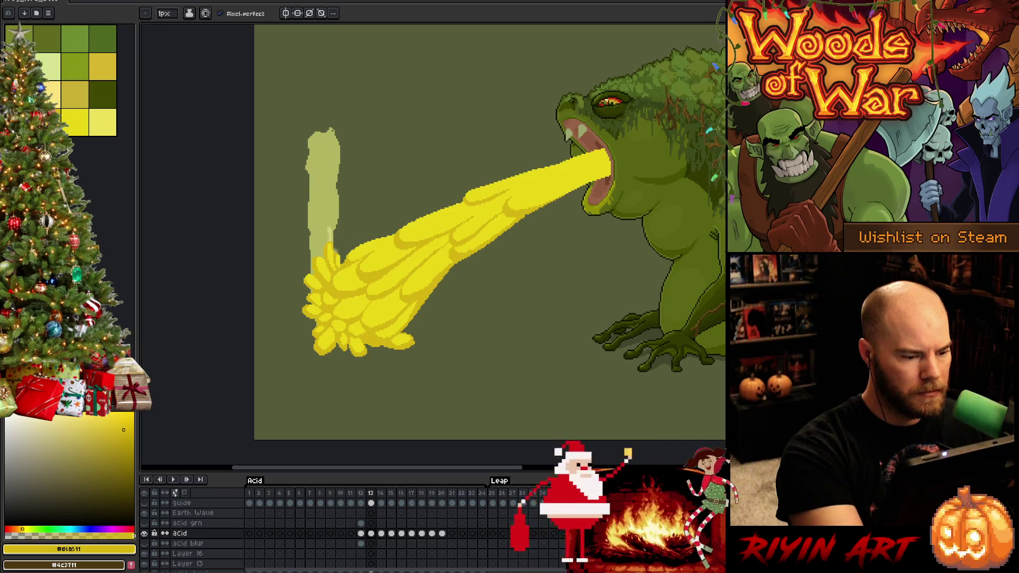
left_click(361, 533)
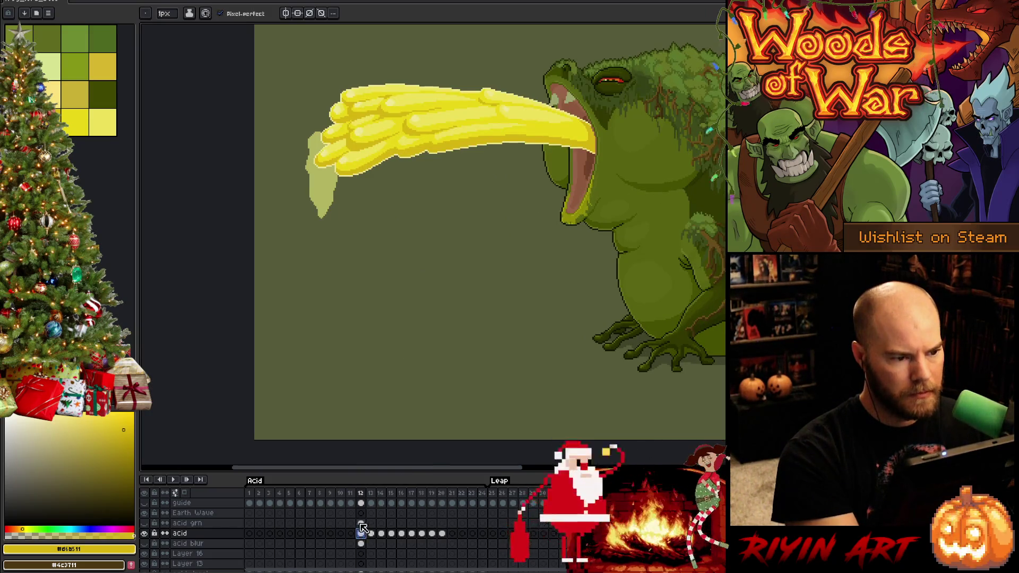
Step: Step through frames 13 and 14 to compare them
left_click(371, 533)
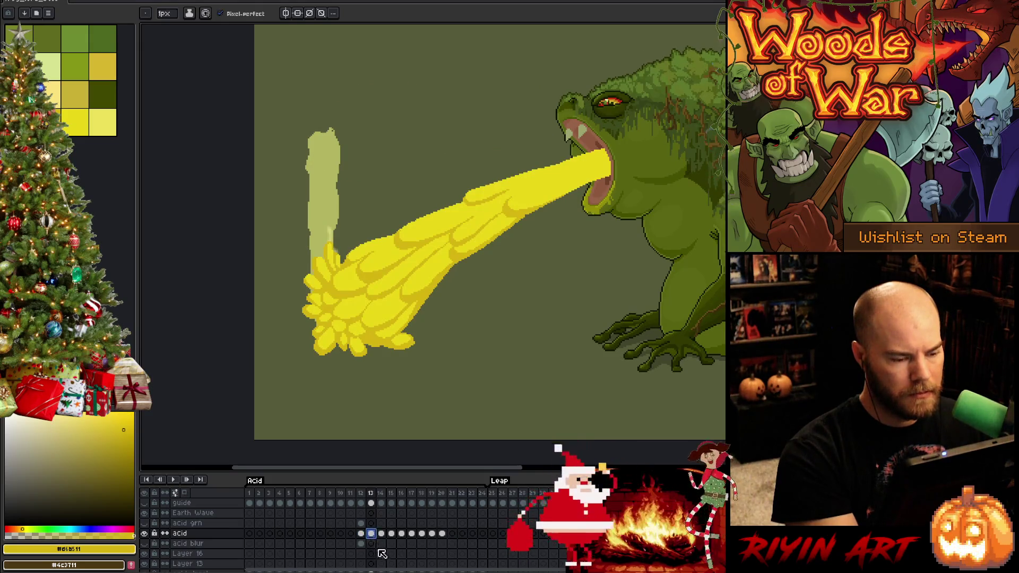
left_click(382, 534)
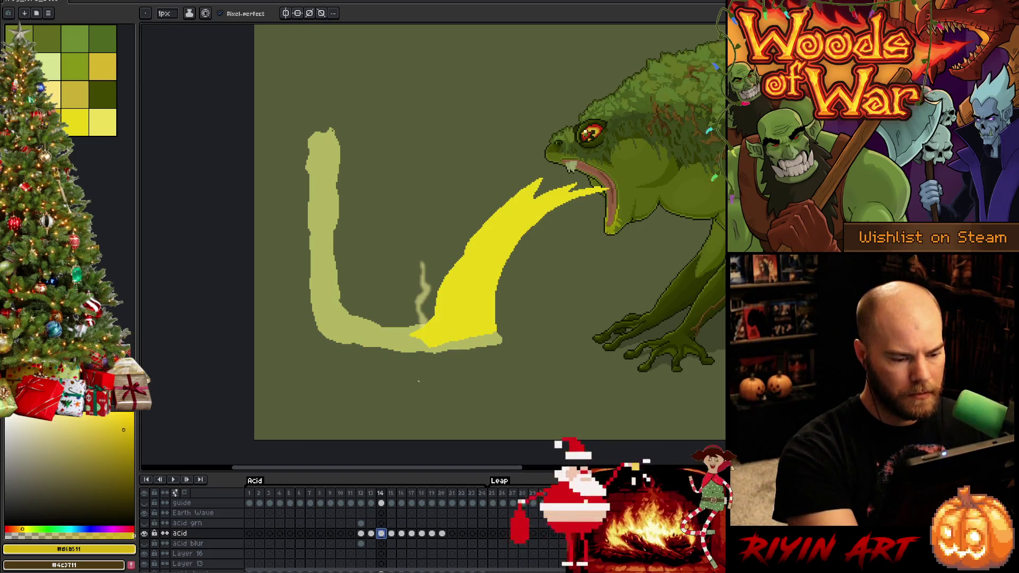
left_click(372, 532)
left_click(384, 535)
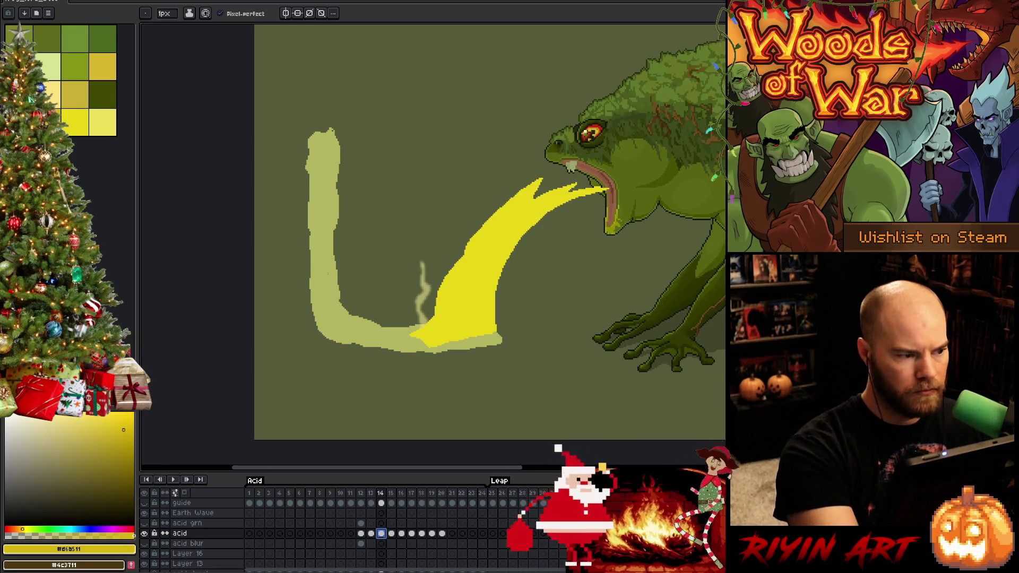
Step: Draw yellow curls and loops on the acid puddle, redoing one curl
left_click(450, 308, "alt")
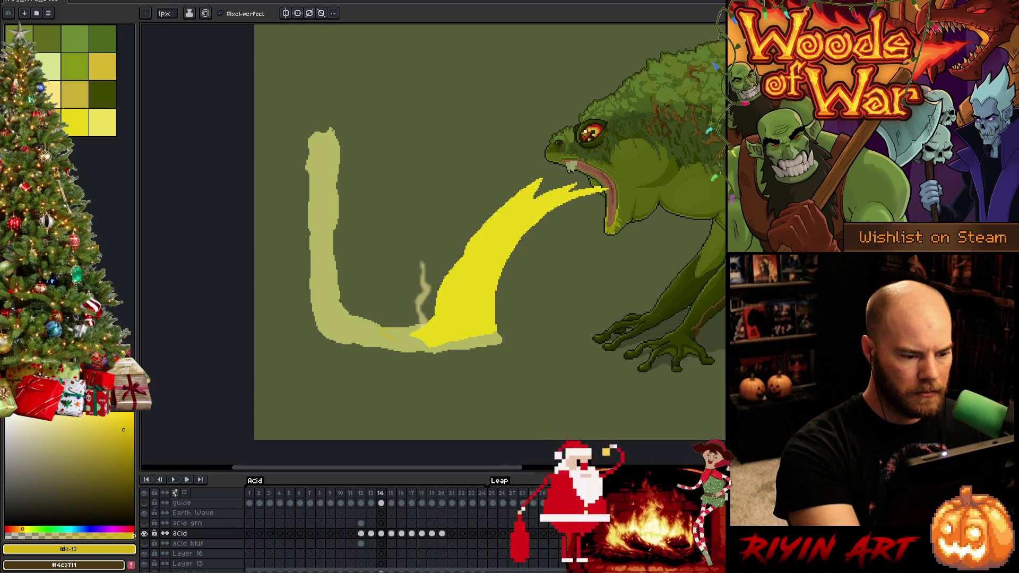
left_click_drag(397, 341, 376, 327)
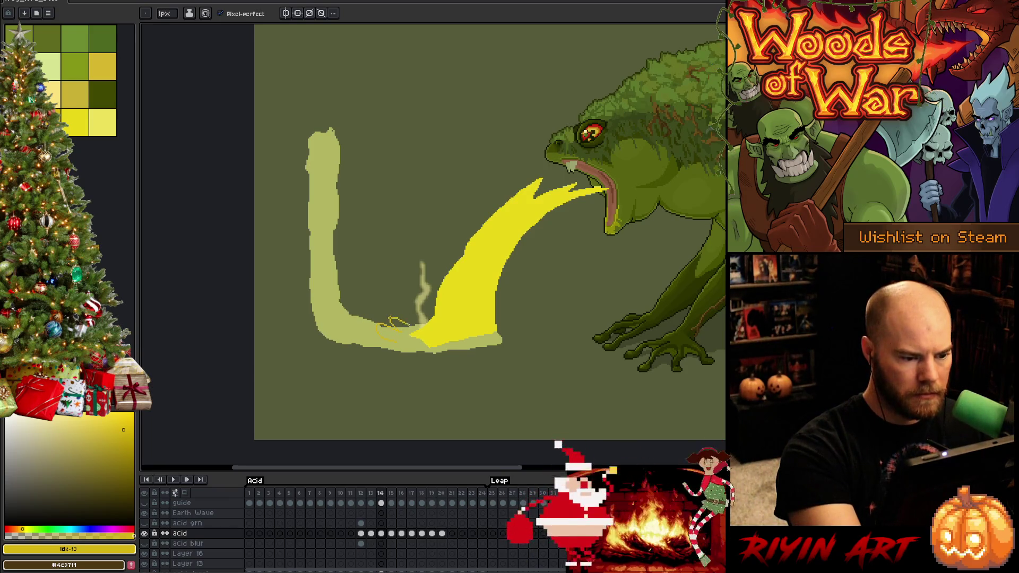
left_click_drag(396, 326, 397, 315)
key("ctrl+z")
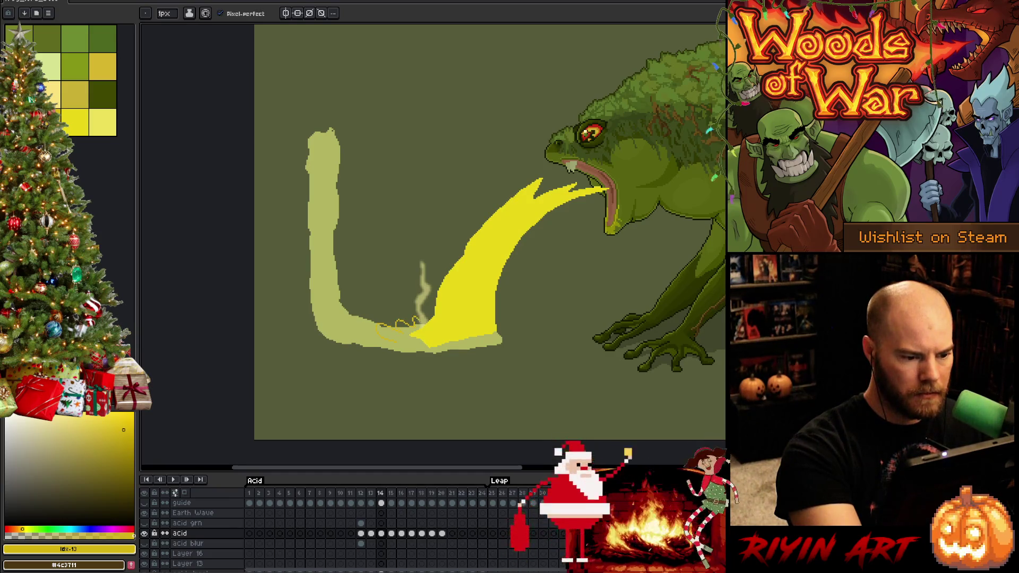
left_click_drag(419, 318, 431, 304)
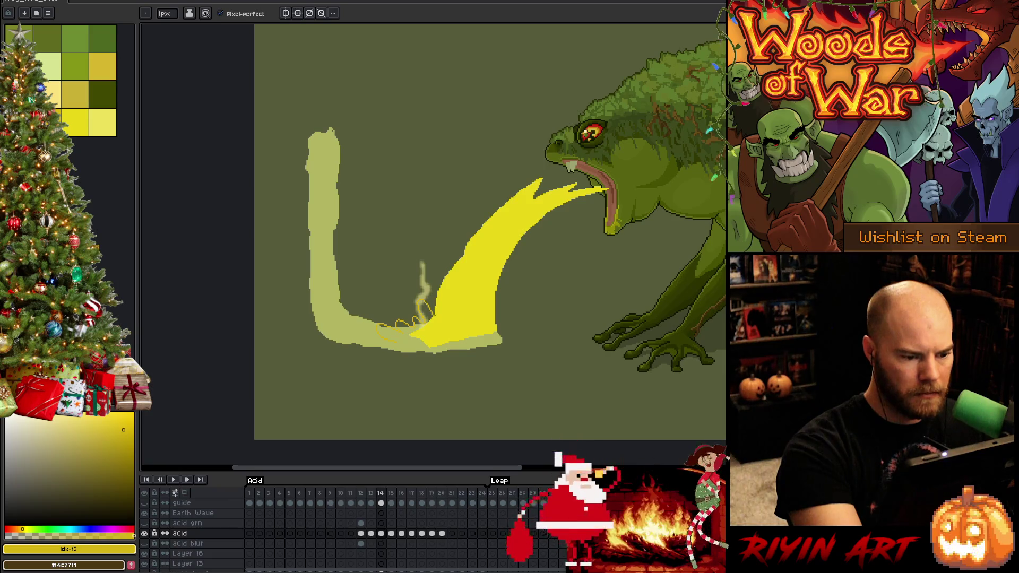
left_click_drag(375, 348, 405, 361)
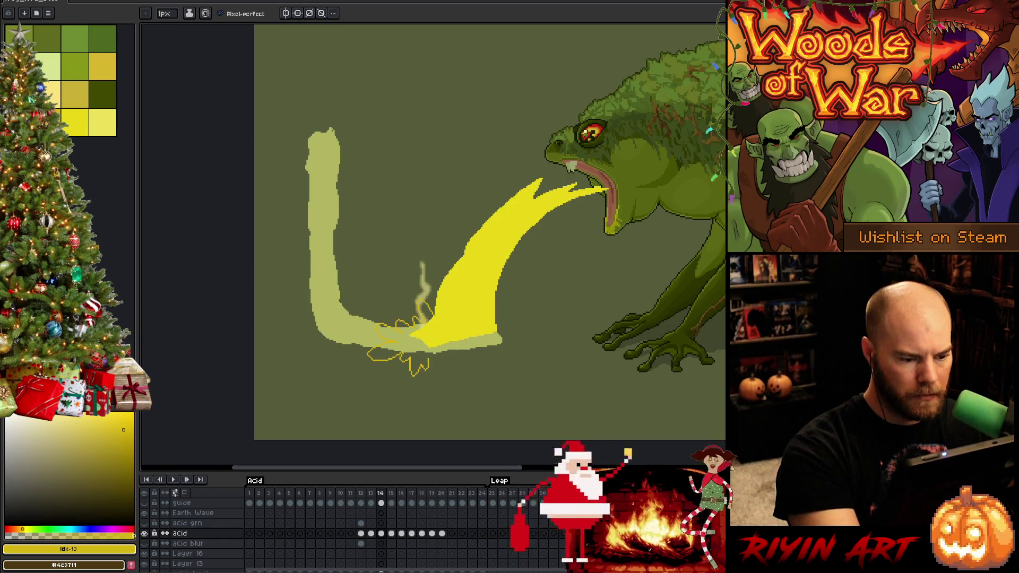
Step: Extend the wavy splash outline rightward to a curl and begin filling it yellow
left_click_drag(429, 367, 454, 364)
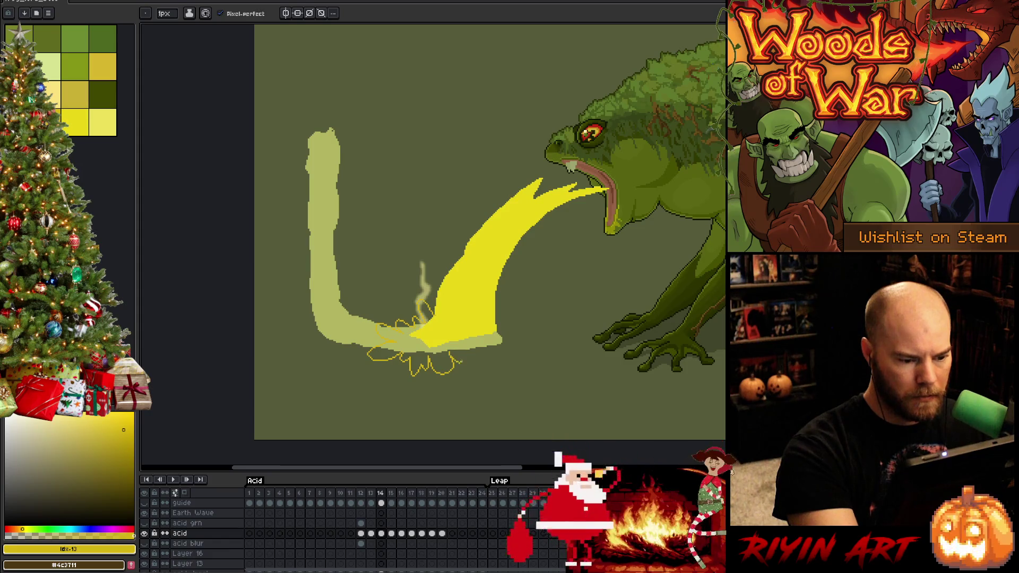
mouse_move(455, 365)
left_mouse_down()
mouse_move(488, 347)
mouse_move(514, 349)
mouse_move(509, 339)
left_mouse_up()
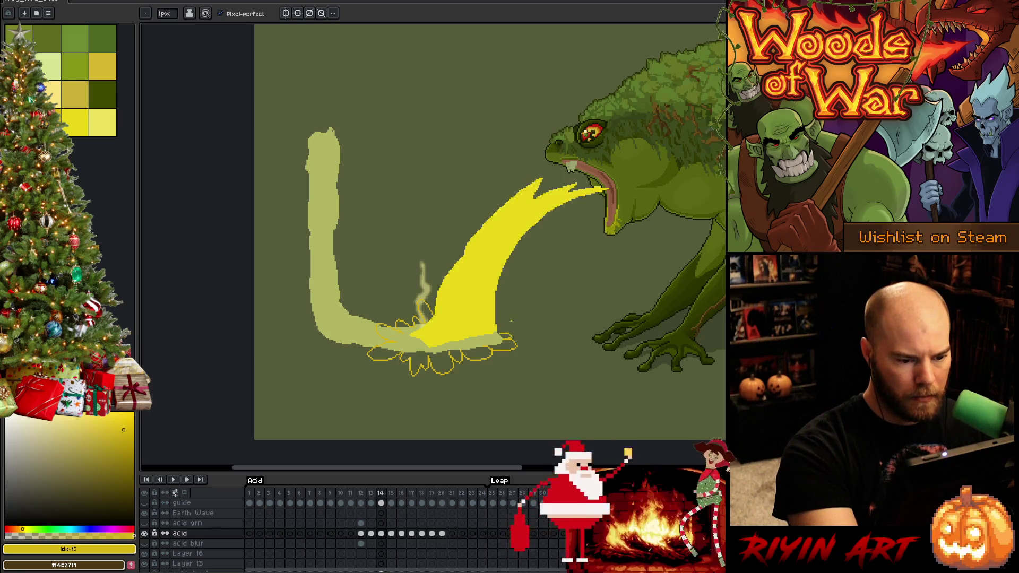
left_click_drag(501, 331, 511, 321)
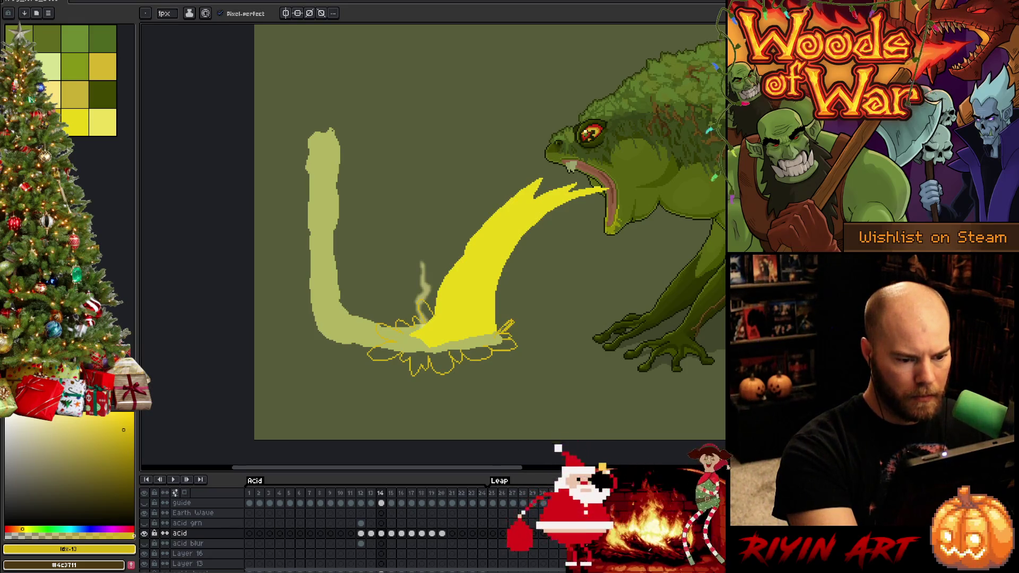
mouse_move(502, 331)
left_mouse_down()
mouse_move(504, 313)
mouse_move(491, 332)
left_mouse_up()
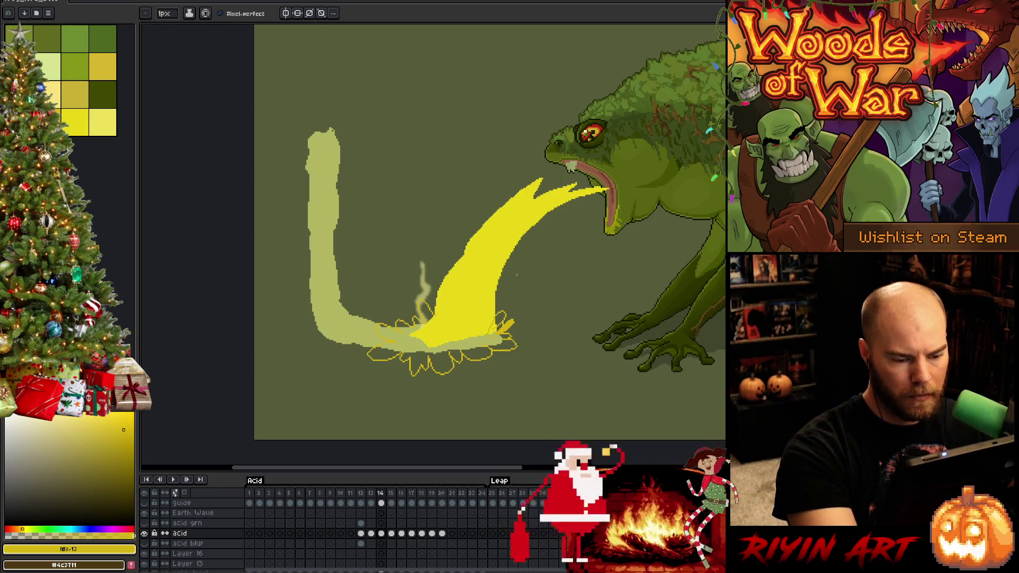
key("g")
left_click(441, 357)
Step: Fill the rest of the splash solid yellow and set the pencil to 4px
left_click(500, 318)
left_click(492, 327)
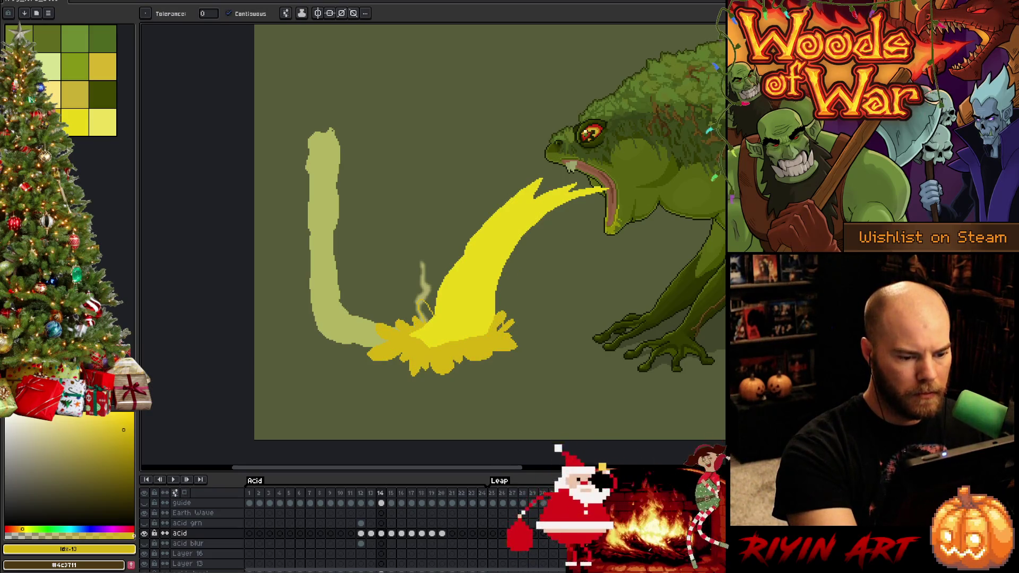
left_click(426, 312)
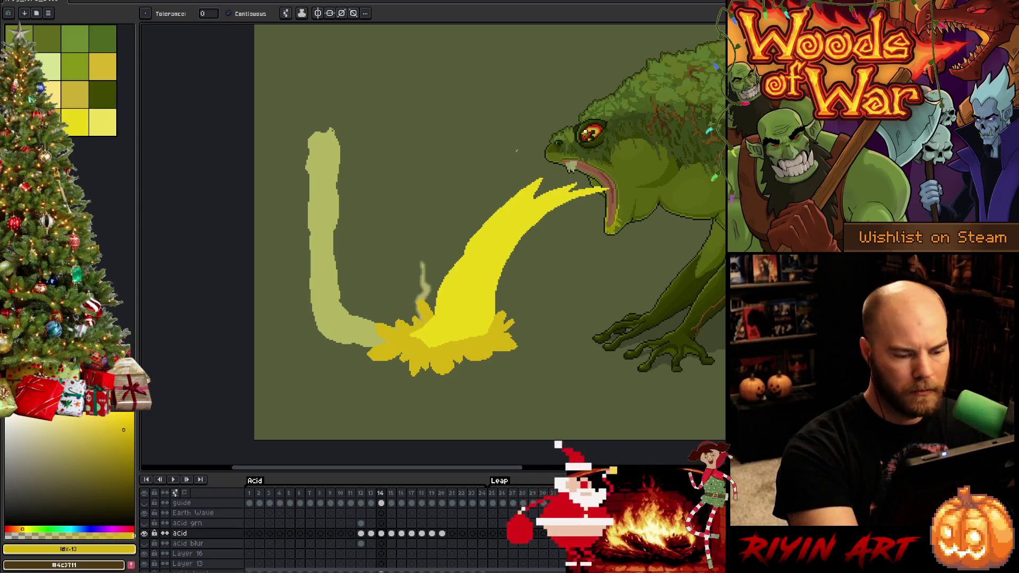
key("b")
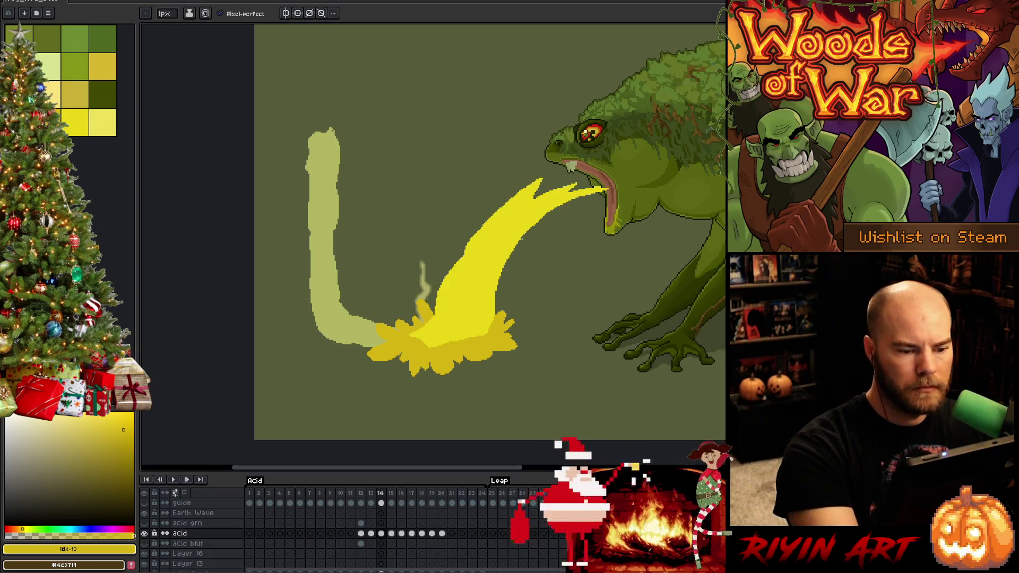
left_click(165, 13)
left_click(169, 27)
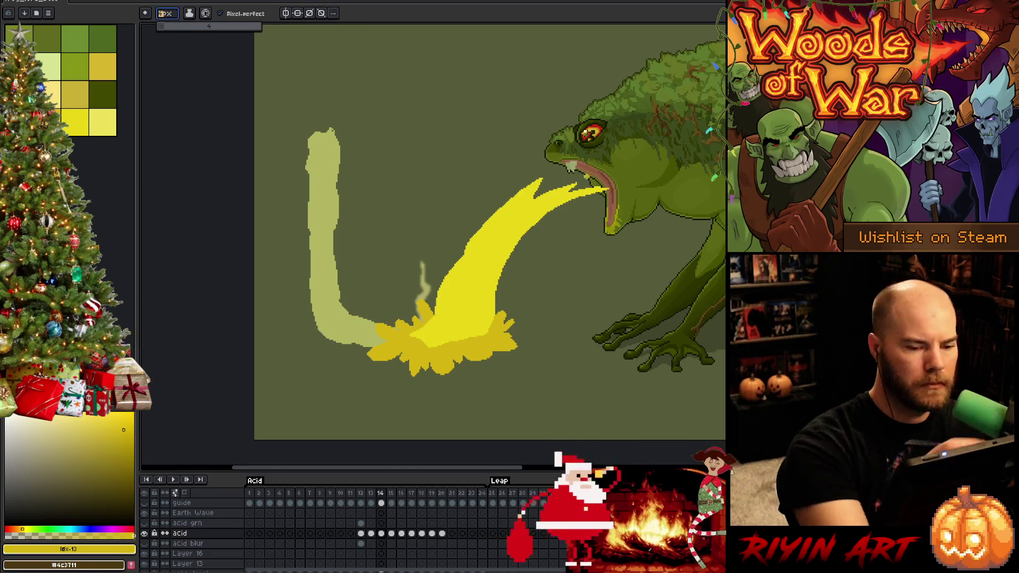
left_click(556, 208)
Step: Draw darker yellow streaks through the acid stream and splash
mouse_move(556, 207)
left_mouse_down()
mouse_move(513, 253)
mouse_move(501, 250)
left_mouse_up()
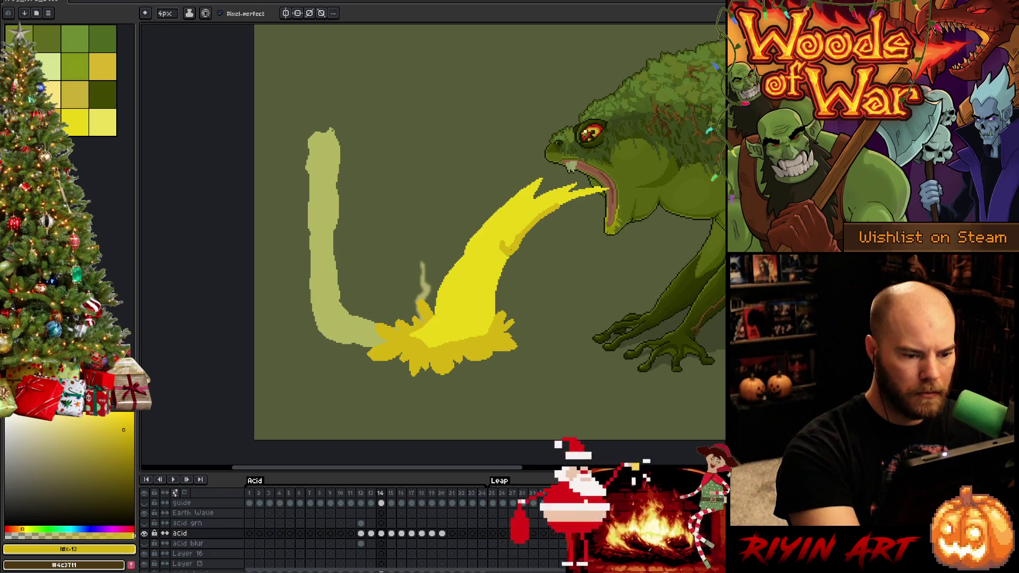
mouse_move(510, 253)
left_mouse_down()
mouse_move(499, 295)
mouse_move(484, 278)
mouse_move(478, 289)
mouse_move(464, 264)
mouse_move(480, 278)
mouse_move(468, 260)
mouse_move(491, 240)
mouse_move(462, 251)
mouse_move(429, 291)
mouse_move(460, 277)
left_mouse_up()
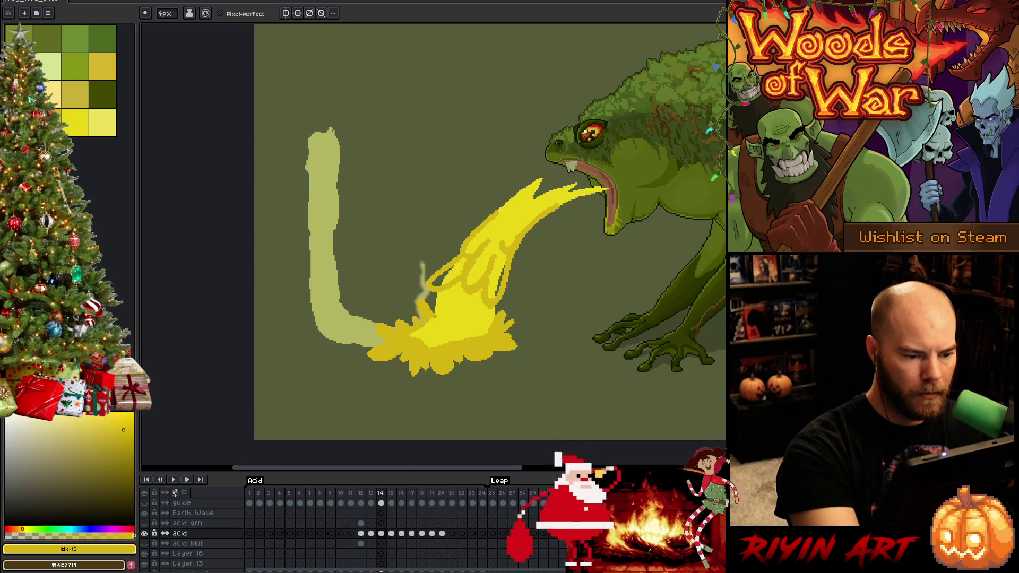
left_click_drag(431, 329, 422, 324)
left_click_drag(434, 309, 446, 325)
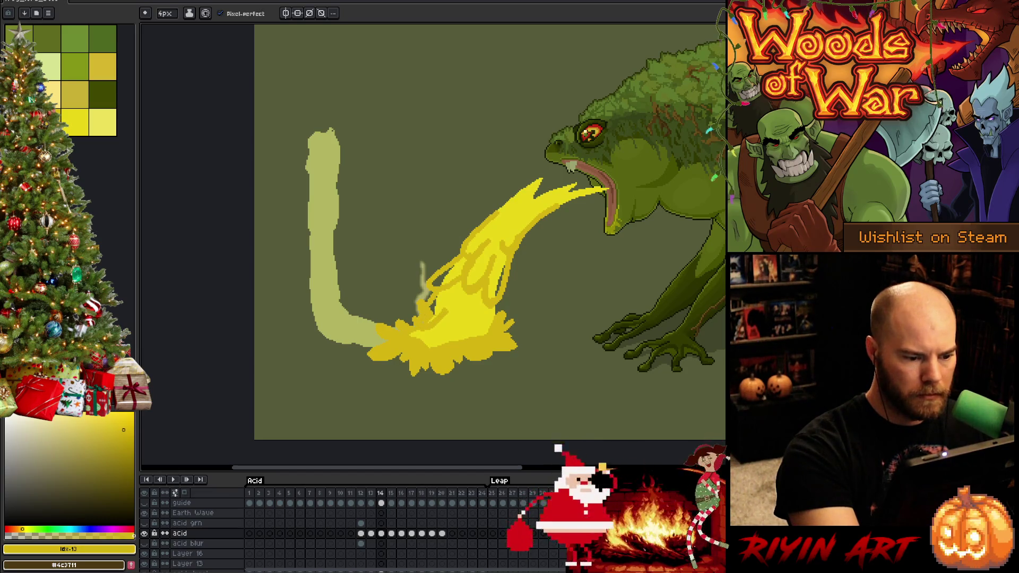
mouse_move(455, 289)
left_mouse_down()
mouse_move(442, 337)
mouse_move(467, 309)
mouse_move(456, 332)
mouse_move(428, 338)
left_mouse_up()
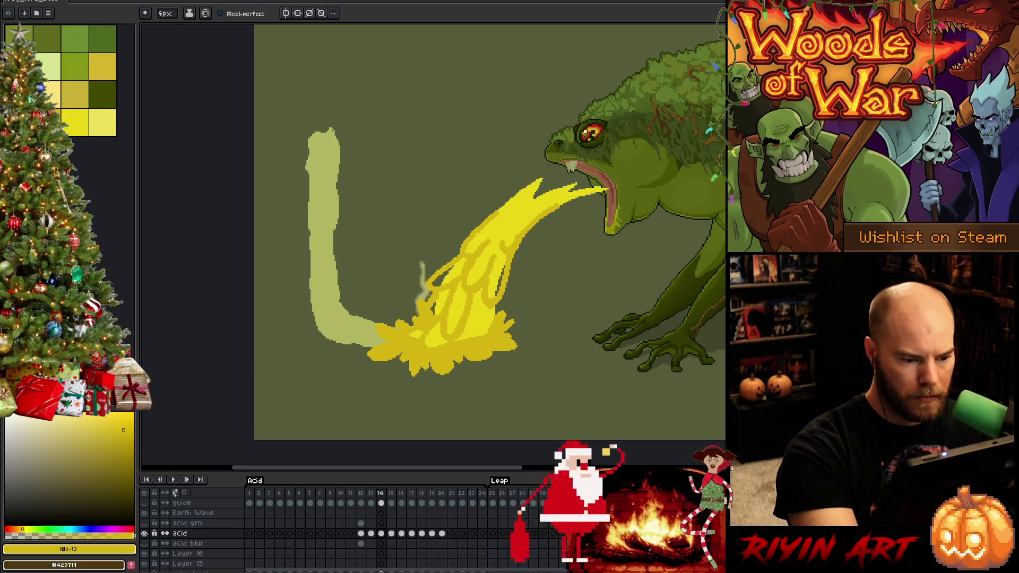
mouse_move(473, 295)
left_mouse_down()
mouse_move(478, 330)
mouse_move(491, 307)
left_mouse_up()
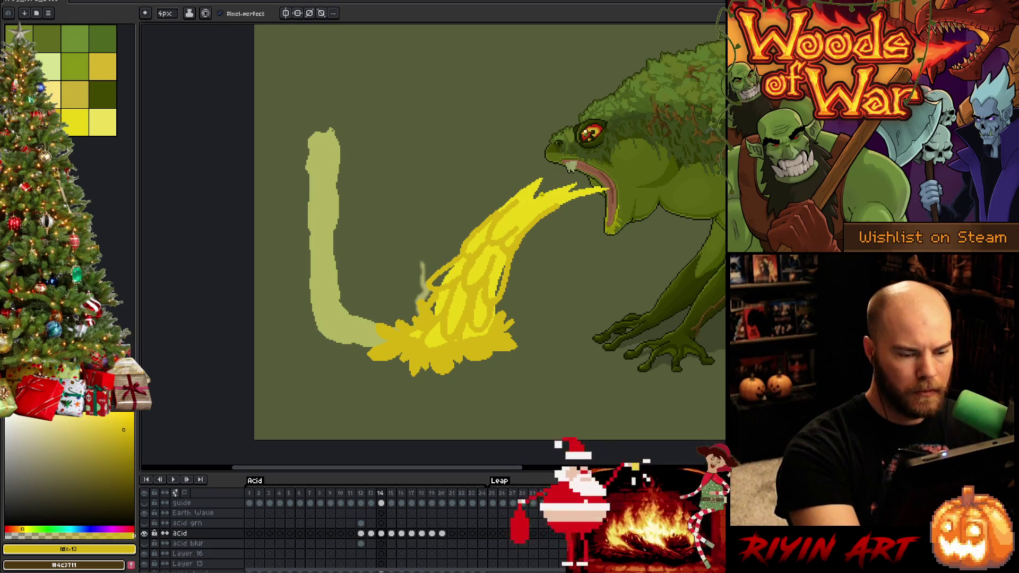
mouse_move(516, 203)
left_mouse_down()
mouse_move(494, 233)
mouse_move(502, 237)
left_mouse_up()
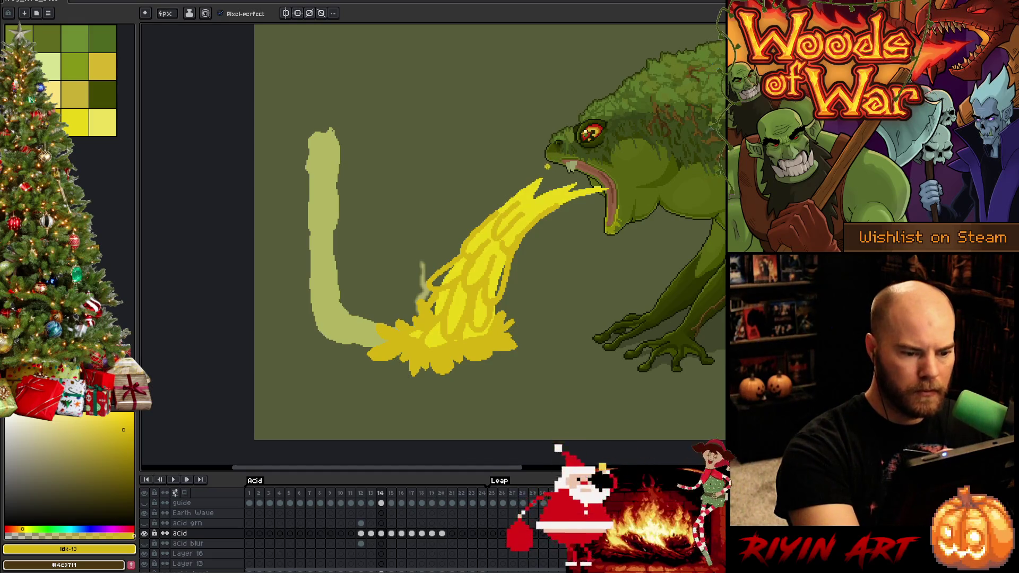
Step: Paint bright yellow back over the upper stream's streaks
left_click(525, 218, "alt")
left_click_drag(518, 203, 497, 230)
left_click_drag(519, 203, 504, 216)
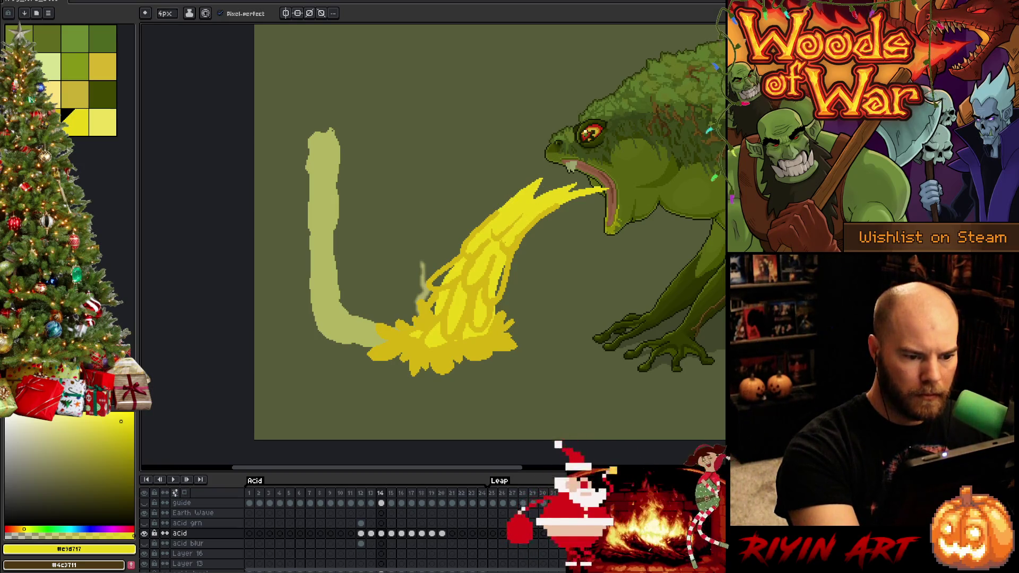
key("g")
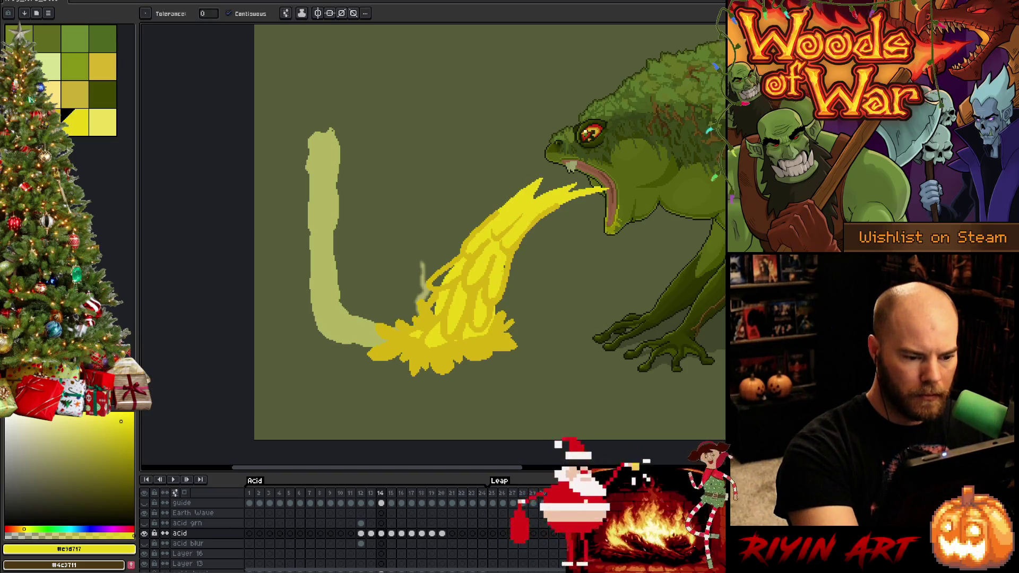
key("b")
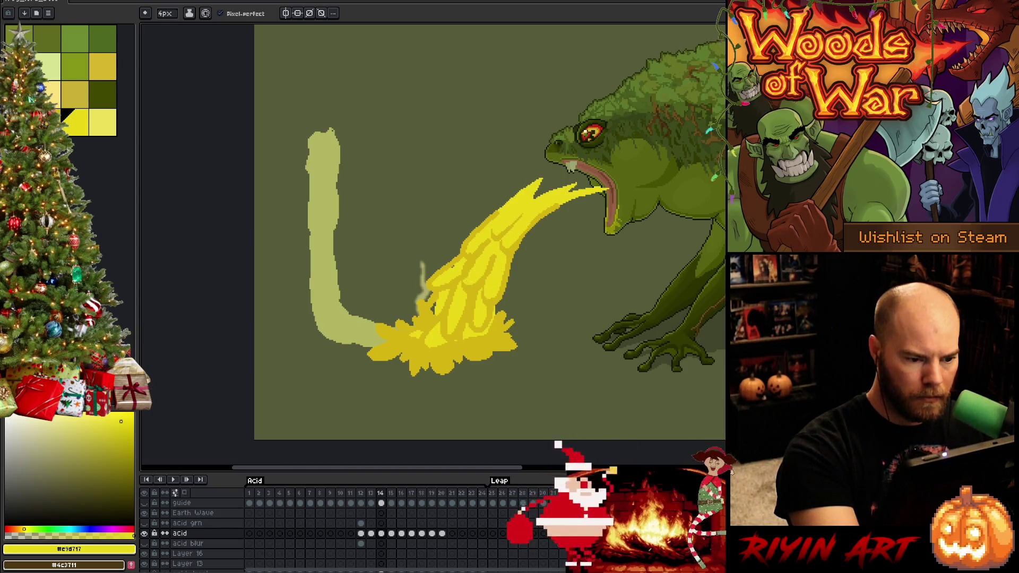
Step: Add a darker stroke and two lighter streaks along the middle of the stream
left_click_drag(464, 282, 491, 242)
left_click_drag(465, 276, 487, 241)
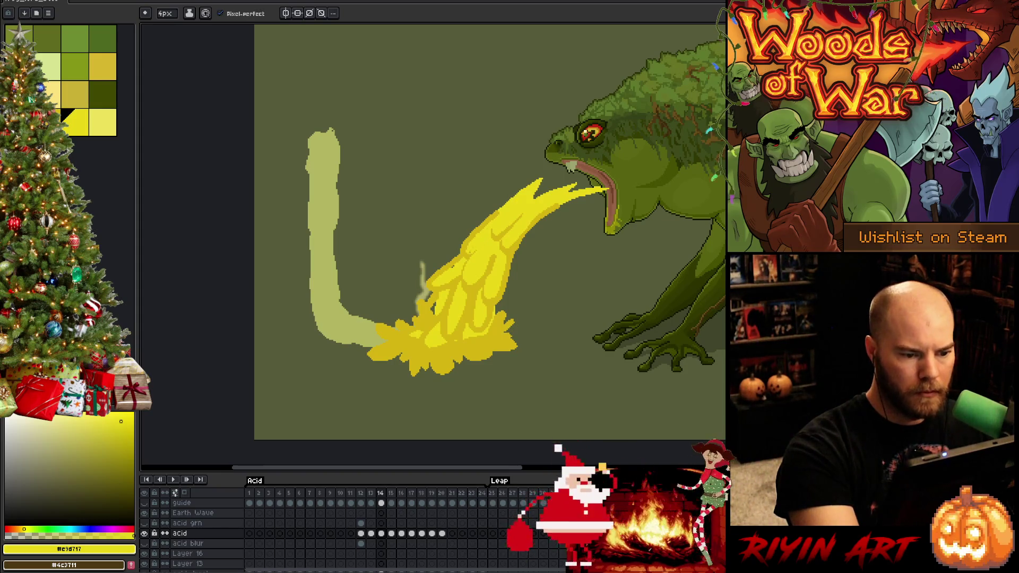
left_click_drag(466, 242, 491, 219)
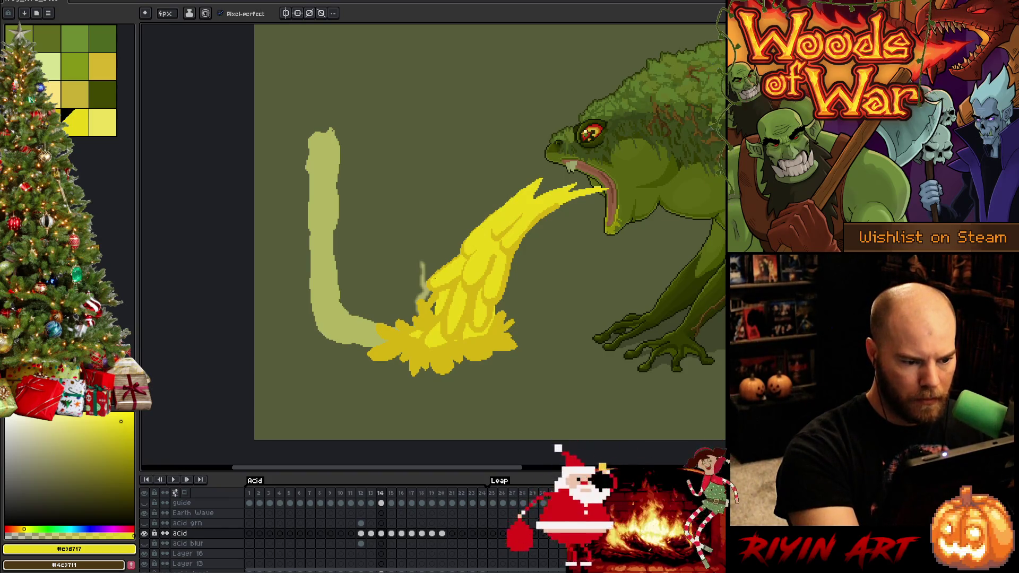
key("g")
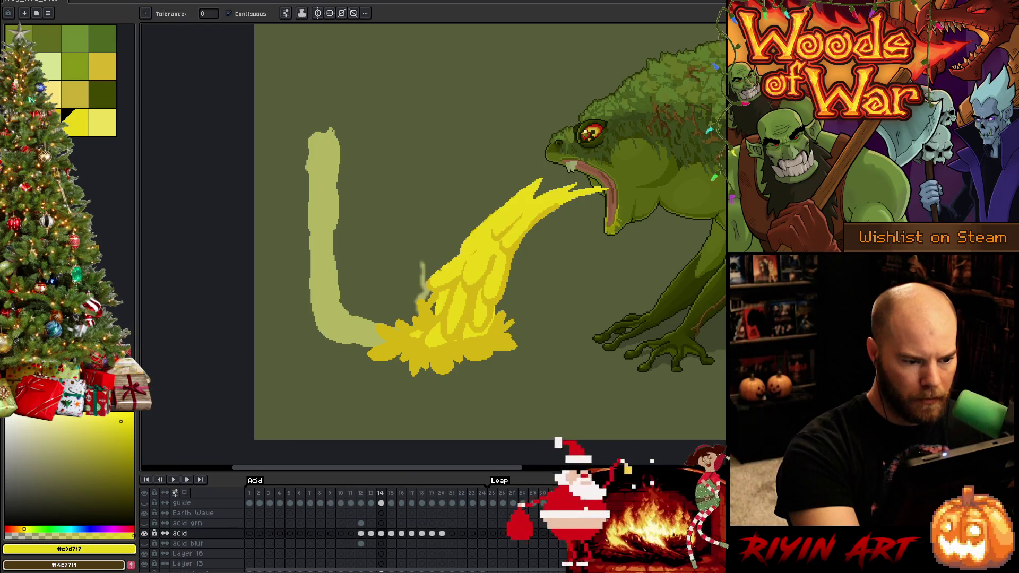
key("b")
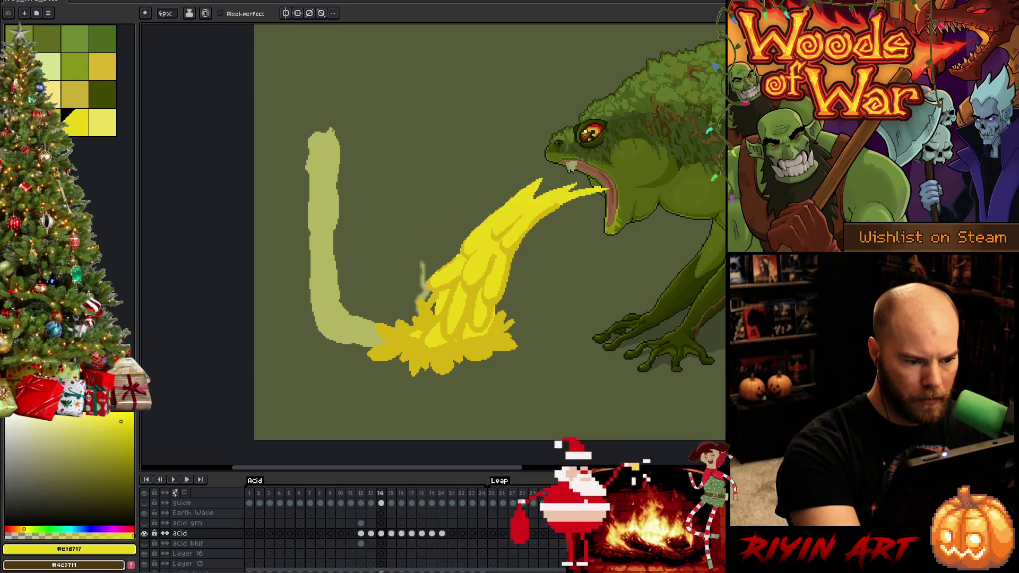
key("g")
key("b")
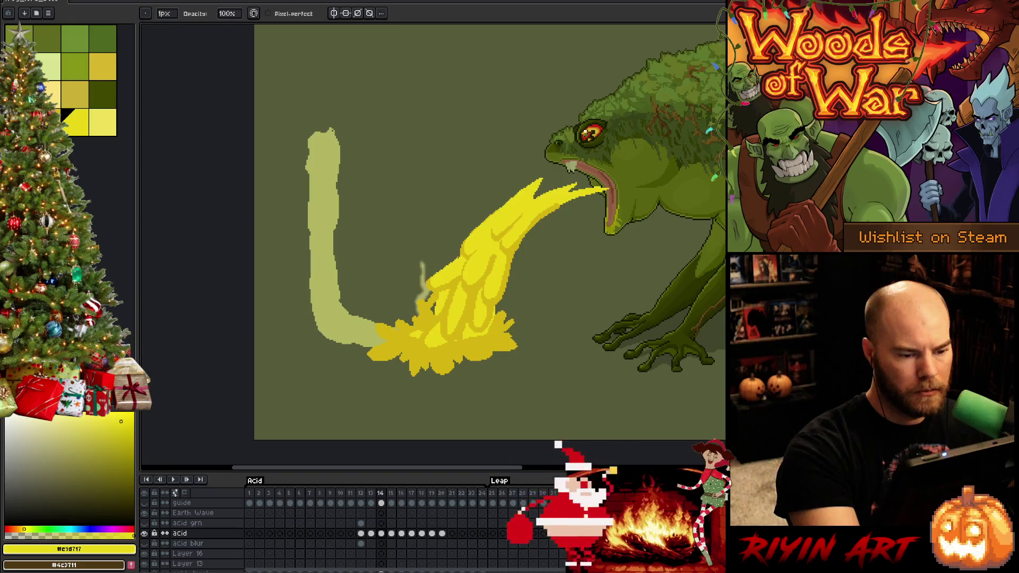
Step: Draw a short darker line along the acid's upper-left edge, then sample the darker yellow
key("q")
mouse_move(458, 258)
left_mouse_down()
mouse_move(417, 295)
mouse_move(456, 249)
left_mouse_up()
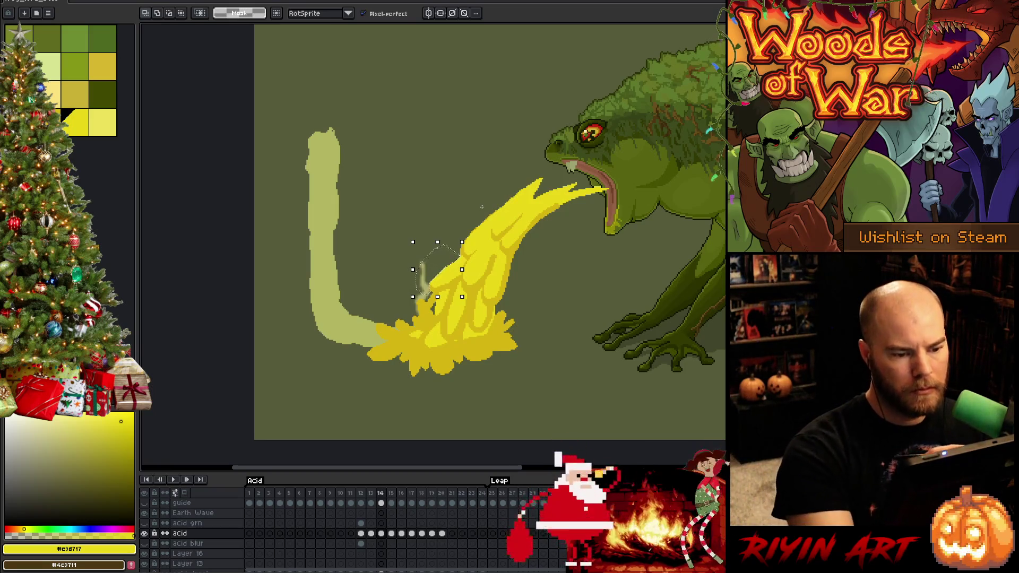
key("ctrl+d")
key("b")
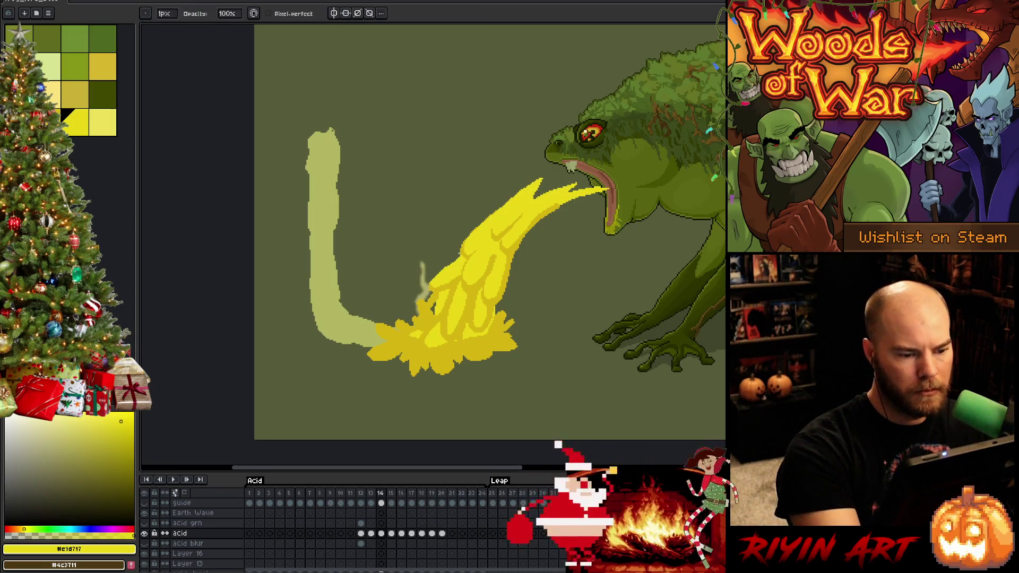
left_click_drag(461, 258, 442, 271)
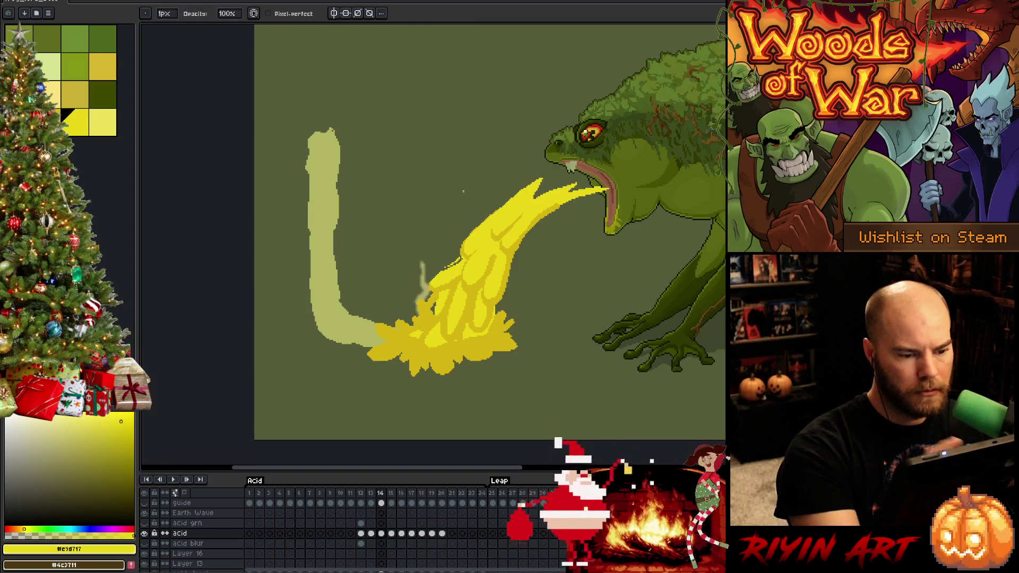
key("q")
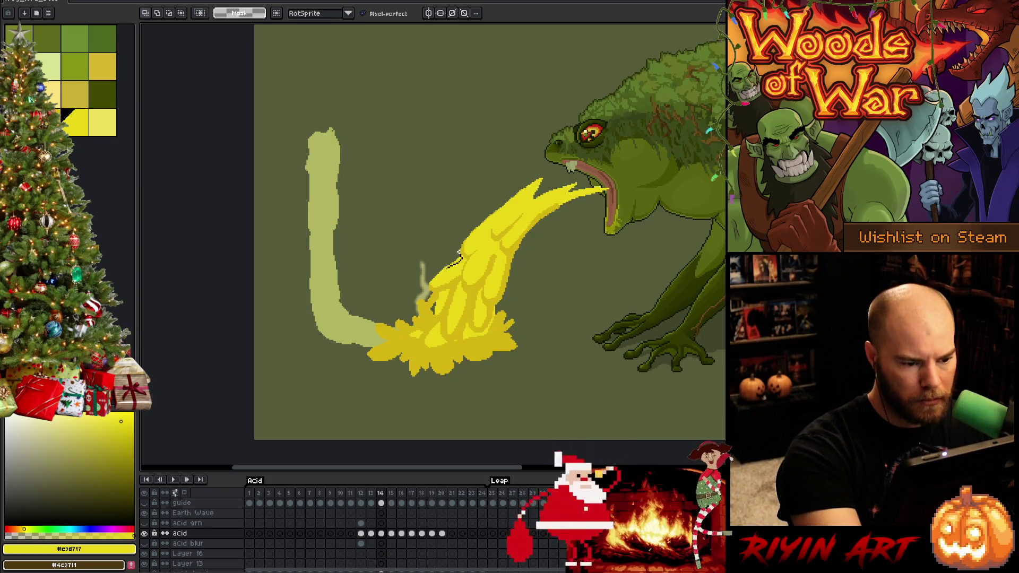
key("ctrl+d")
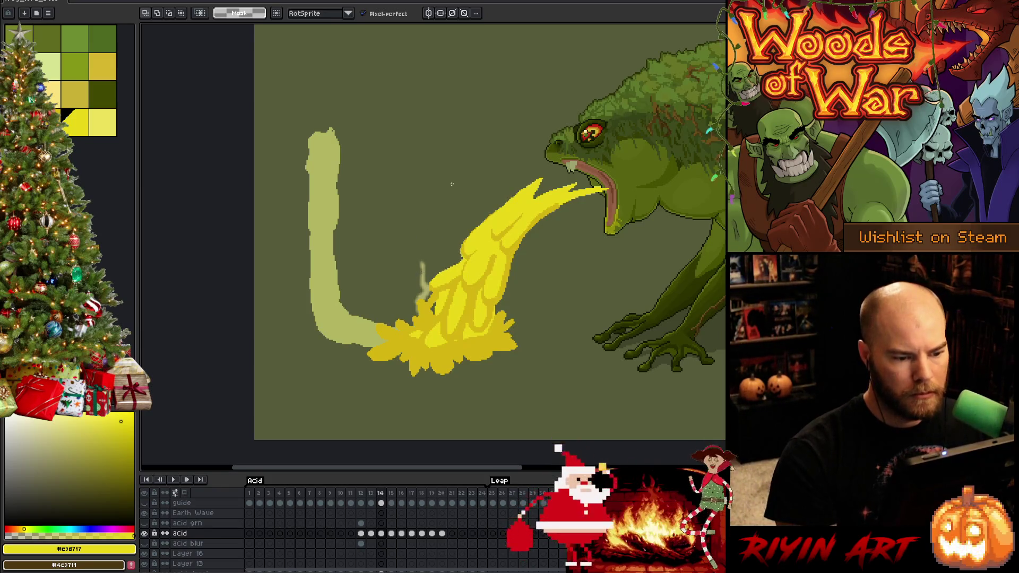
key("e")
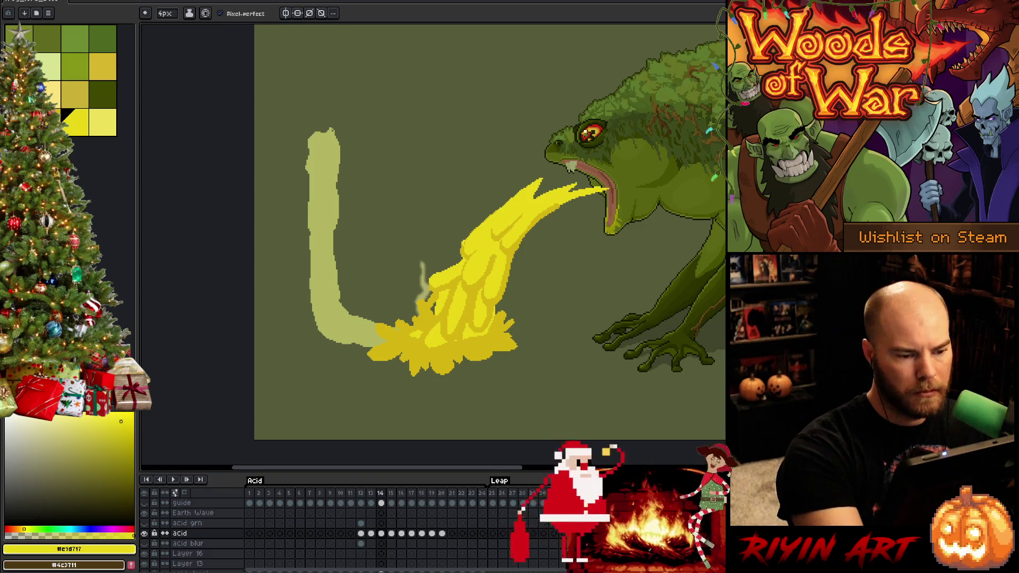
left_click(457, 256, "alt")
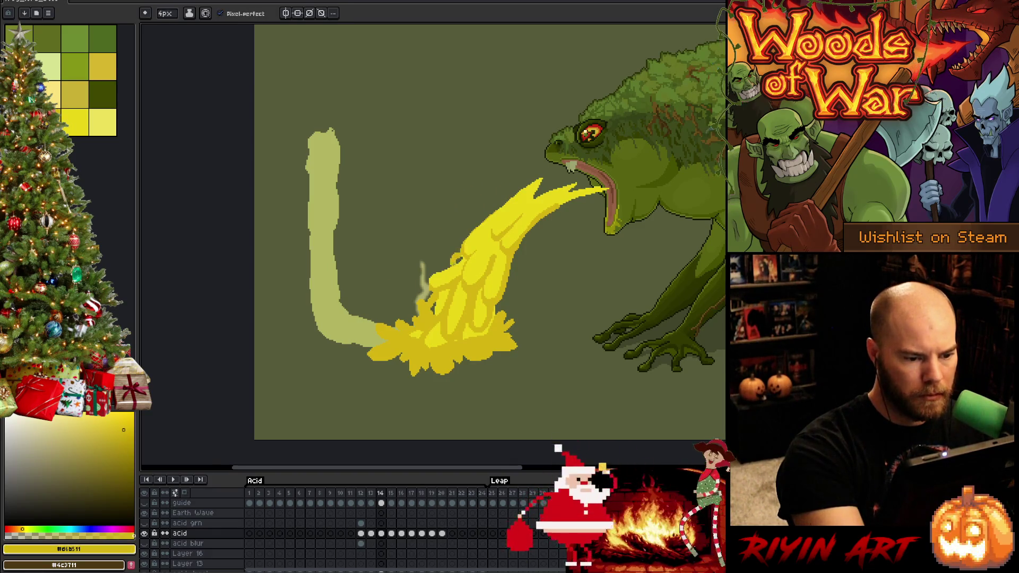
Step: Paint a small yellow blob on the acid's left edge and sample #e9d717 and #d6b511
key("ctrl+a")
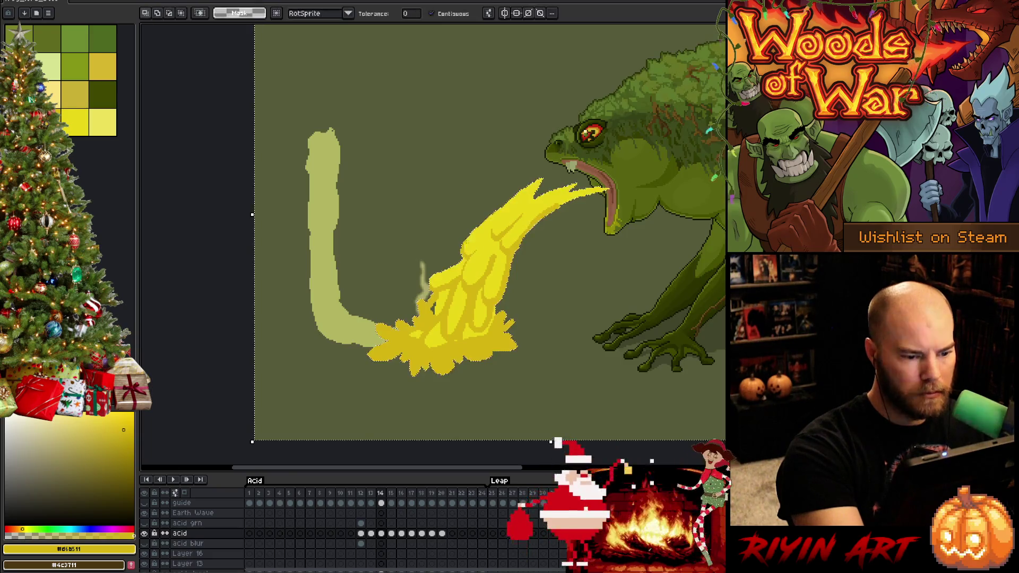
left_click_drag(450, 257, 456, 260)
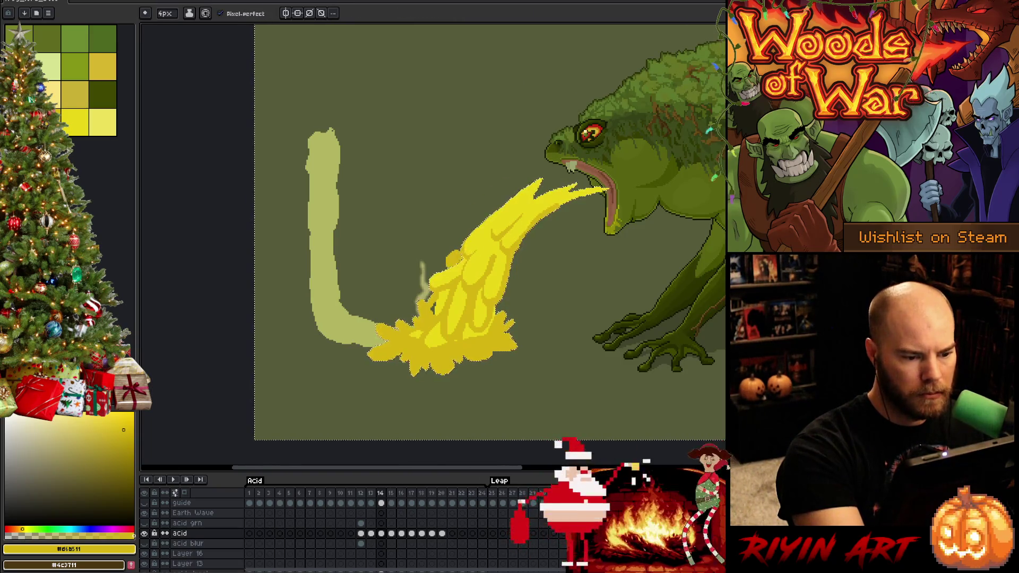
left_click(474, 250, "alt")
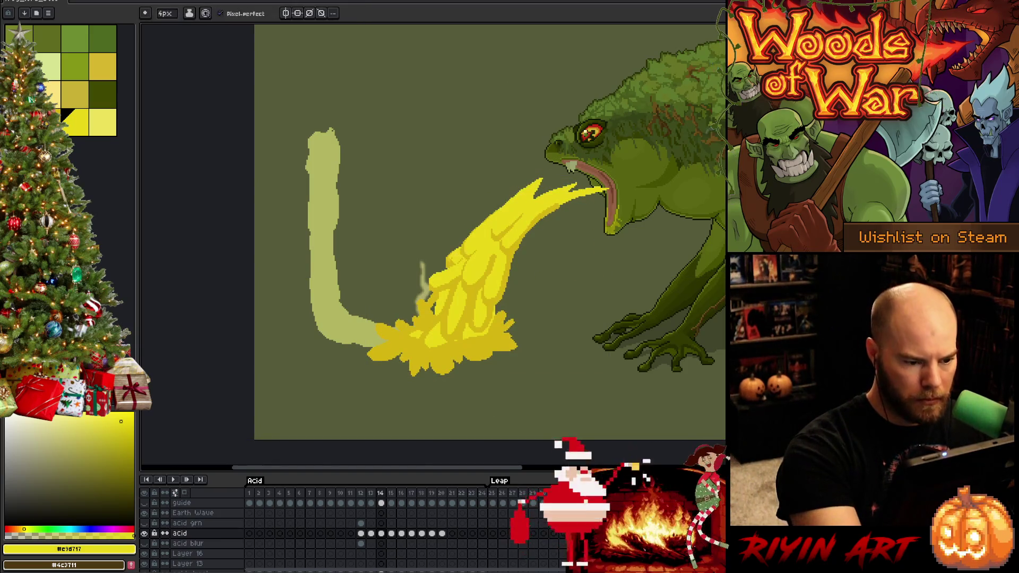
left_click(456, 247, "alt")
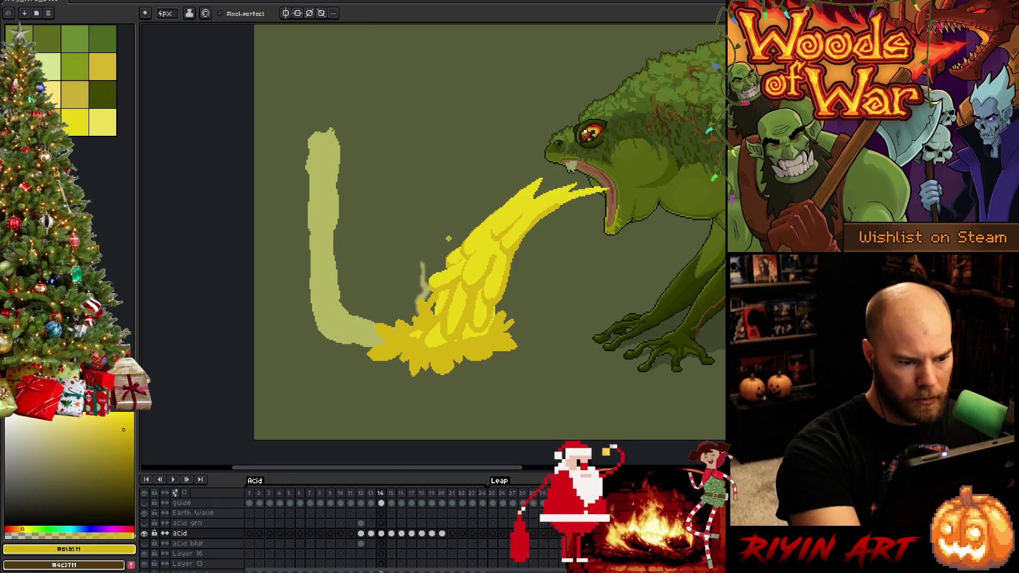
Step: Shrink the pencil to 1px and sample the greenish yellow #c9d717
key("minus")
key("minus")
key("minus")
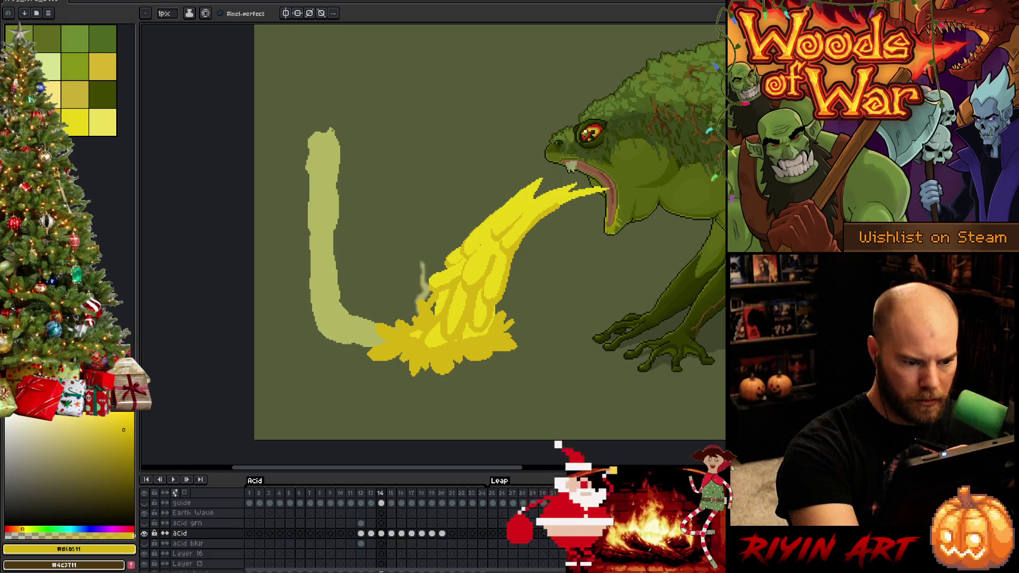
left_click(166, 14)
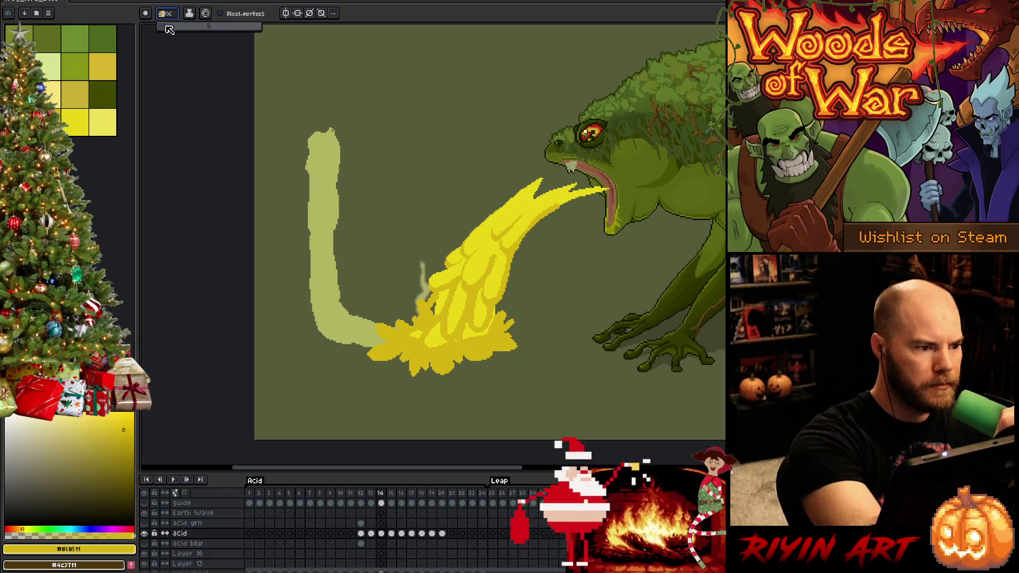
left_click_drag(171, 29, 168, 29)
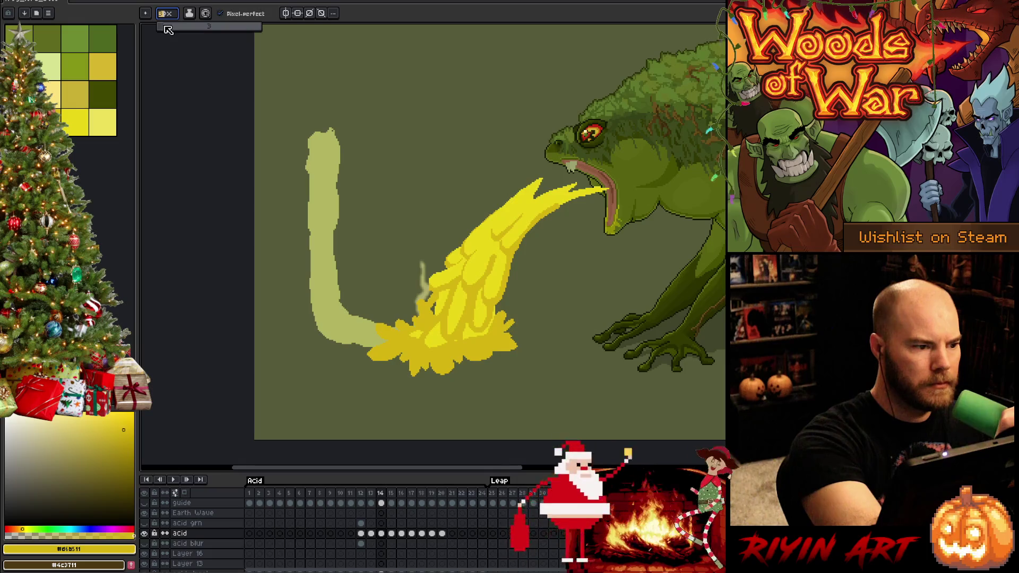
key("i")
left_click(509, 212)
key("b")
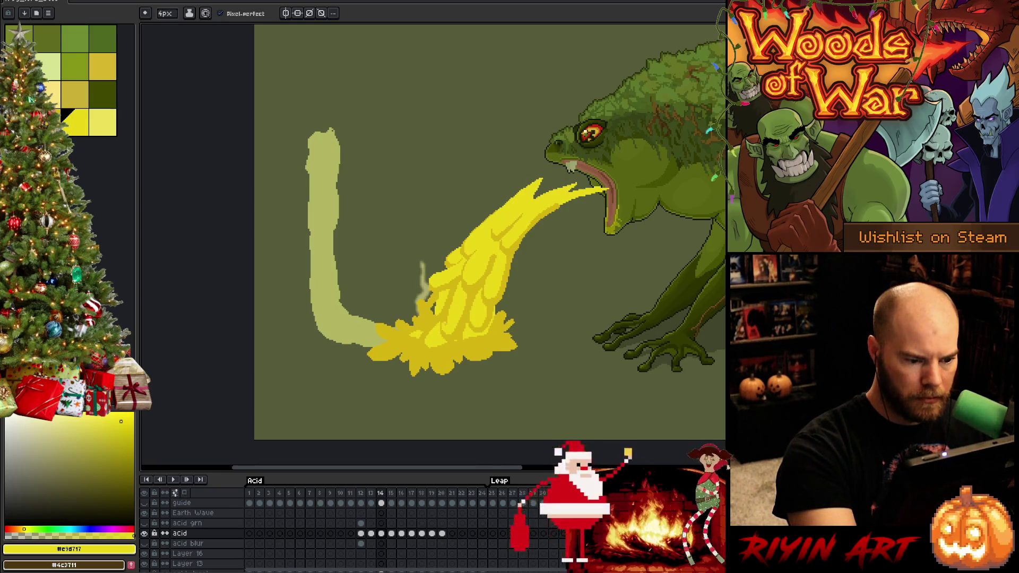
Step: Add a bright highlight to the splash, alternating #d6b511 and #e9d717
mouse_move(443, 333)
left_mouse_down()
mouse_move(456, 292)
mouse_move(443, 332)
left_mouse_up()
key("ctrl+z")
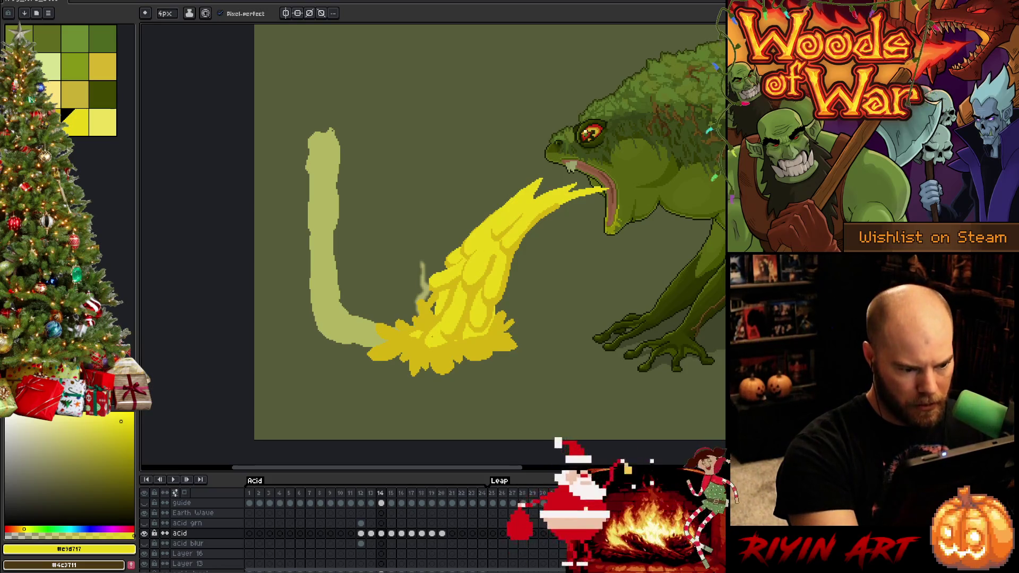
mouse_move(425, 305)
left_mouse_down()
mouse_move(427, 321)
mouse_move(436, 304)
left_mouse_up()
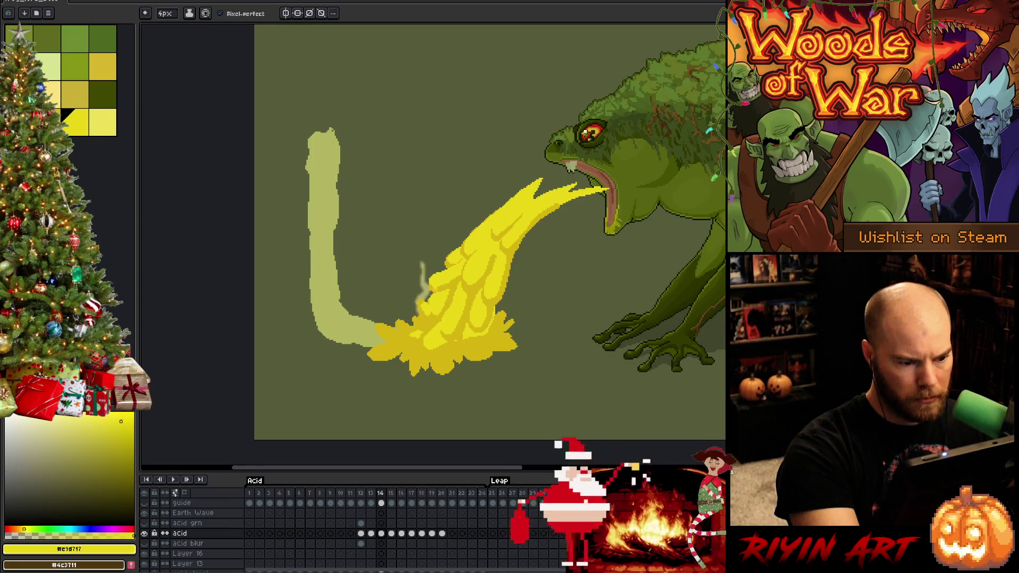
left_click(425, 311, "alt")
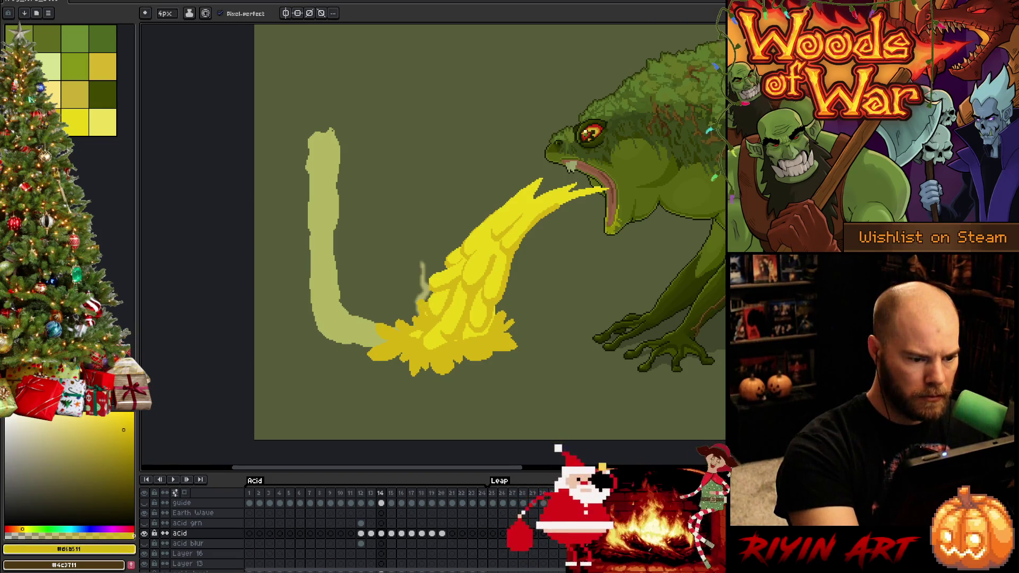
left_click(446, 297, "alt")
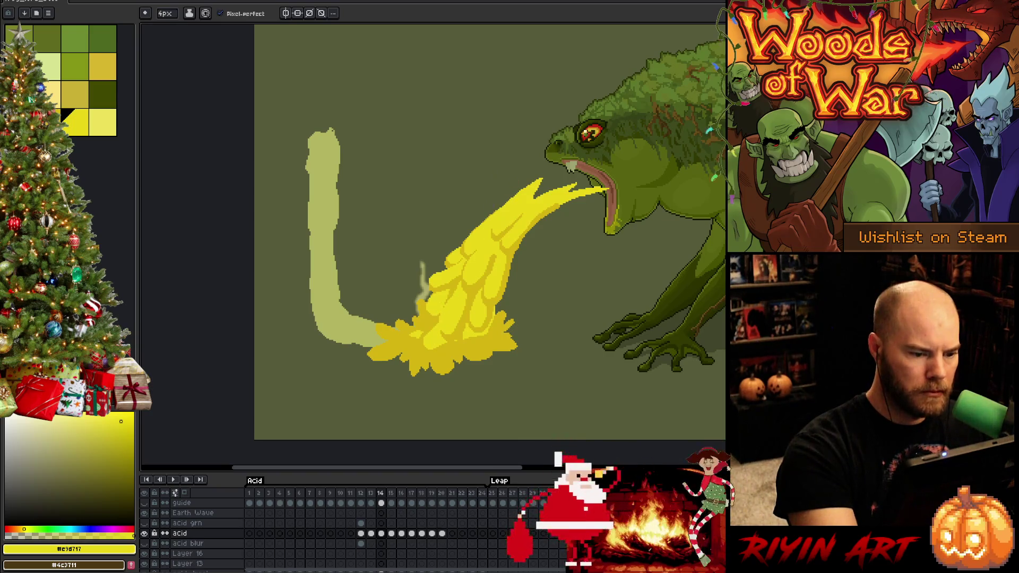
left_click(440, 310, "alt")
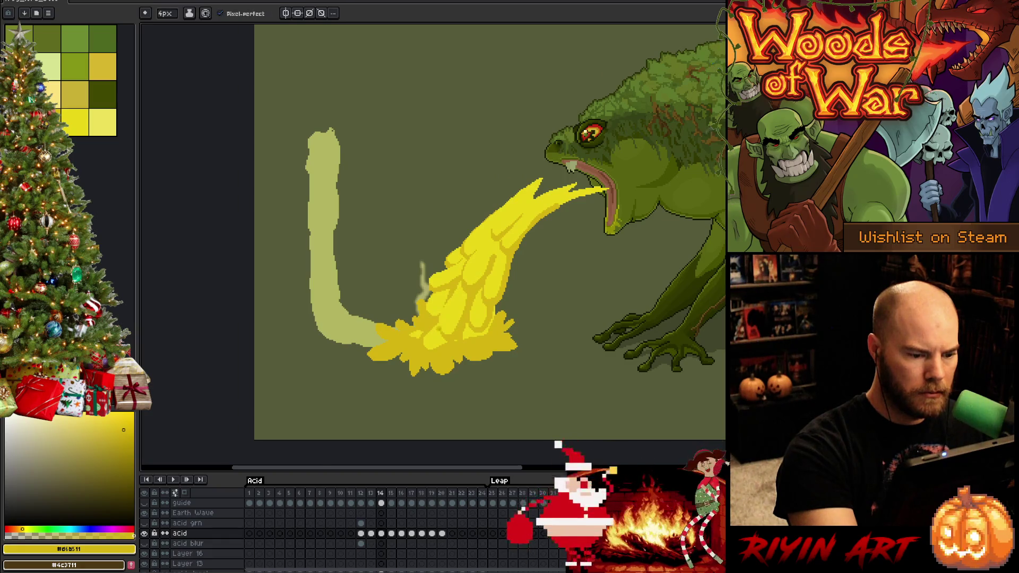
left_click(427, 324, "alt")
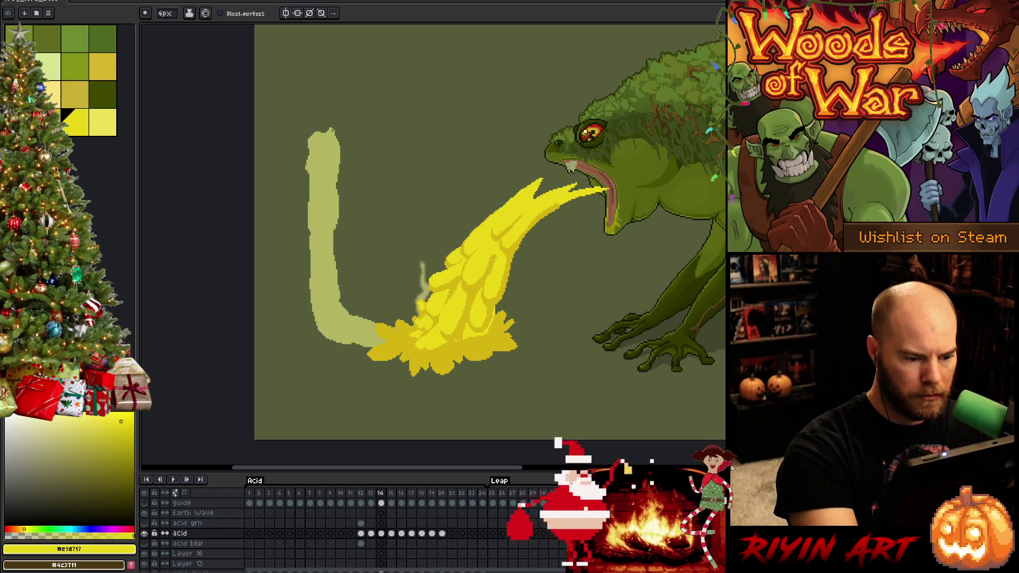
Step: Shade the splash clumps alternating #d6b511 and #e9d717, then pick the greenish yellow at 1px
left_click(436, 347, "alt")
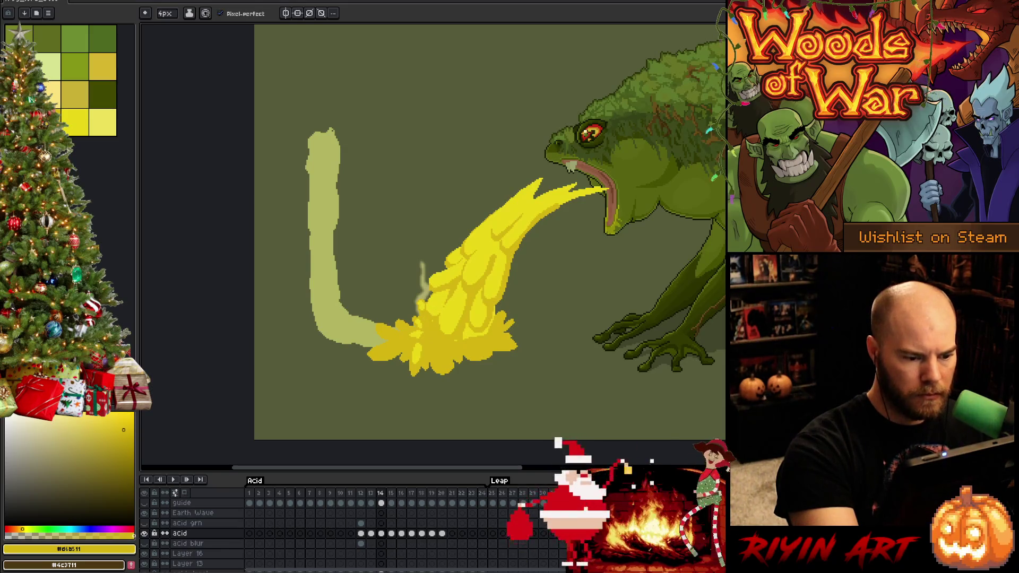
left_click(509, 212, "alt")
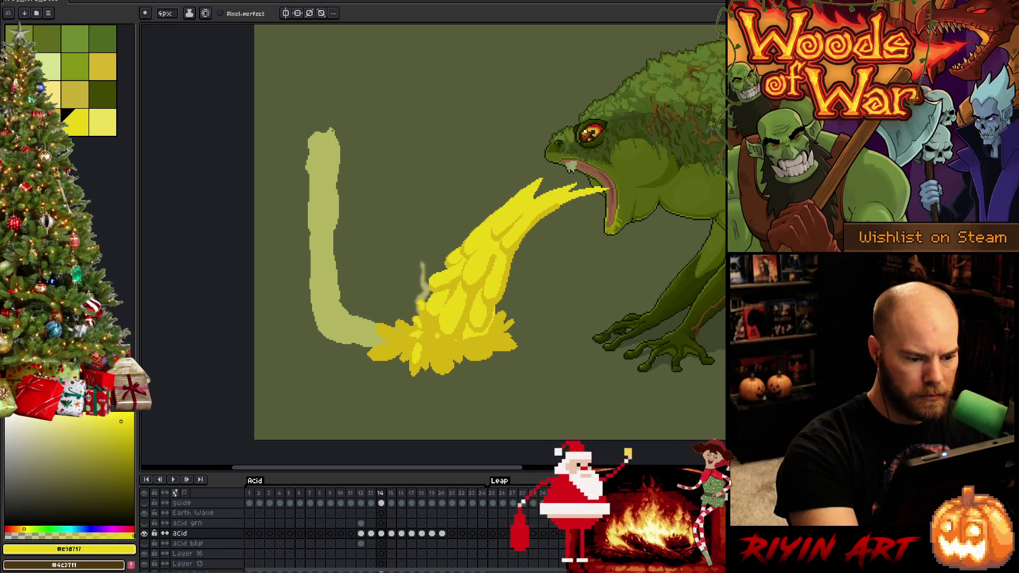
left_click(446, 340, "alt")
left_click(510, 212, "alt")
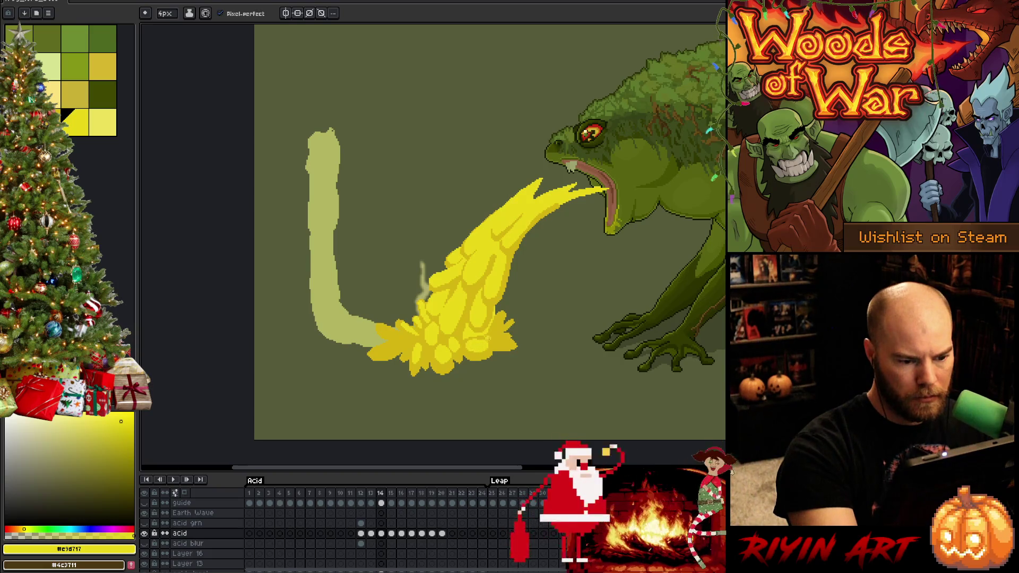
left_click(477, 345, "alt")
key("minus")
key("minus")
key("minus")
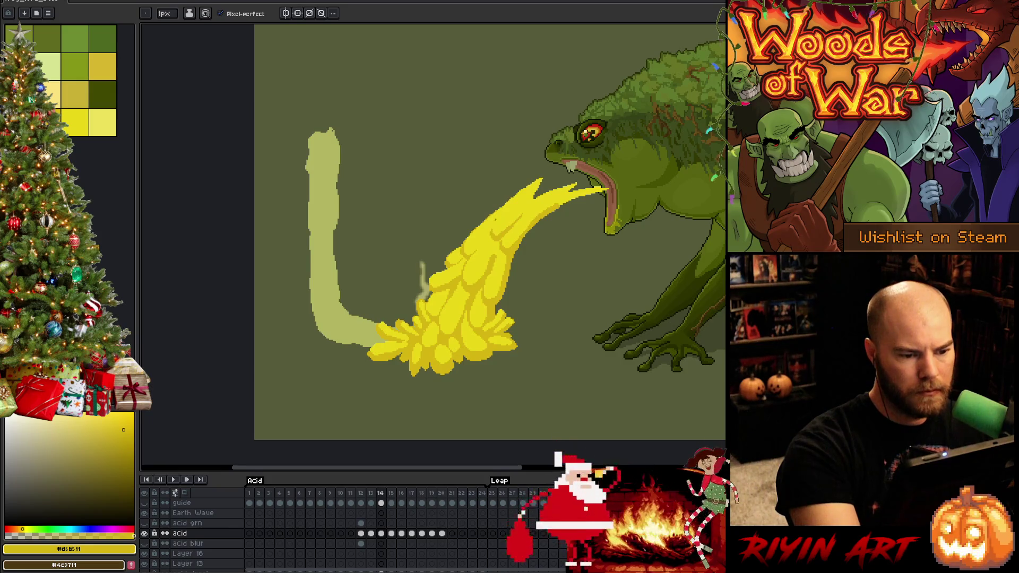
left_click(535, 214, "alt")
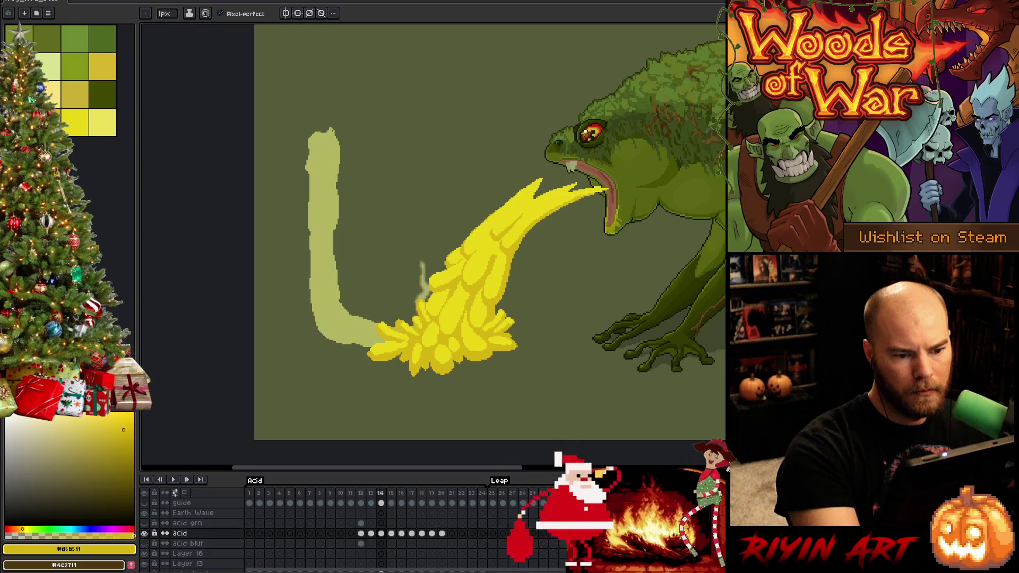
Step: Select the yellow acid shape by colour and sample its darker yellow
key("b")
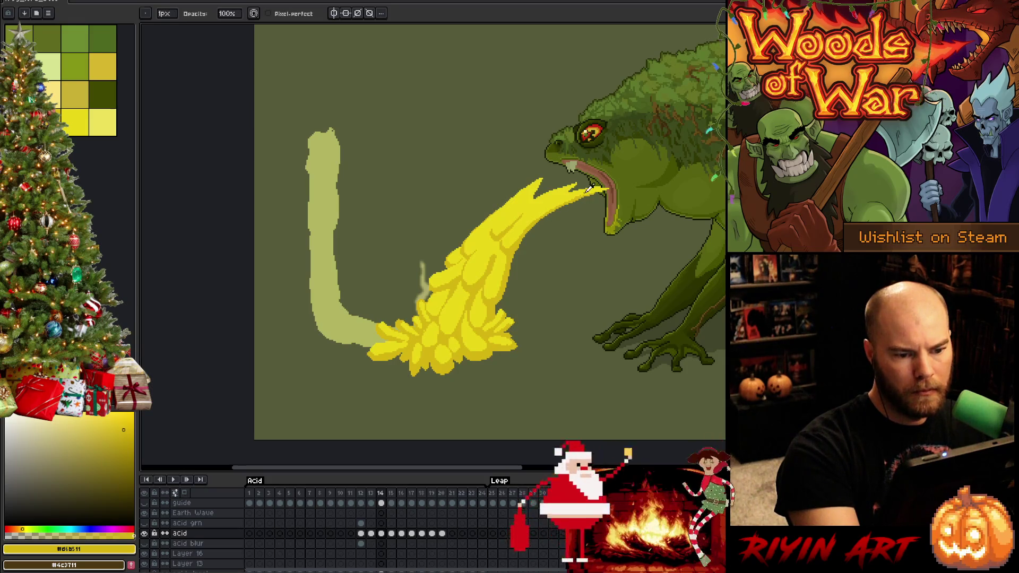
left_click(74, 122)
key("g")
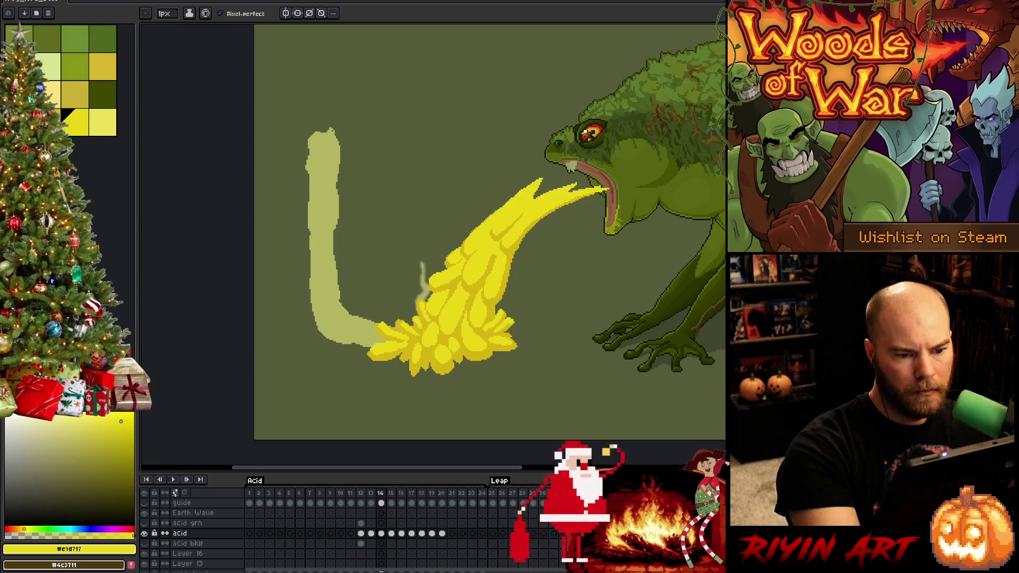
key("w")
left_click(573, 196)
key("b")
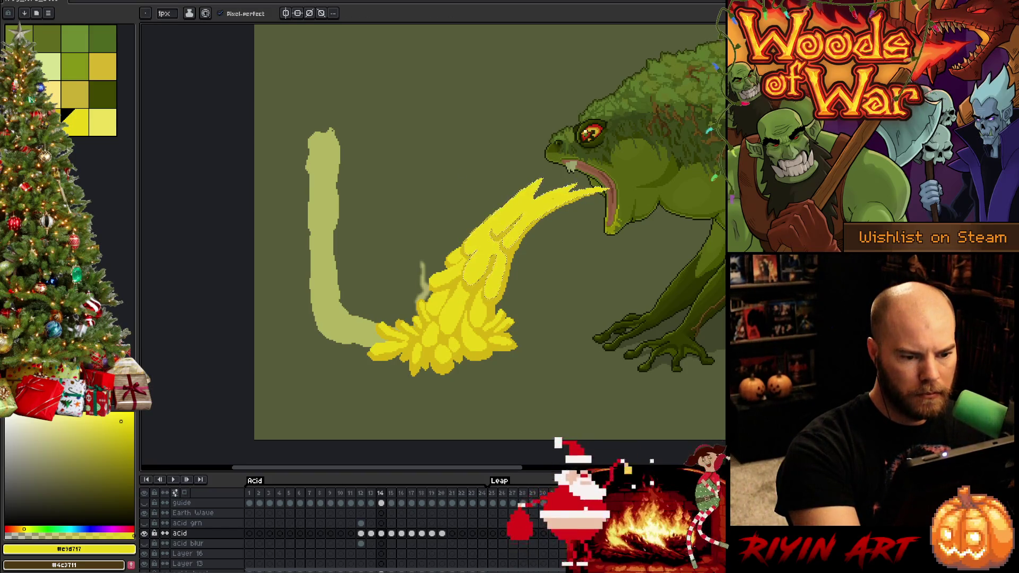
left_click(536, 221, "alt")
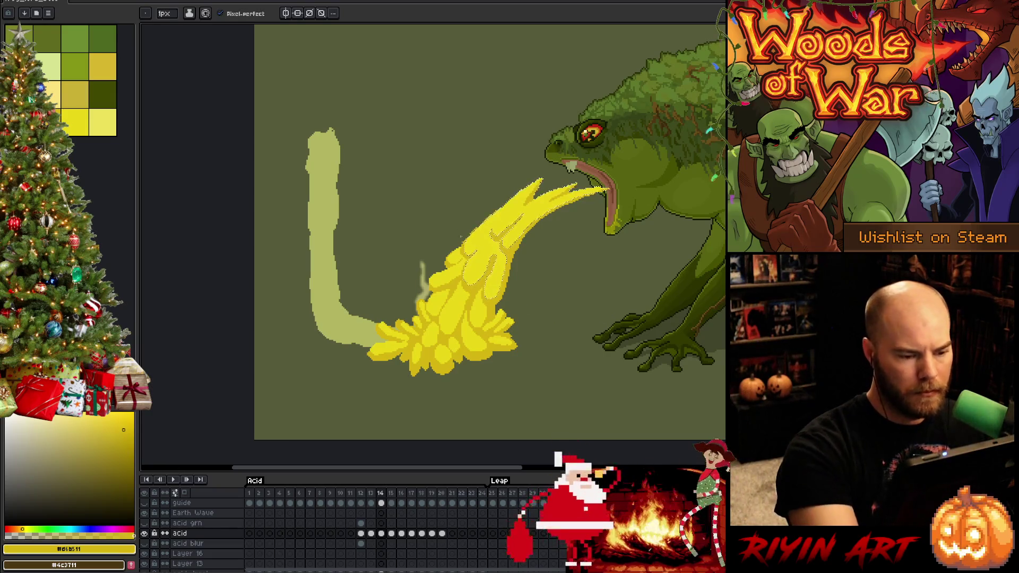
Step: Sample the darker and greenish #c9d717 yellows from the acid for shading
key("v")
key("b")
left_click(74, 122)
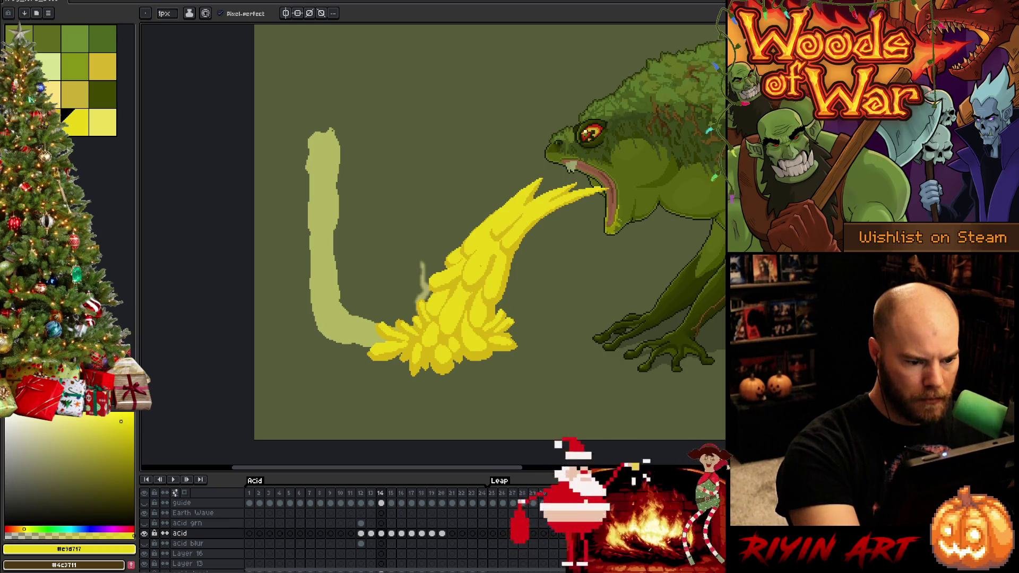
left_click(475, 298, "alt")
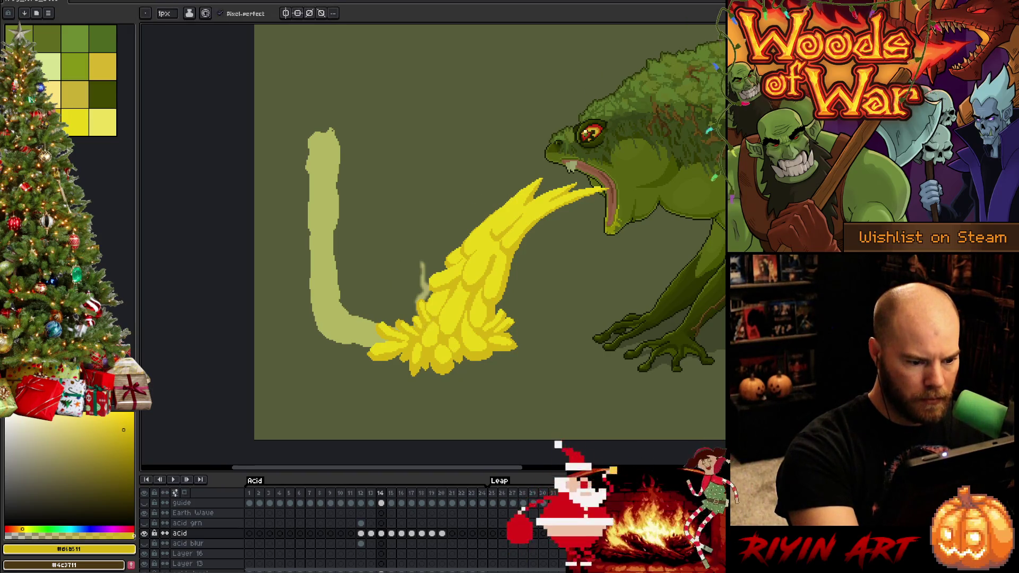
left_click(430, 366, "alt")
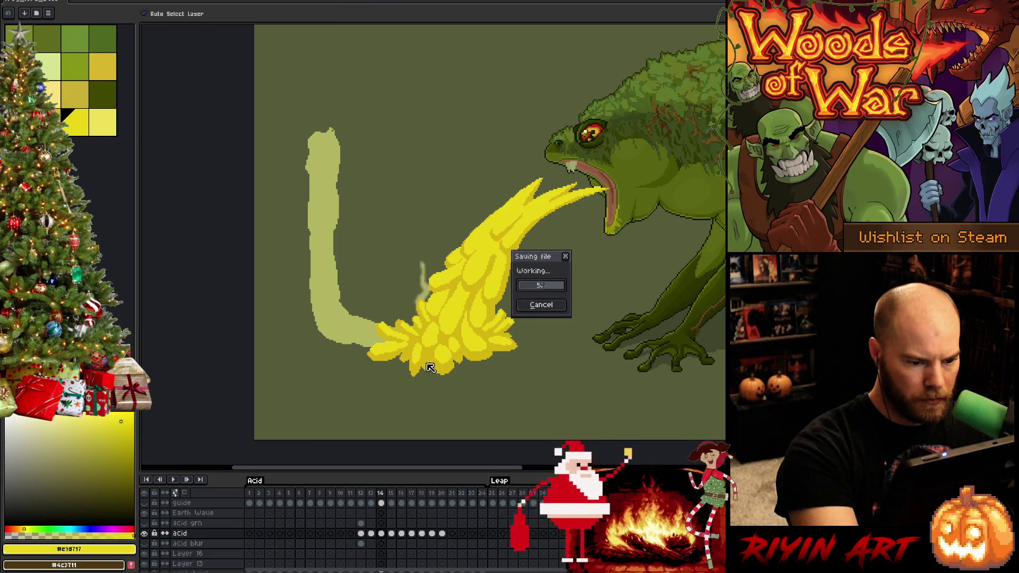
key("b")
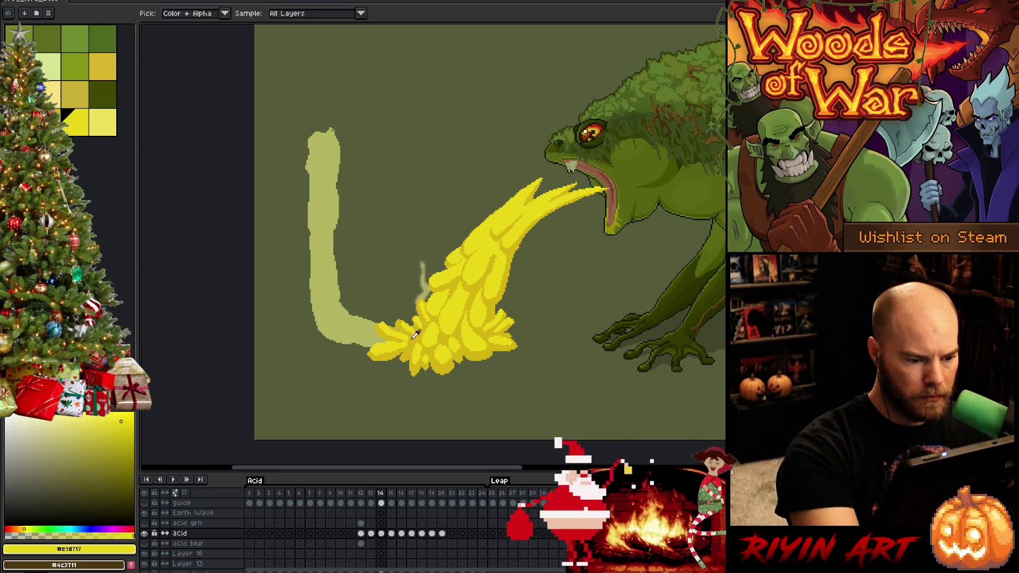
left_click(451, 318, "alt")
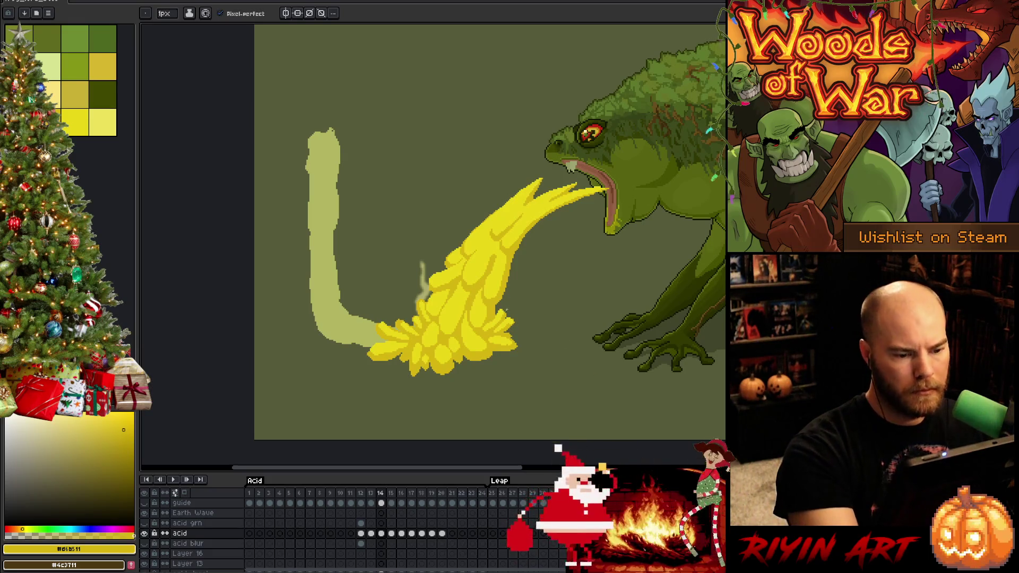
Step: Shade part of the splash darker and touch it up with the eraser
key("e")
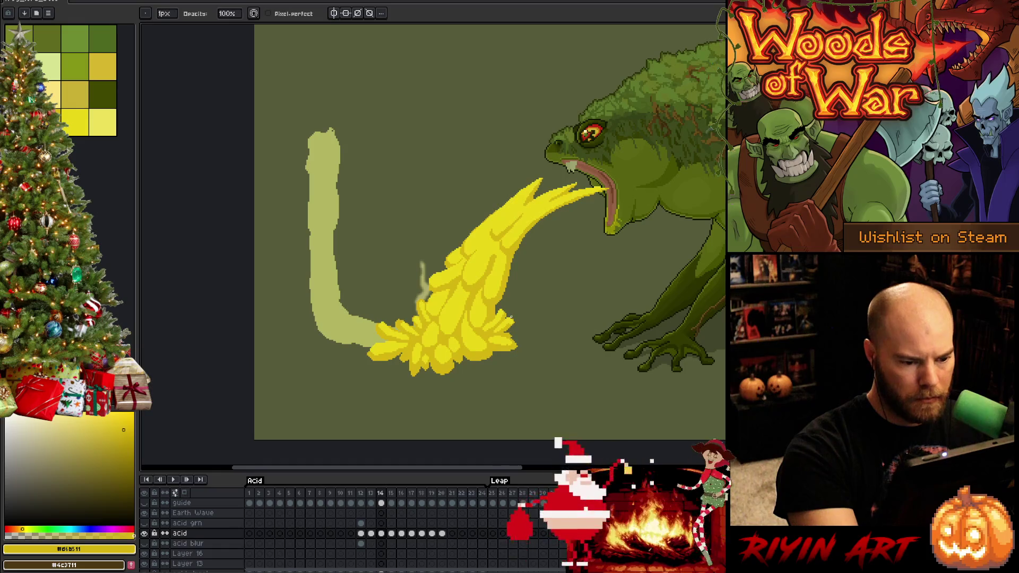
key("b")
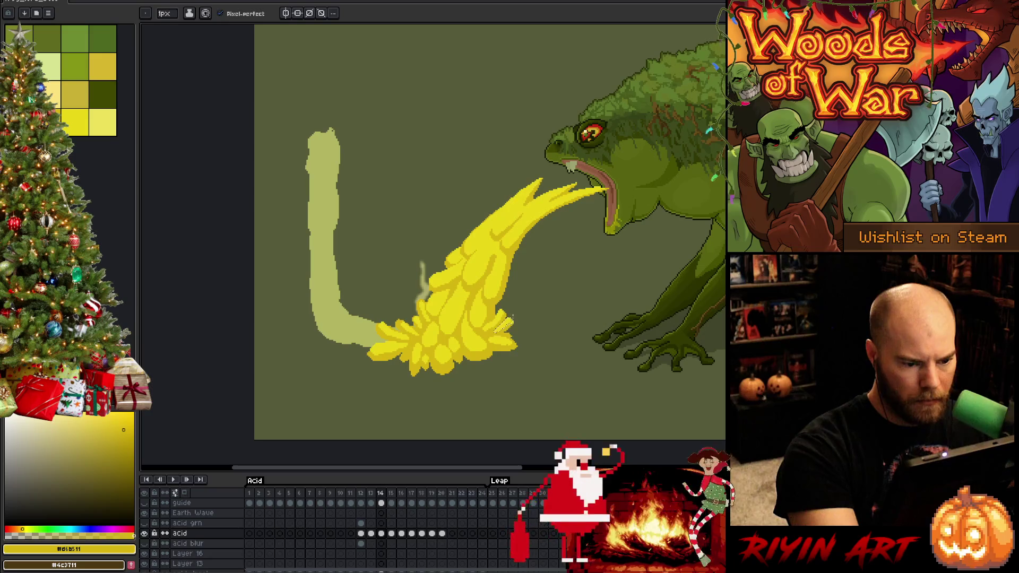
left_click_drag(512, 318, 496, 332)
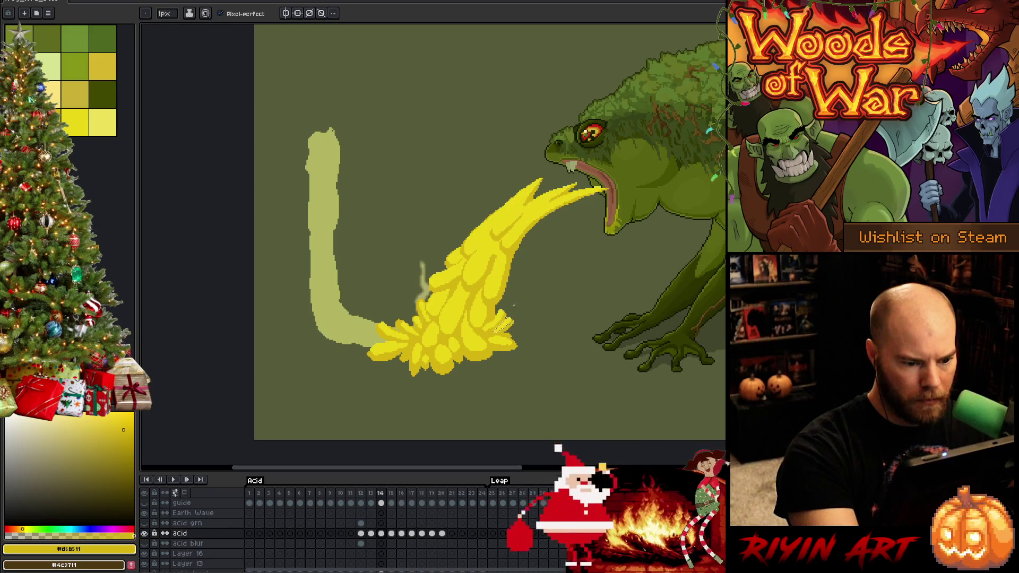
key("e")
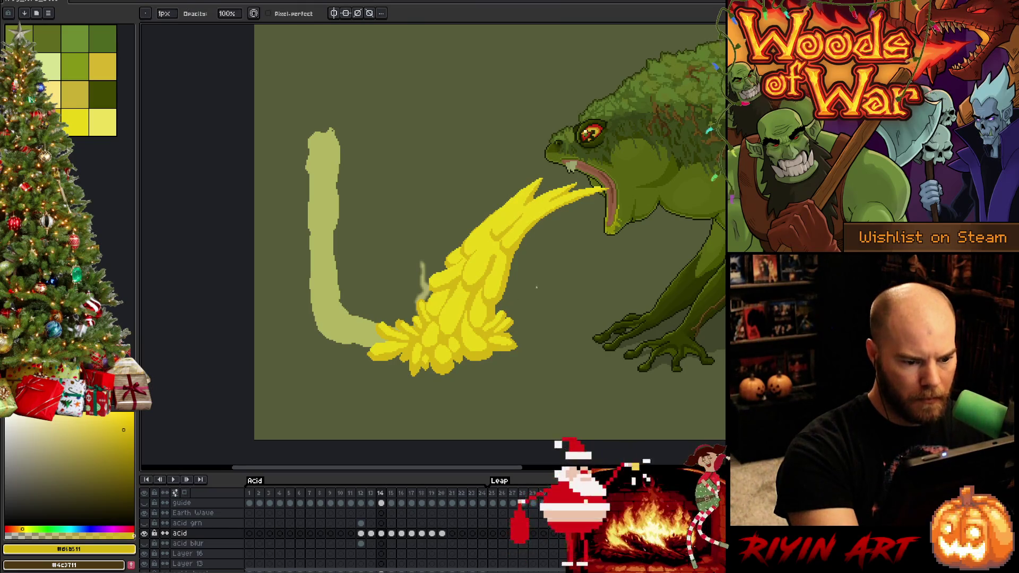
key("b")
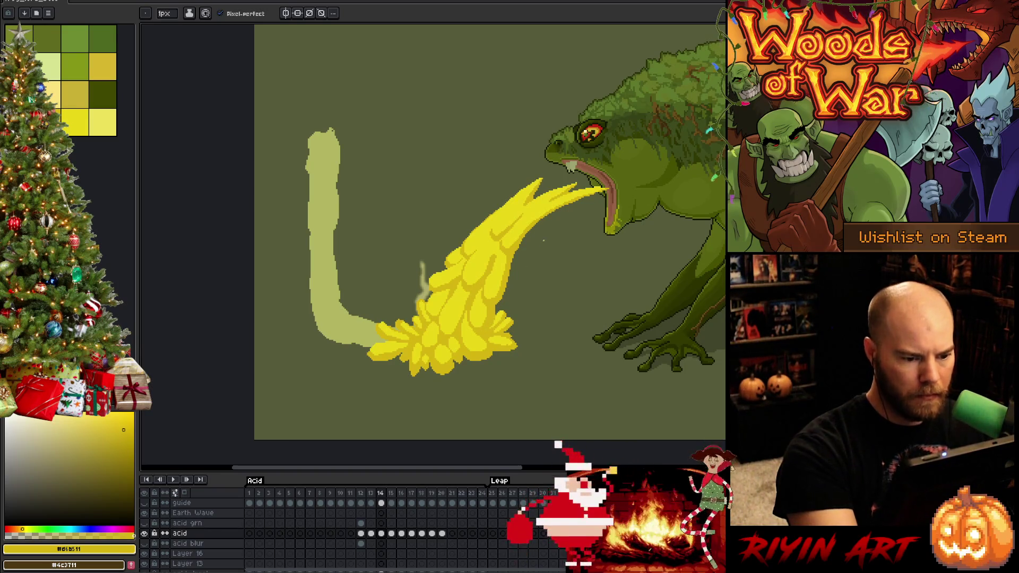
key("e")
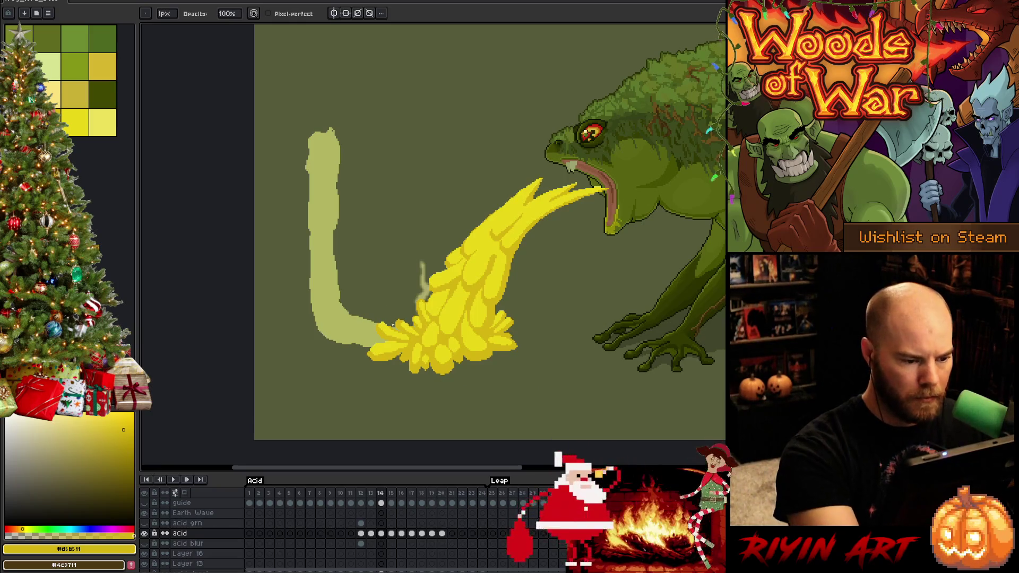
key("w")
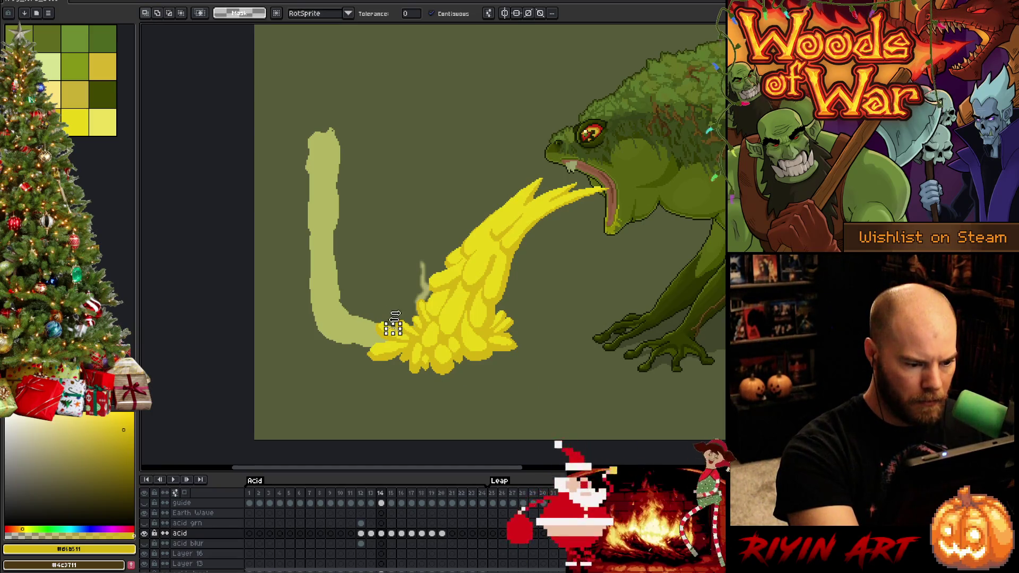
Step: Save the file and flip between frames 13 and 14 to compare
key("ctrl+s")
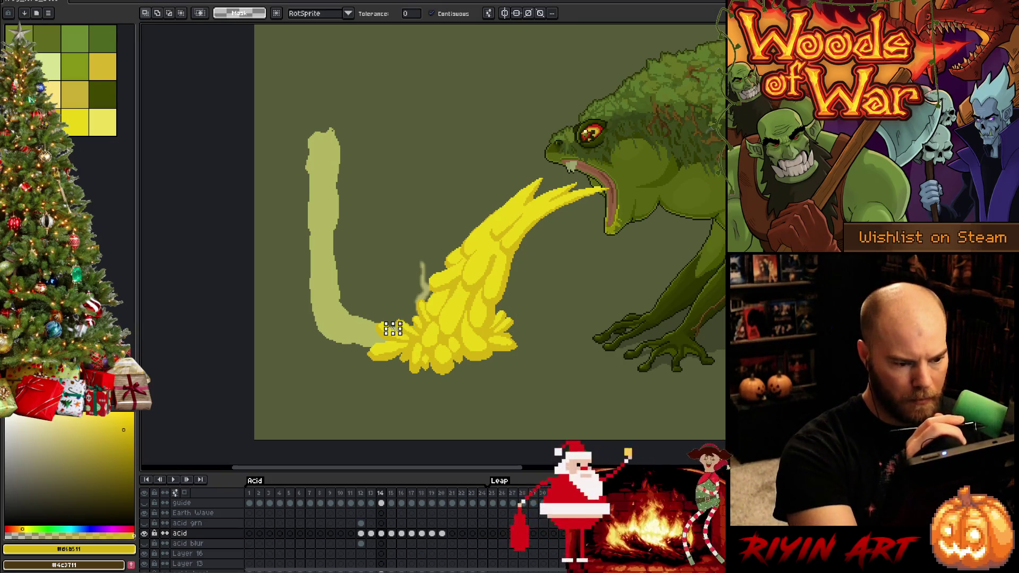
key("b")
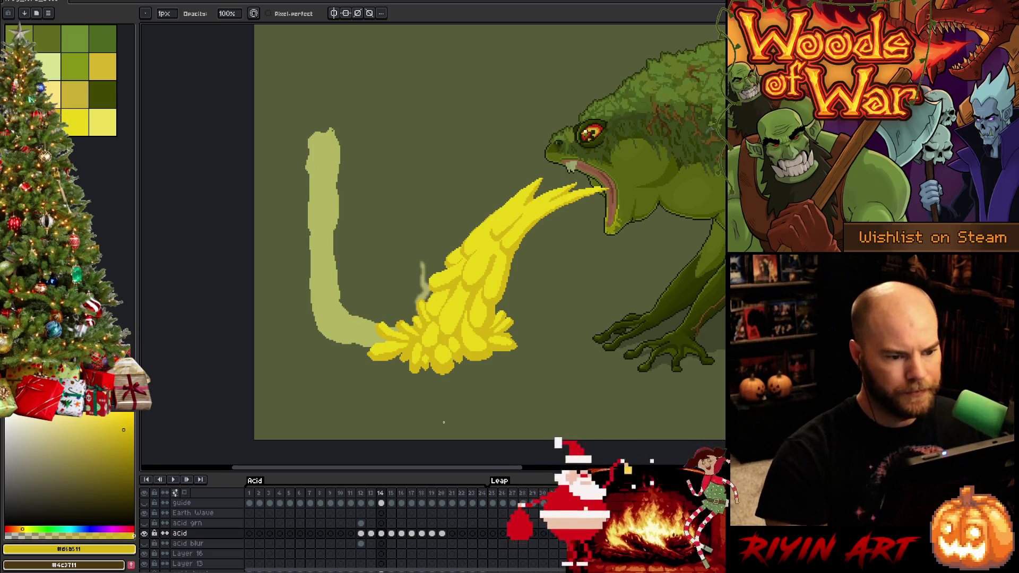
key("comma")
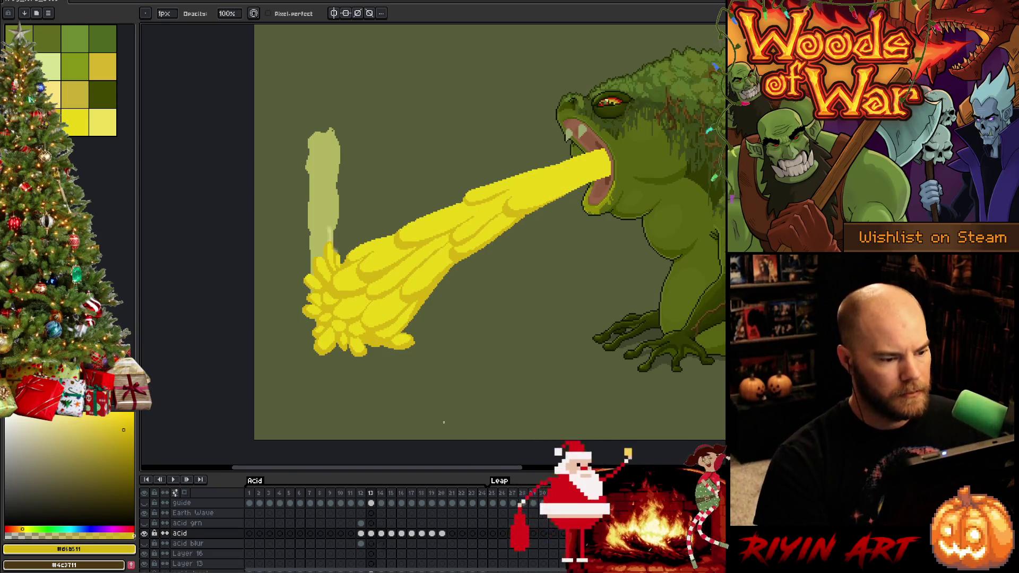
key("period")
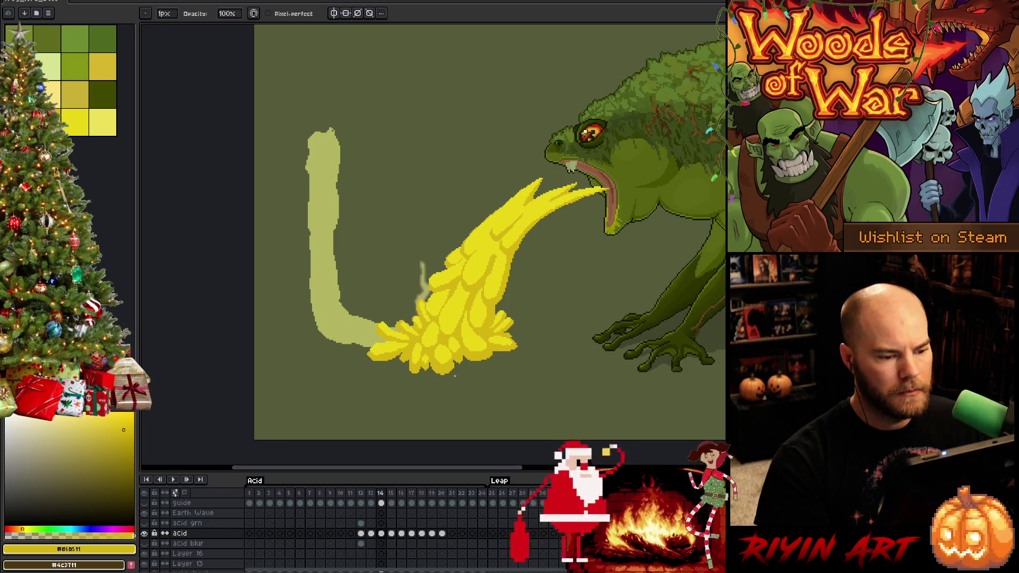
scroll(485, 359, "up", 1)
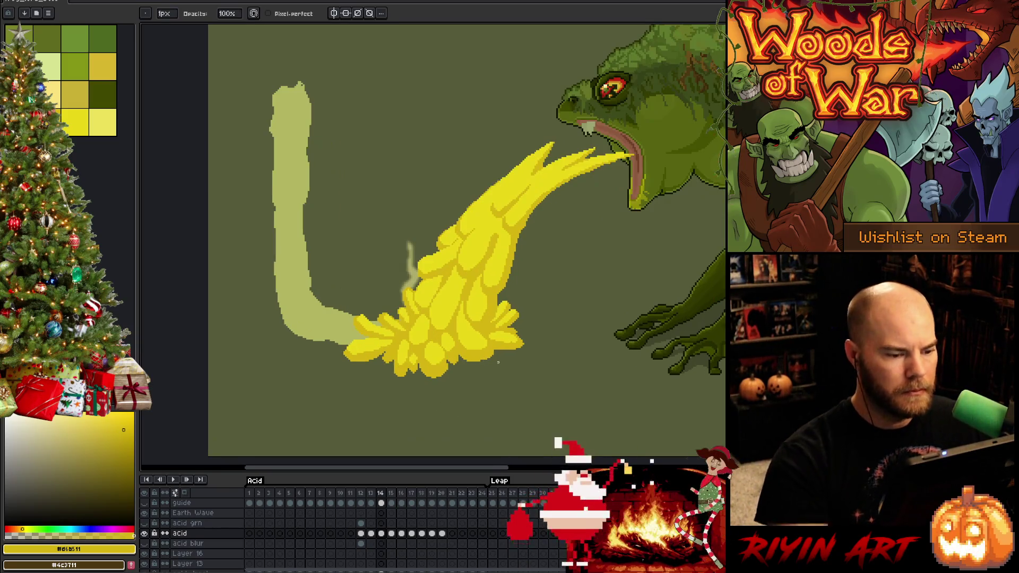
Step: Sample the bright and darker #d6b511 acid yellows, leaving bright yellow as the drawing colour
left_click(462, 265, "alt")
key("e")
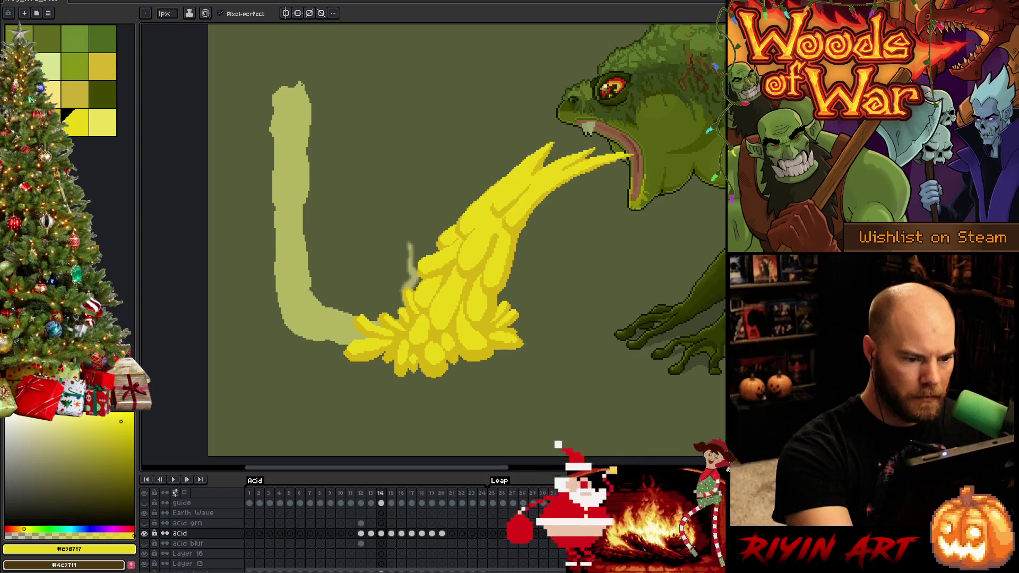
key("alt")
left_click(511, 222, "alt")
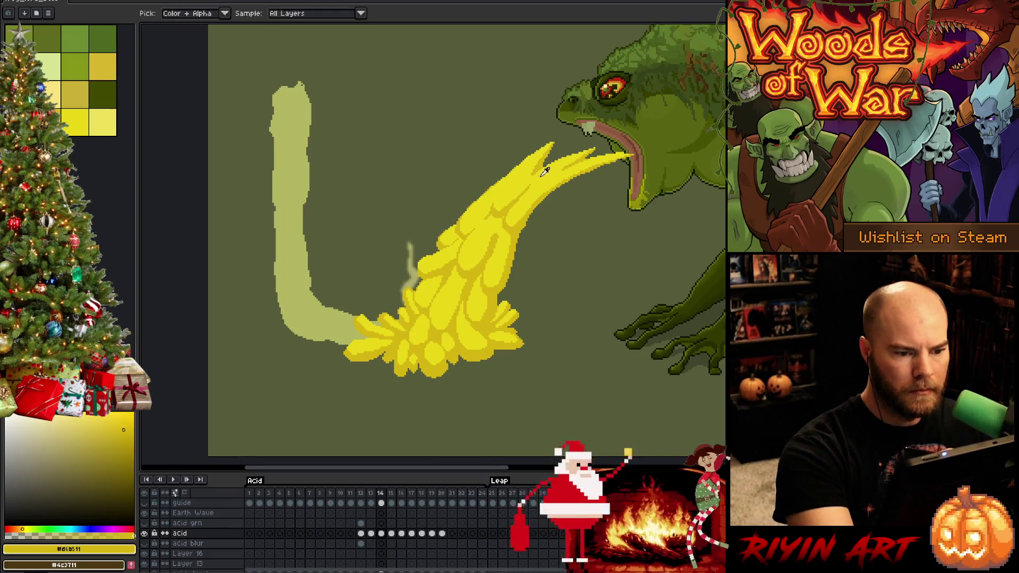
left_click(74, 122)
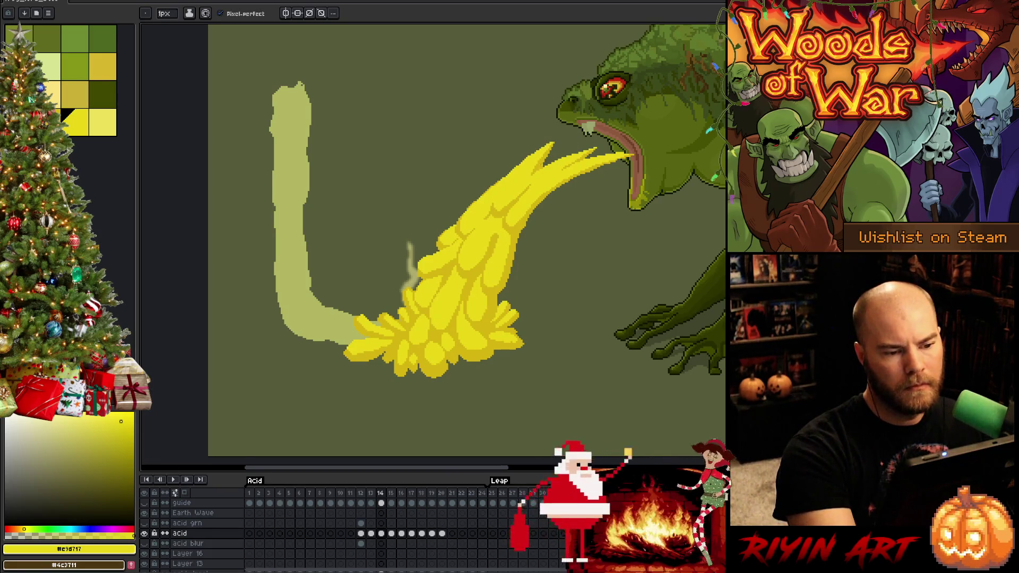
Step: Lasso the tip of the acid stream's upper prong and delete it
key("q")
mouse_move(484, 187)
left_mouse_down()
mouse_move(562, 142)
mouse_move(491, 149)
left_mouse_up()
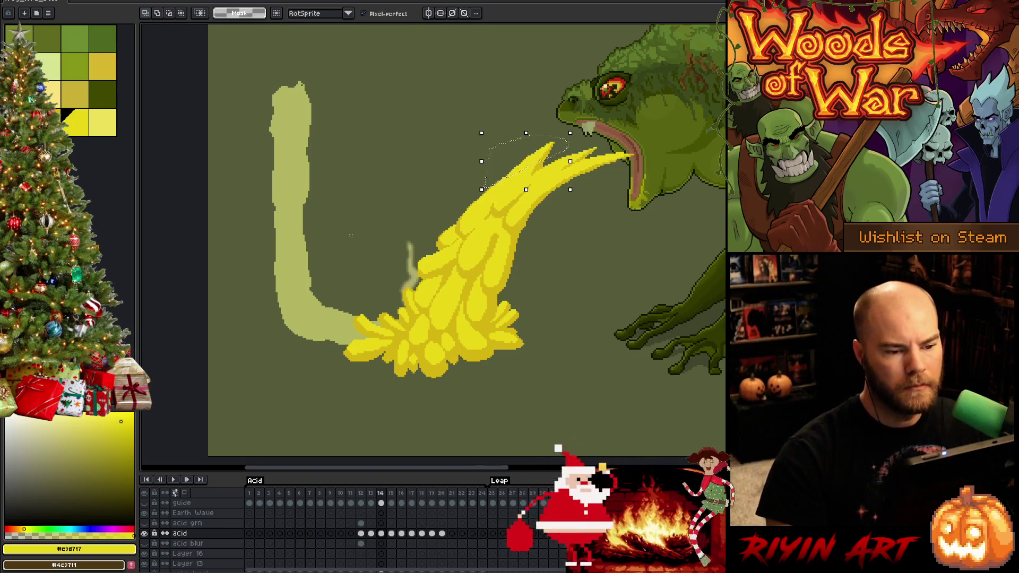
key("Delete")
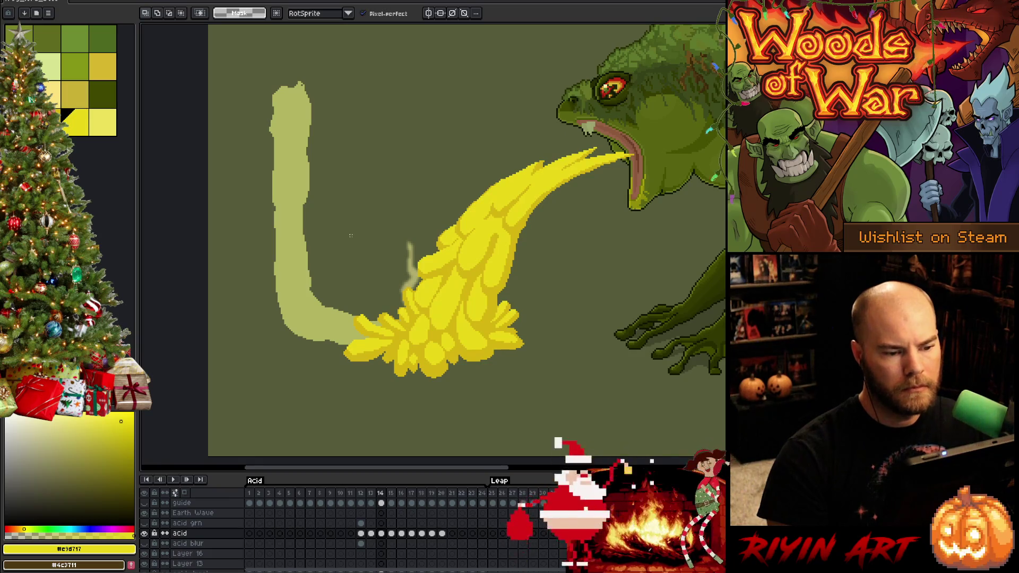
Step: Lasso the upper part of the acid stream
key("b")
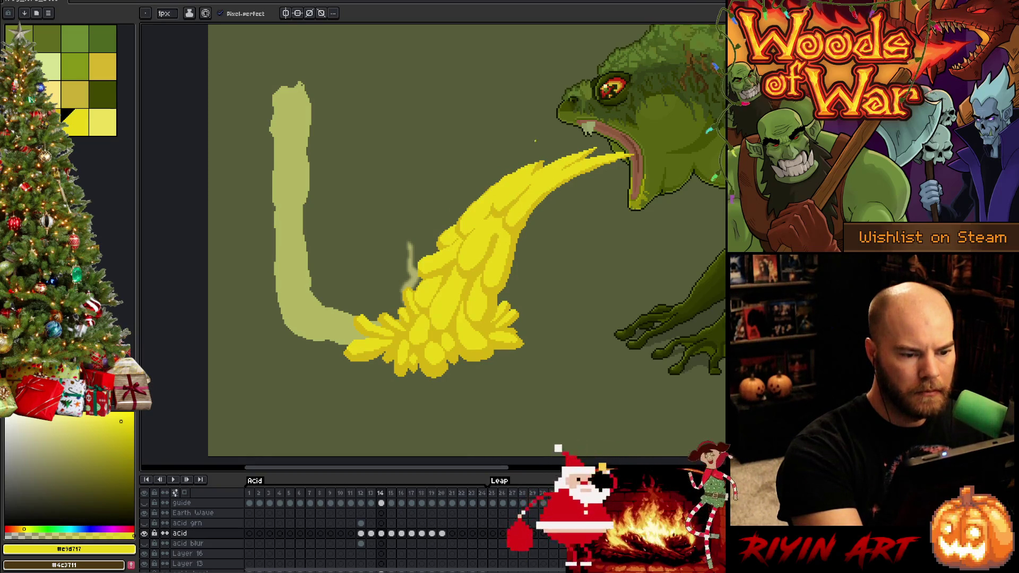
key("e")
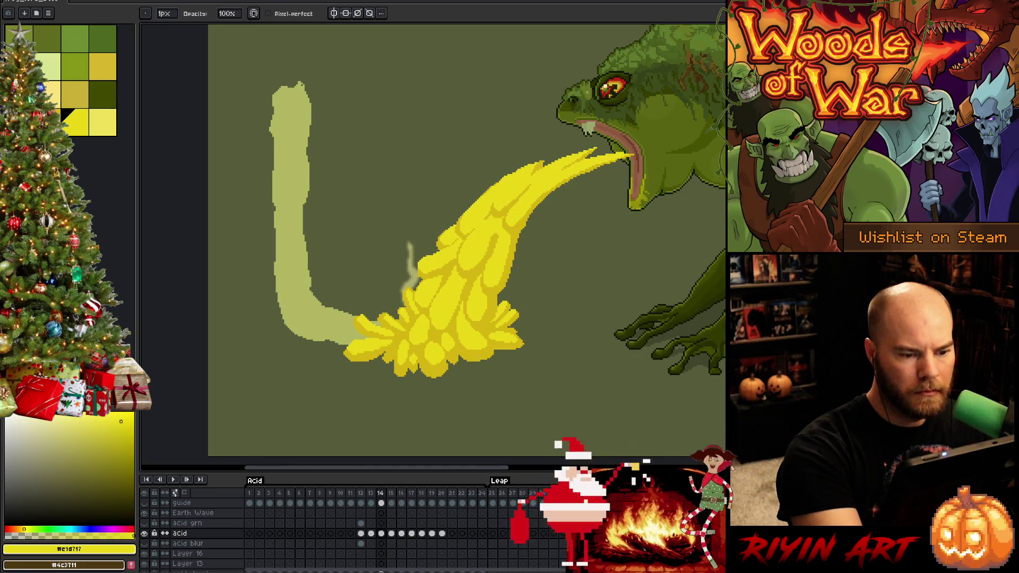
key("q")
left_click_drag(504, 165, 502, 166)
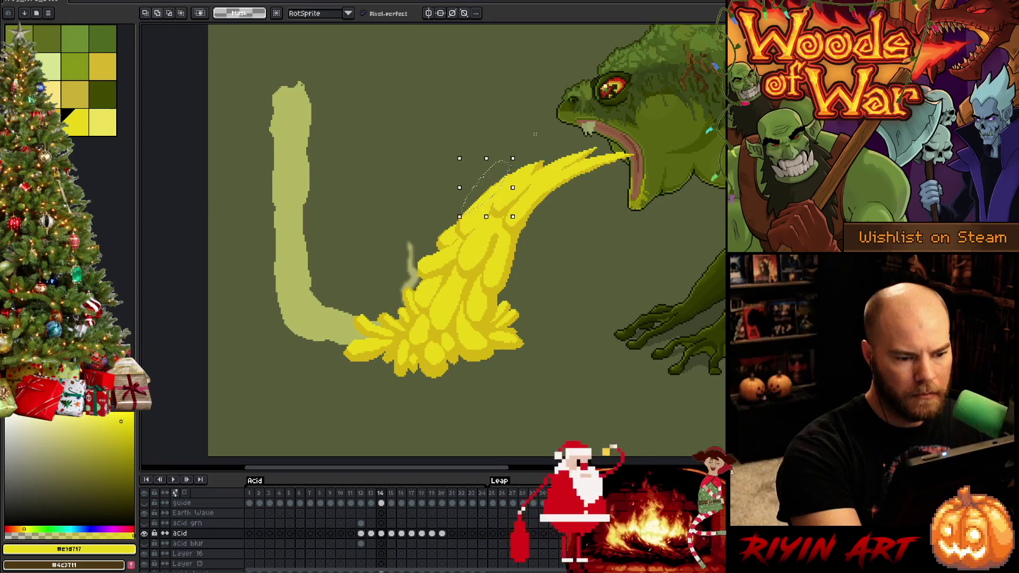
Step: Replace the darker #d6b511 in the selected upper stream with bright yellow #e9d717
key("shift+r")
left_click(502, 170)
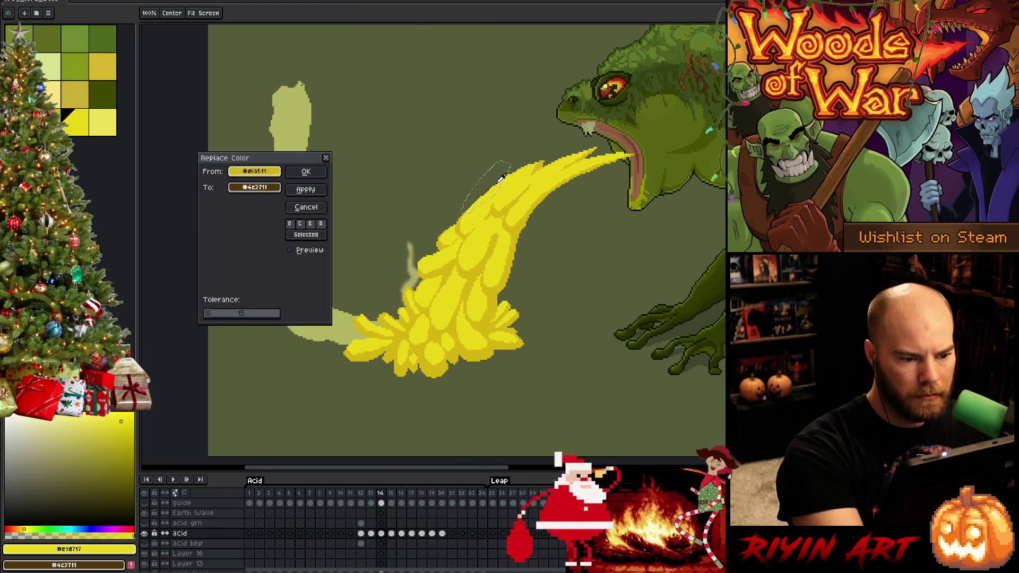
left_click(255, 187)
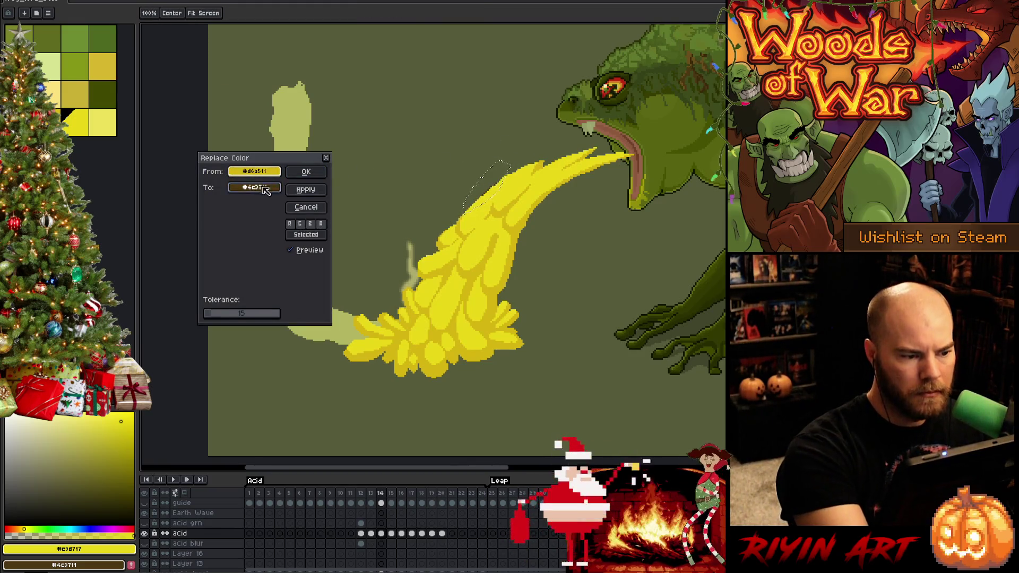
left_click(522, 178)
left_click(307, 172)
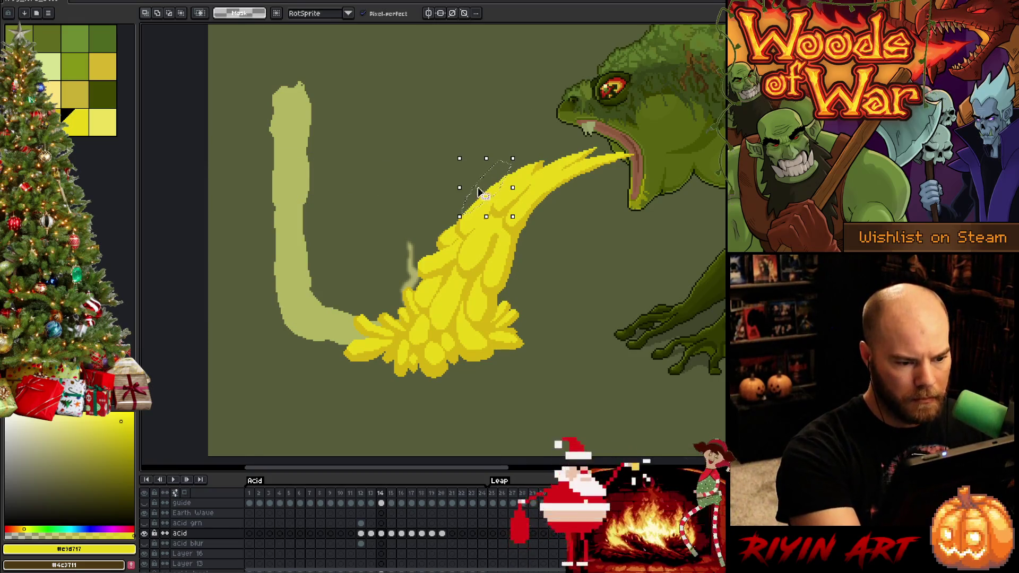
key("ctrl+t")
key("Return")
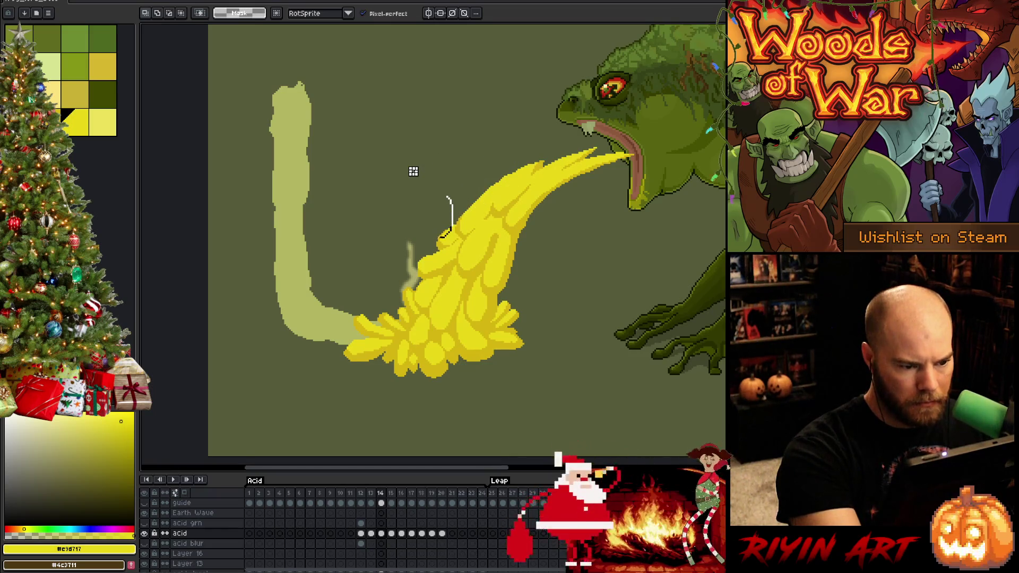
Step: Recolour the faint wisp above the stream from #d6b511 to bright yellow, then deselect
key("ctrl+t")
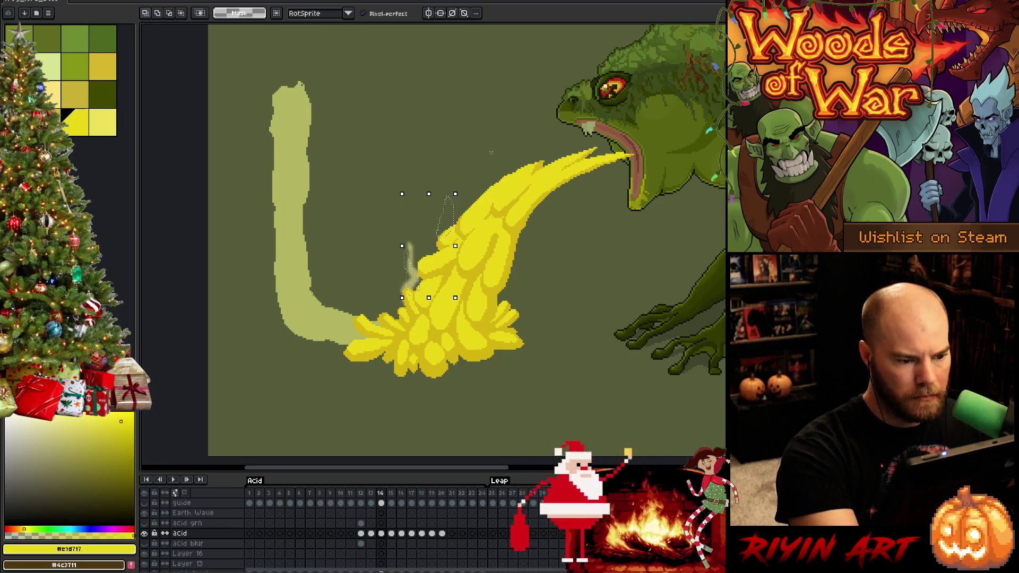
key("shift+r")
left_click(255, 171)
left_click(461, 222)
left_click(268, 185)
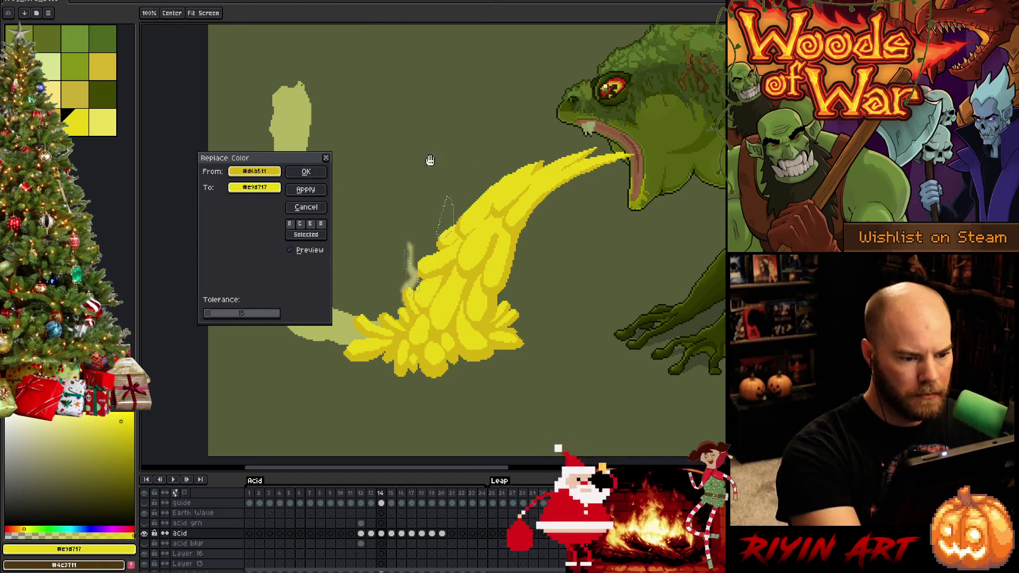
left_click(317, 171)
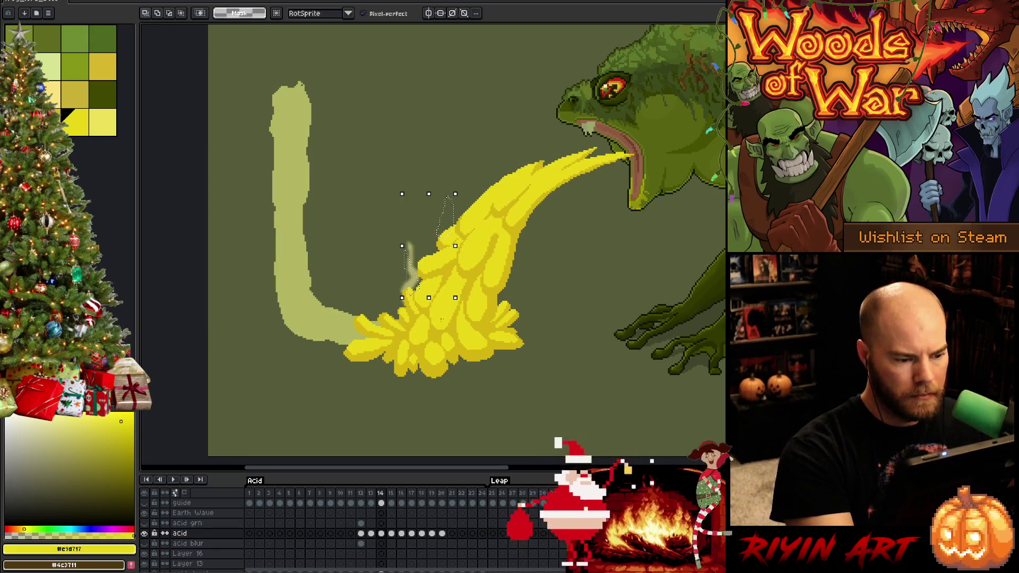
key("ctrl+d")
key("b")
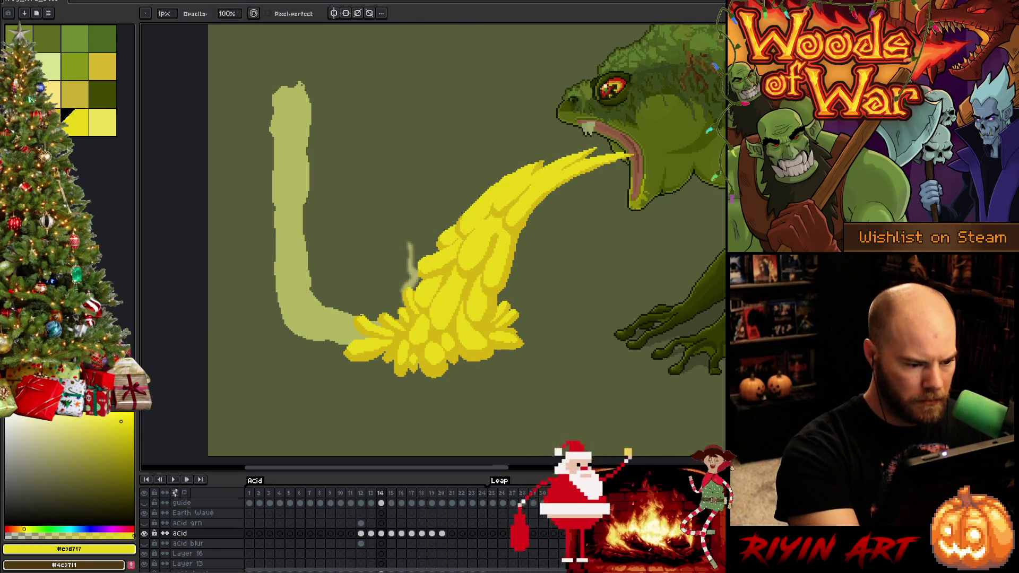
Step: Sample the bright #e9d717 and darker #d6b511 yellows from the acid
left_click(404, 329, "alt")
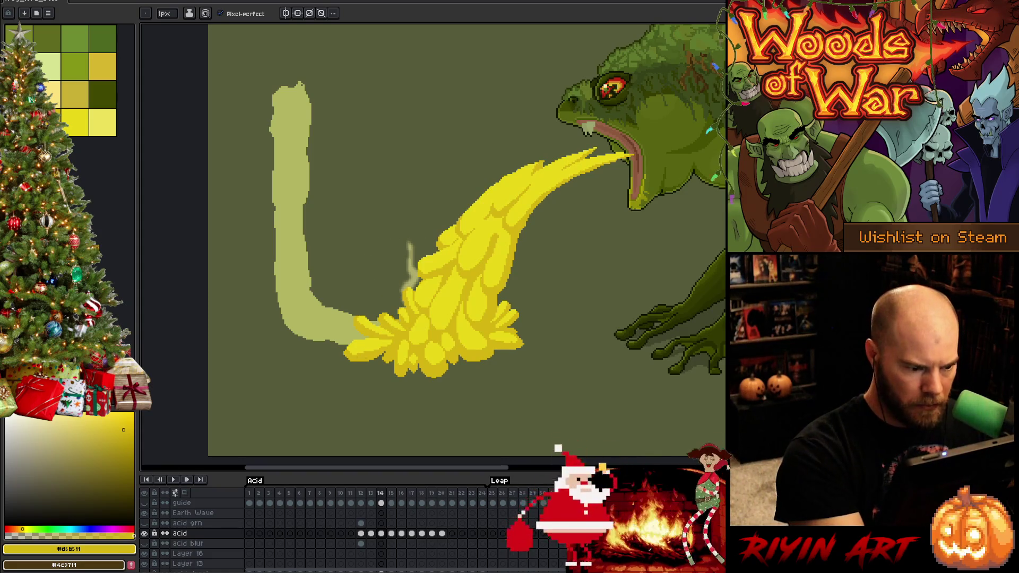
left_click(74, 122)
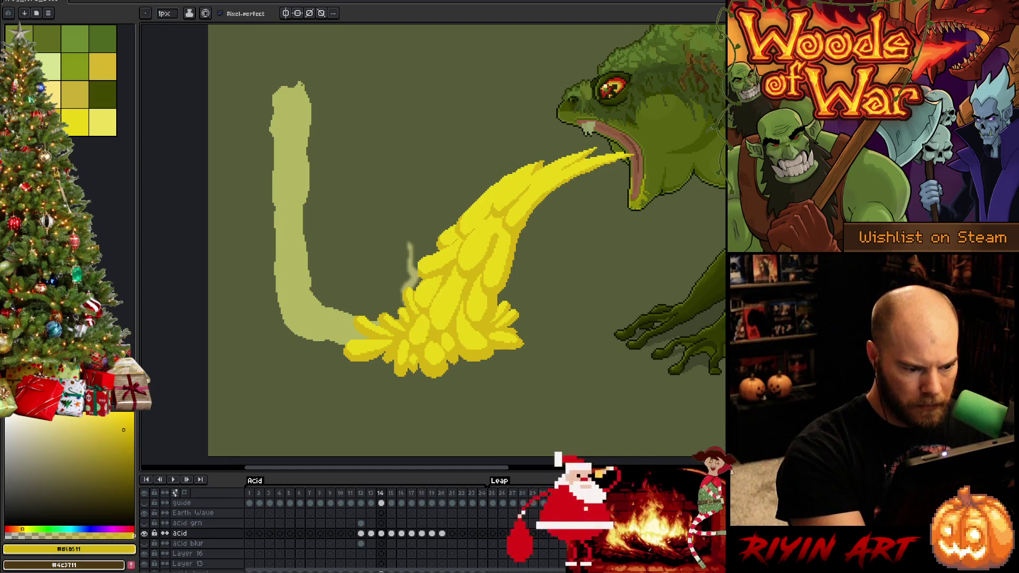
left_click(74, 122)
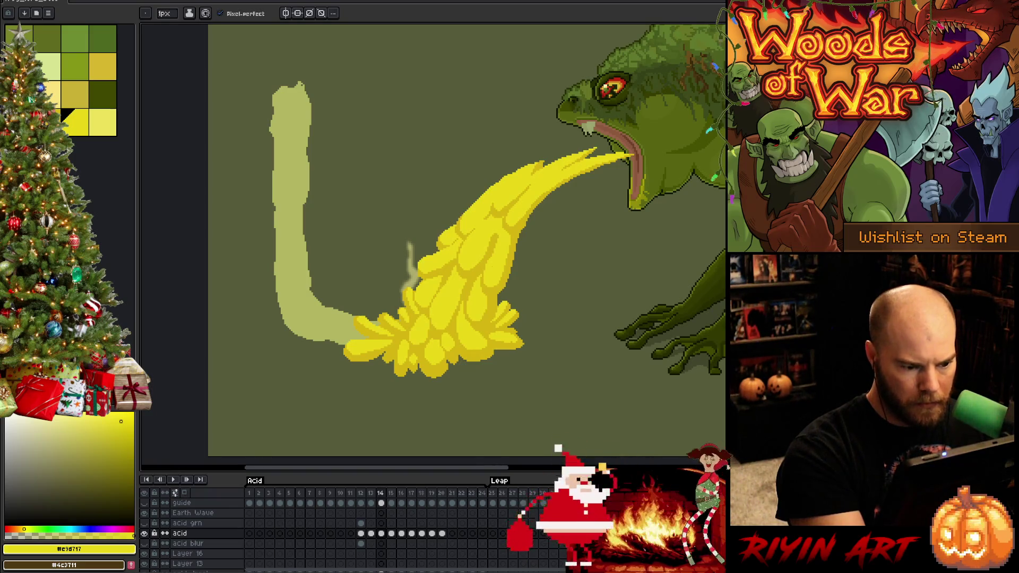
left_click(425, 321, "alt")
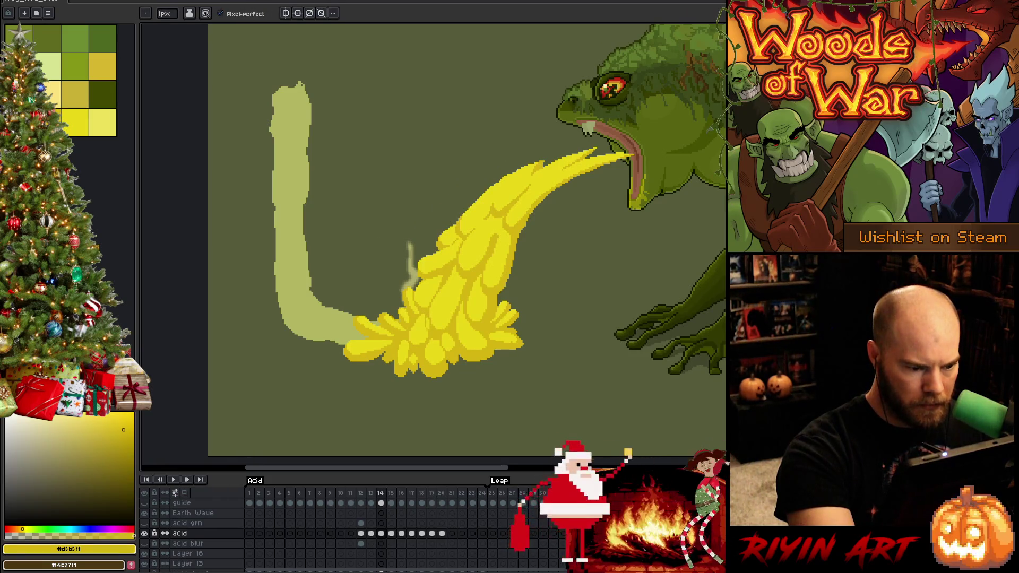
key("alt")
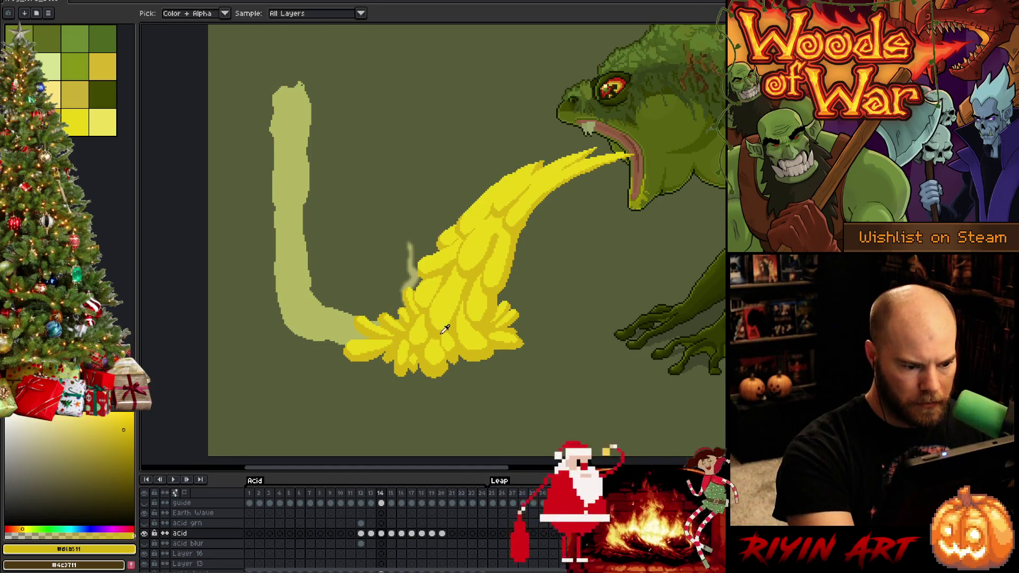
key("g")
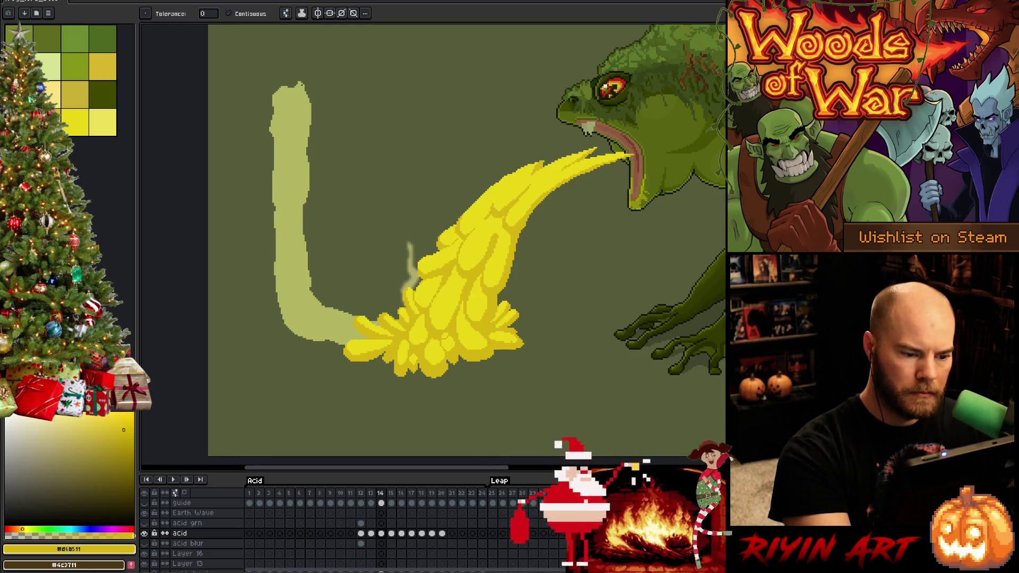
key("v")
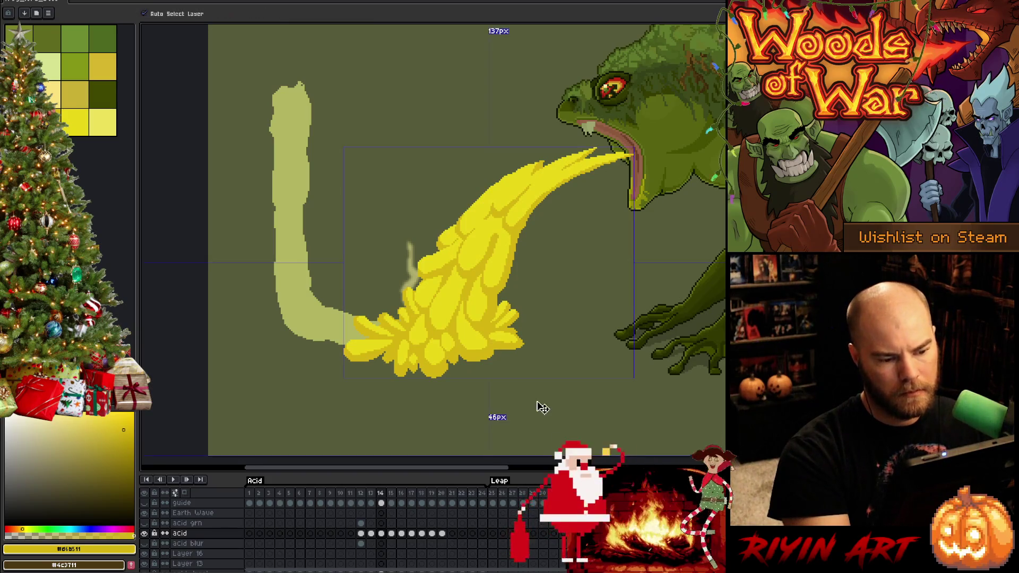
Step: Save the file, pick the pale yellow-green pencil colour, and advance to frame 15
key("ctrl+s")
key("b")
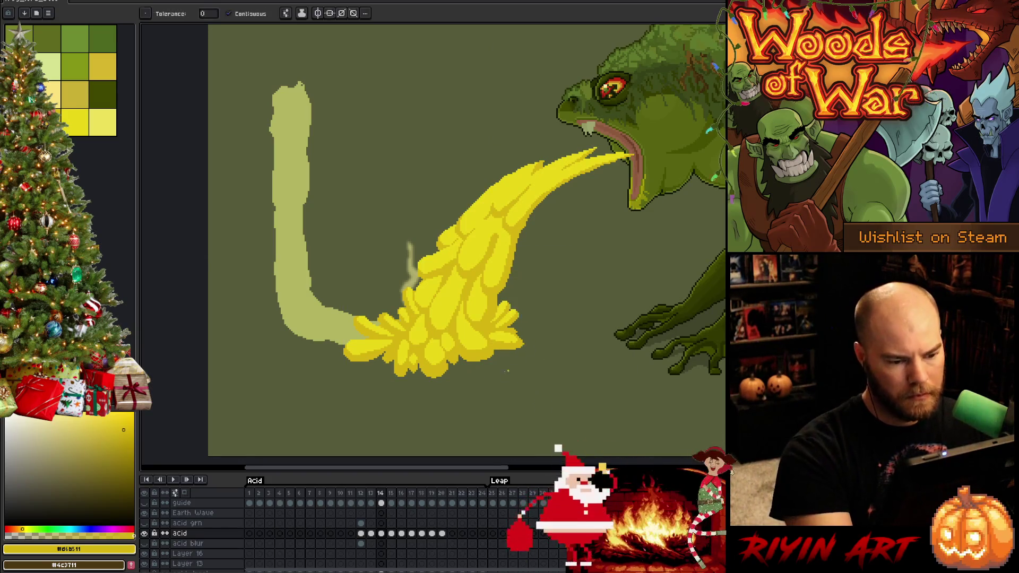
left_click(74, 122)
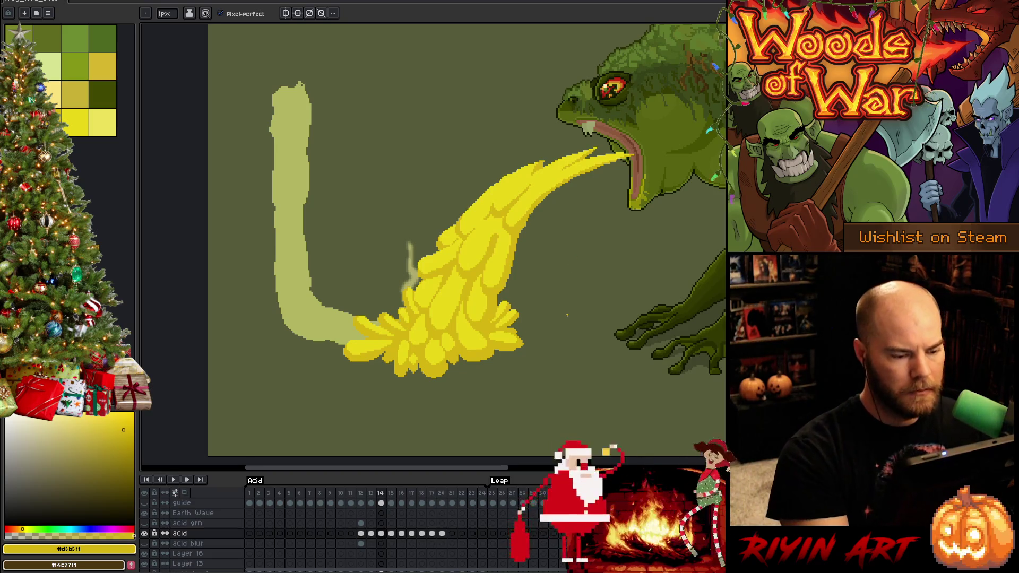
left_click(476, 306, "alt")
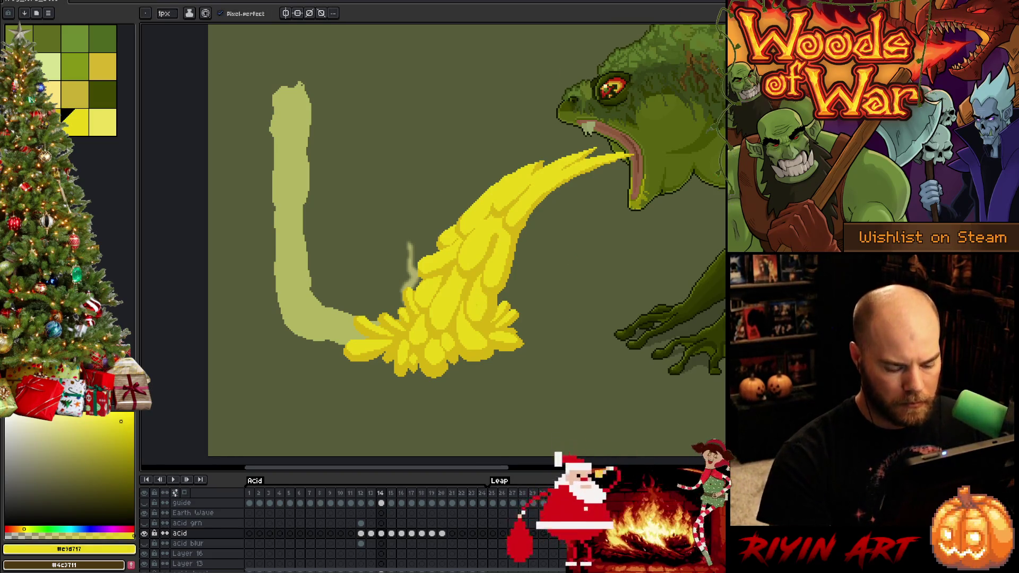
key("period")
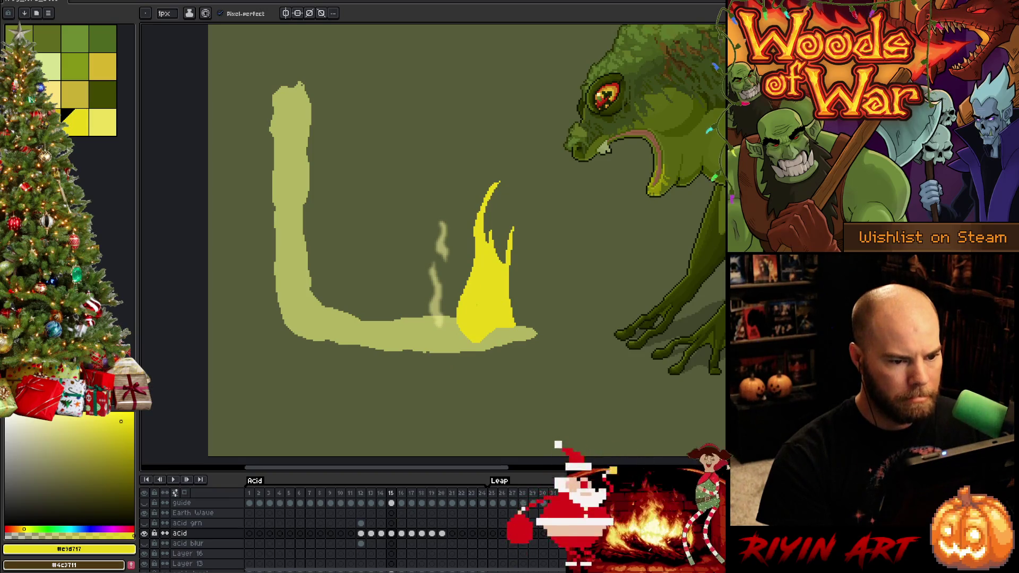
Step: Review the spray playback, then add new Layer 19 directly above the acid blur layer
key("Return")
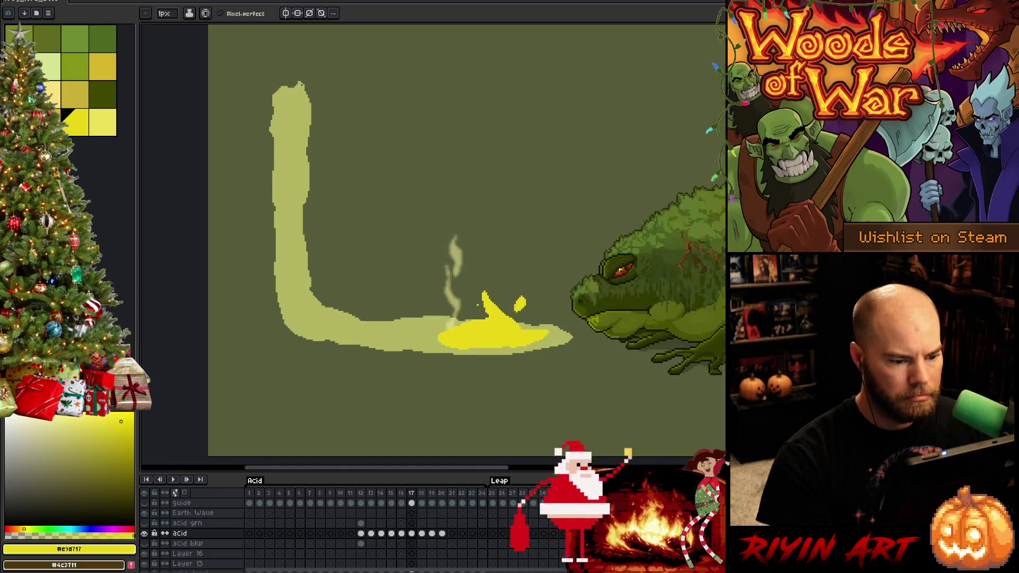
key("Return")
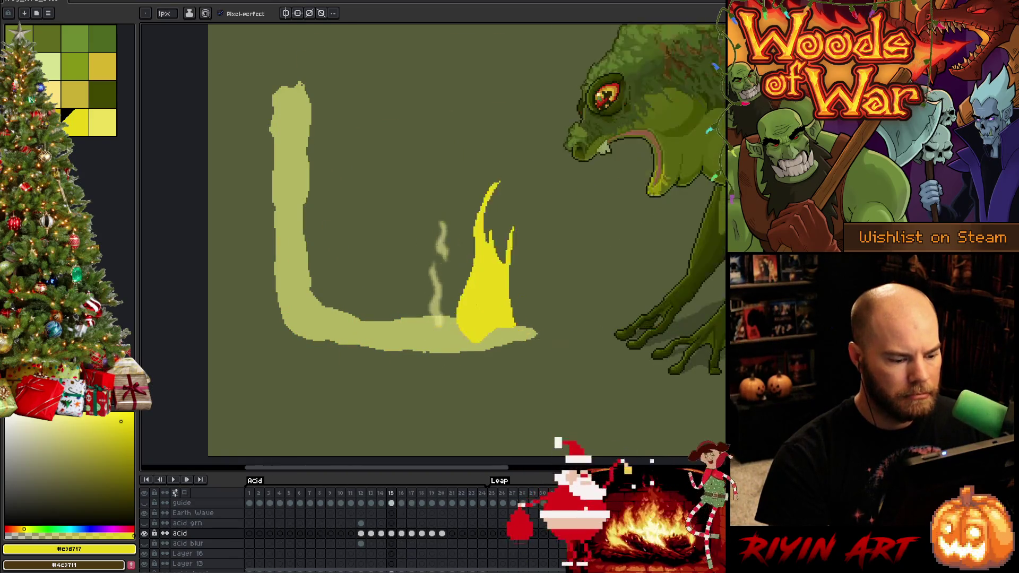
key("Return")
key("comma")
key("period")
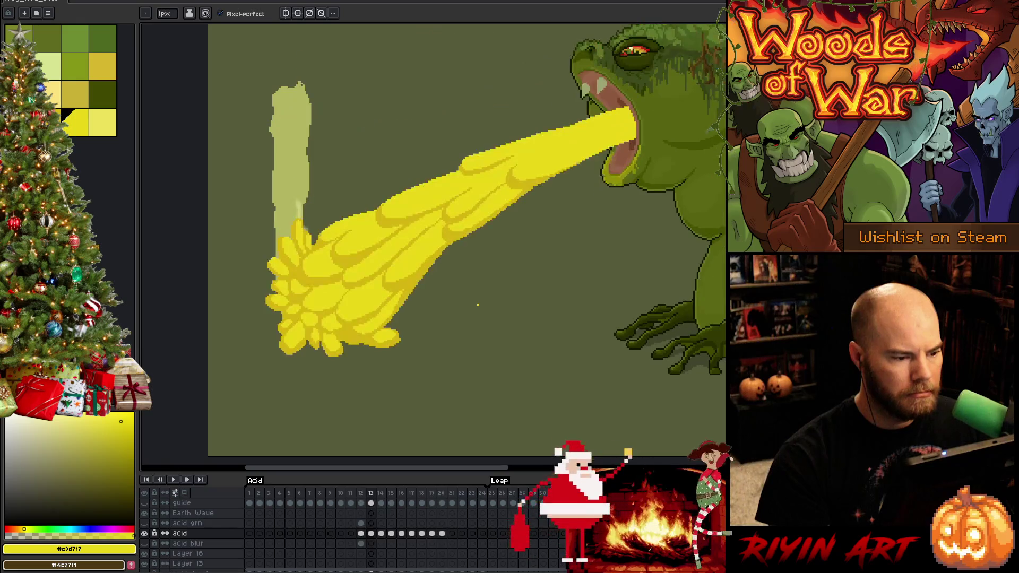
scroll(281, 537, "down", 3)
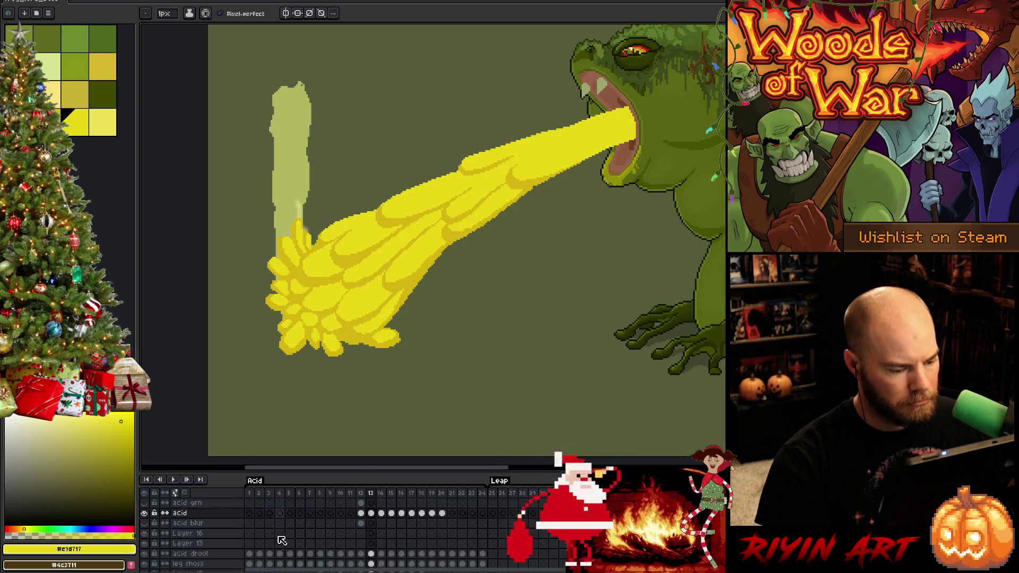
scroll(242, 540, "up", 3)
left_click(360, 533)
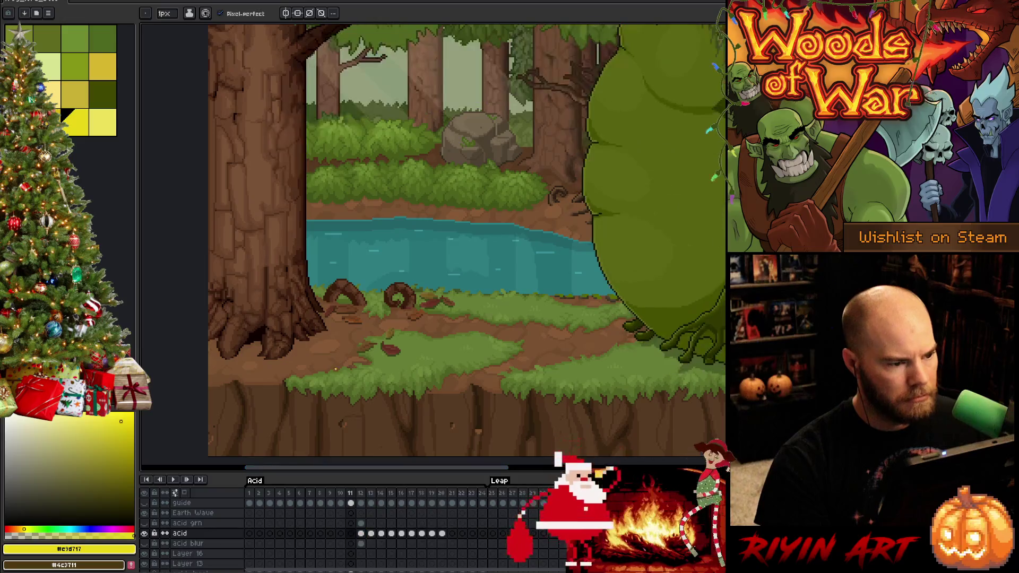
key("period")
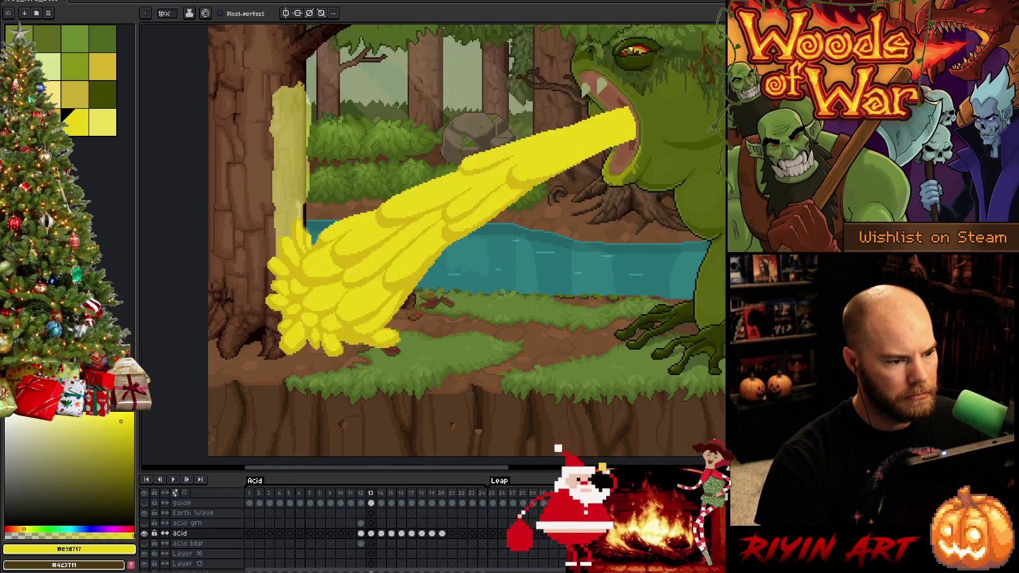
key("comma")
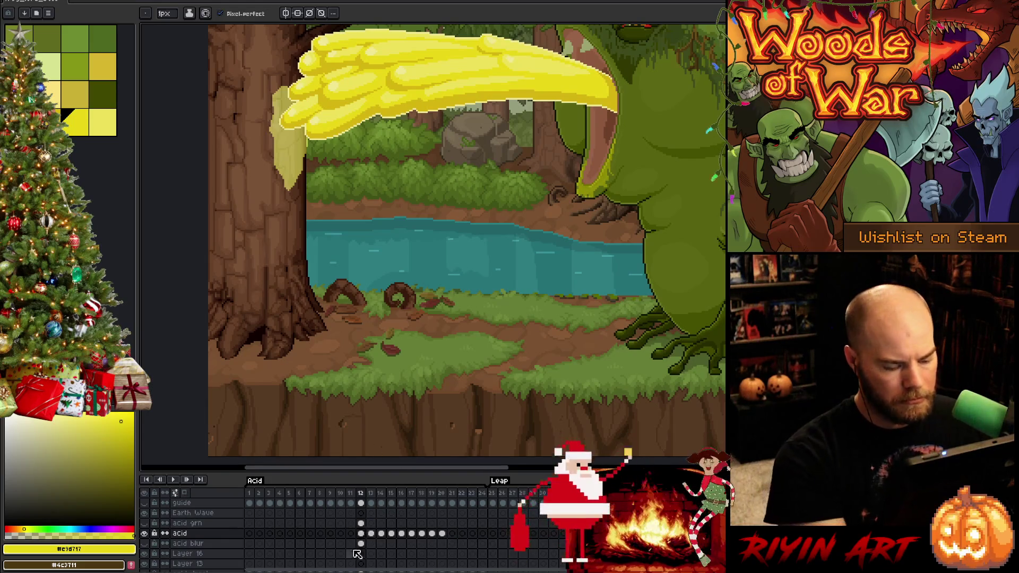
left_click(200, 544)
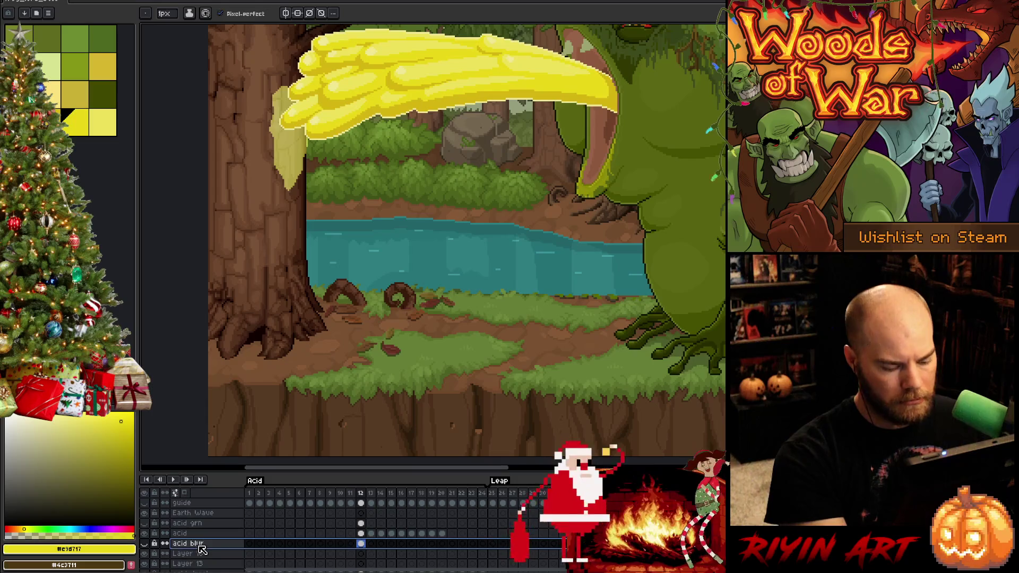
key("shift+n")
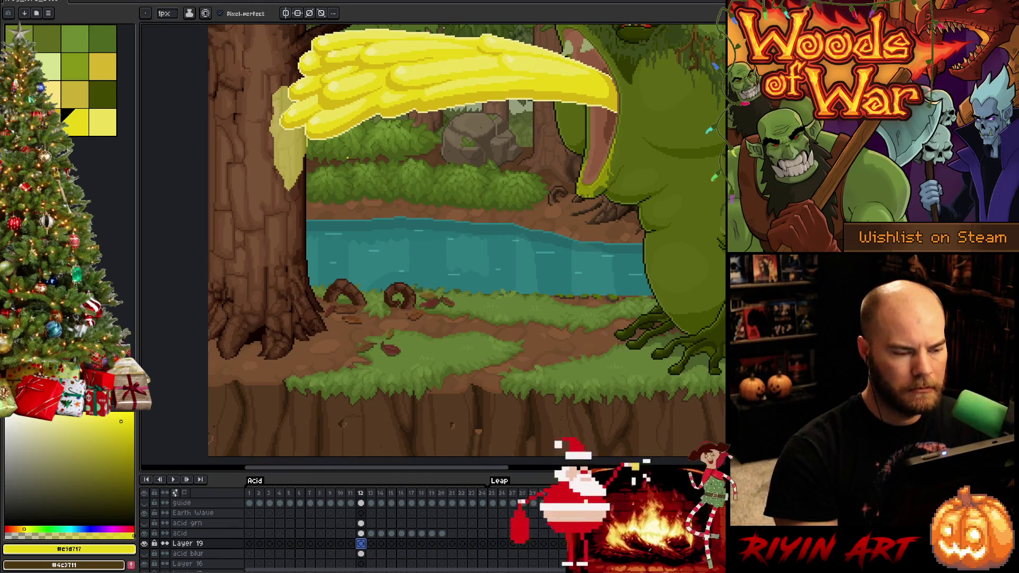
Step: Replay the animation and compare frames 12 and 13 of the acid hitting tree and ground
key("period")
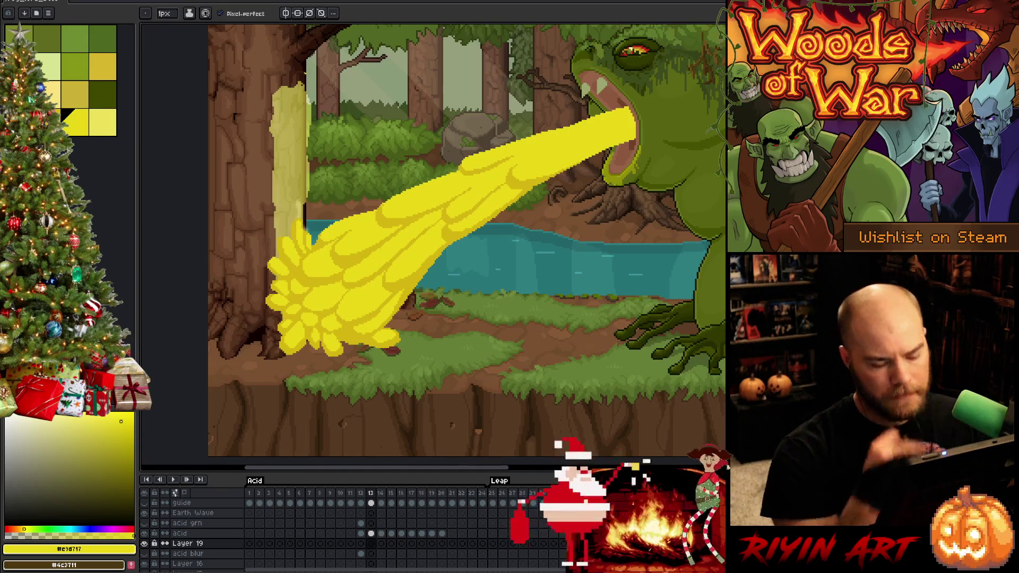
key("Left")
key("Right")
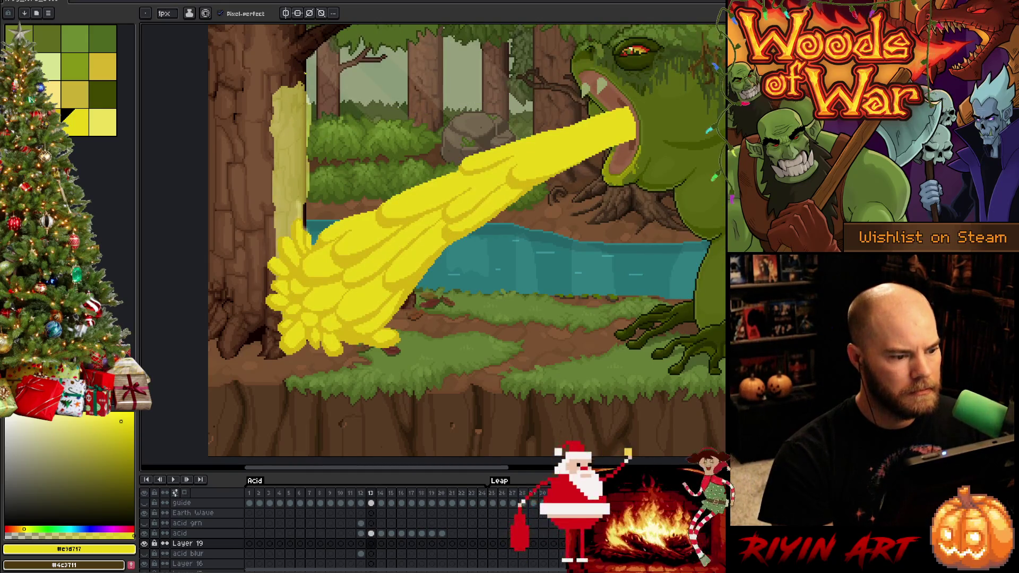
key("Right")
key("Right")
key("Right")
key("Return")
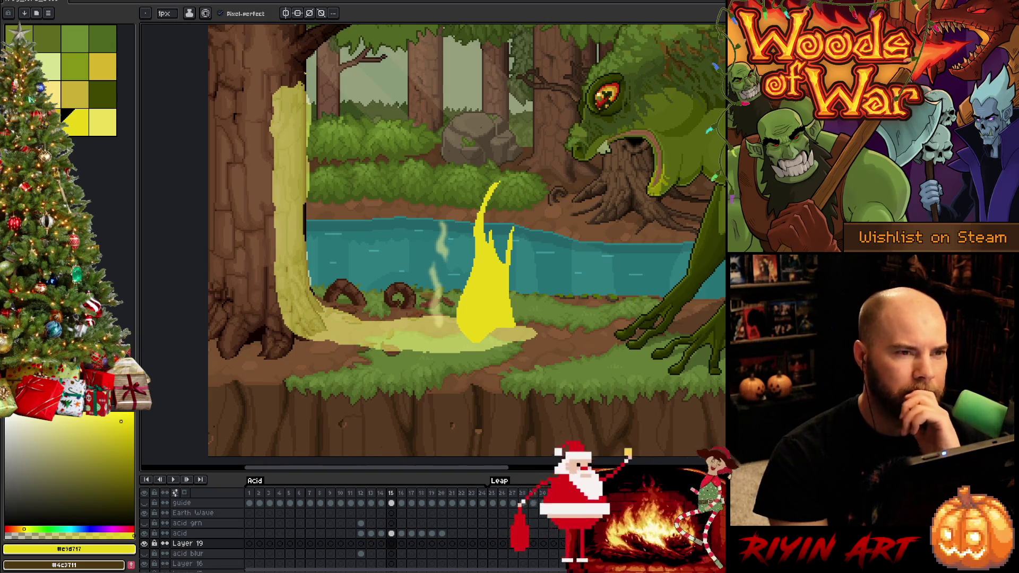
key("Return")
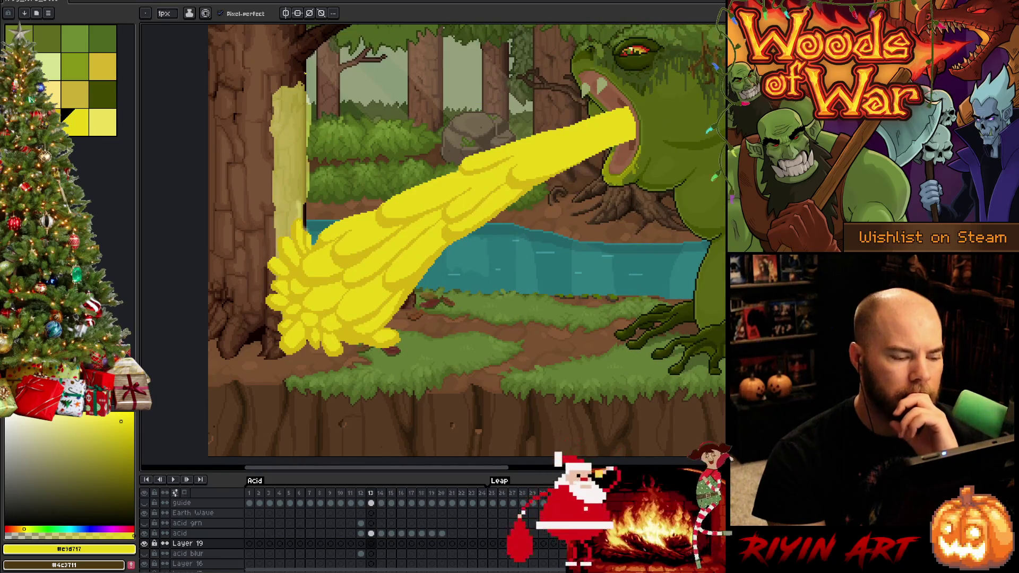
key("Right")
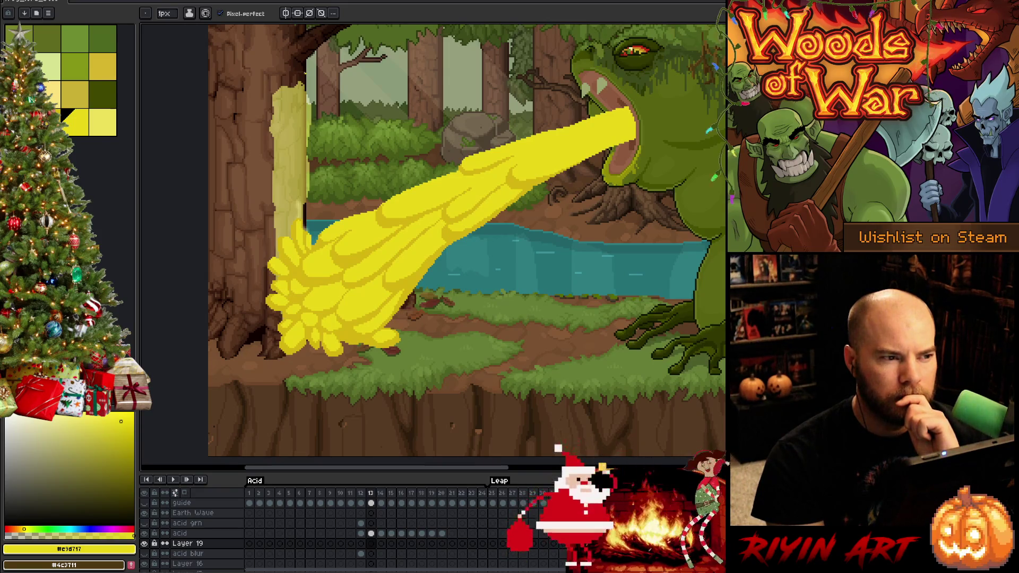
key("comma")
key("period")
key("period")
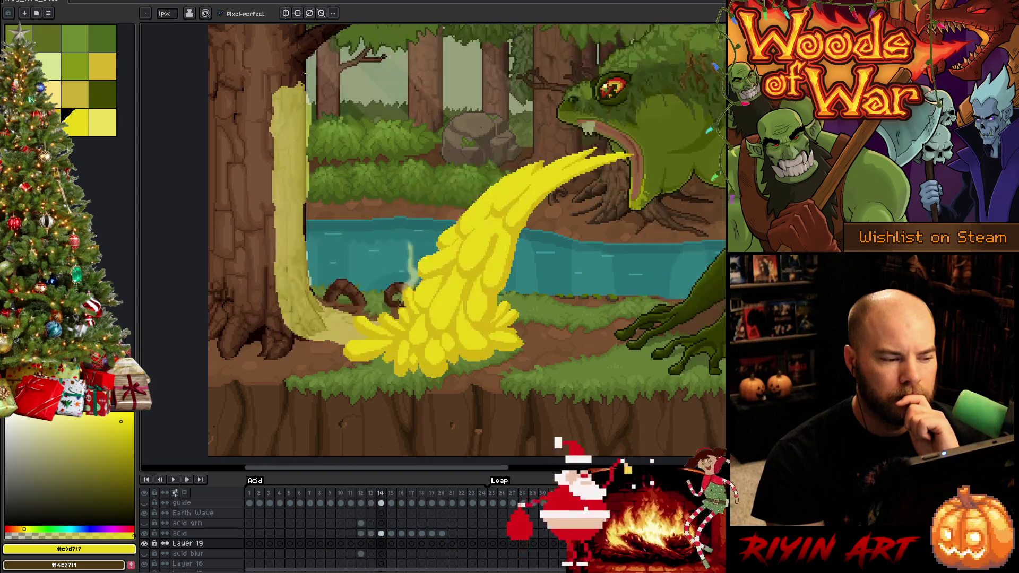
key("period")
key("comma")
key("comma")
key("comma")
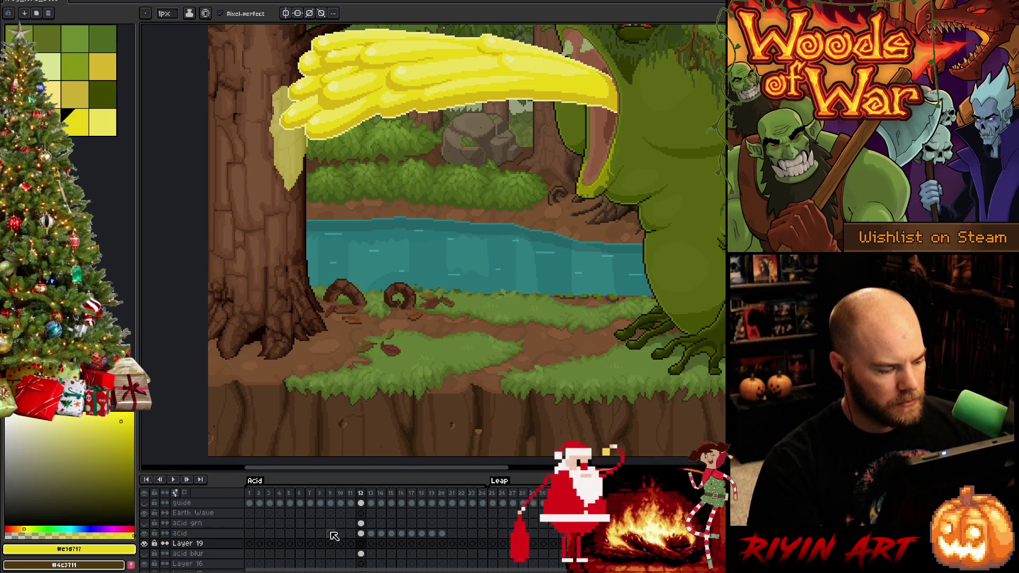
Step: Hide Layer 5 to remove the trunk drip and check the later puddle frames
scroll(334, 536, "down", 2)
scroll(335, 536, "down", 10)
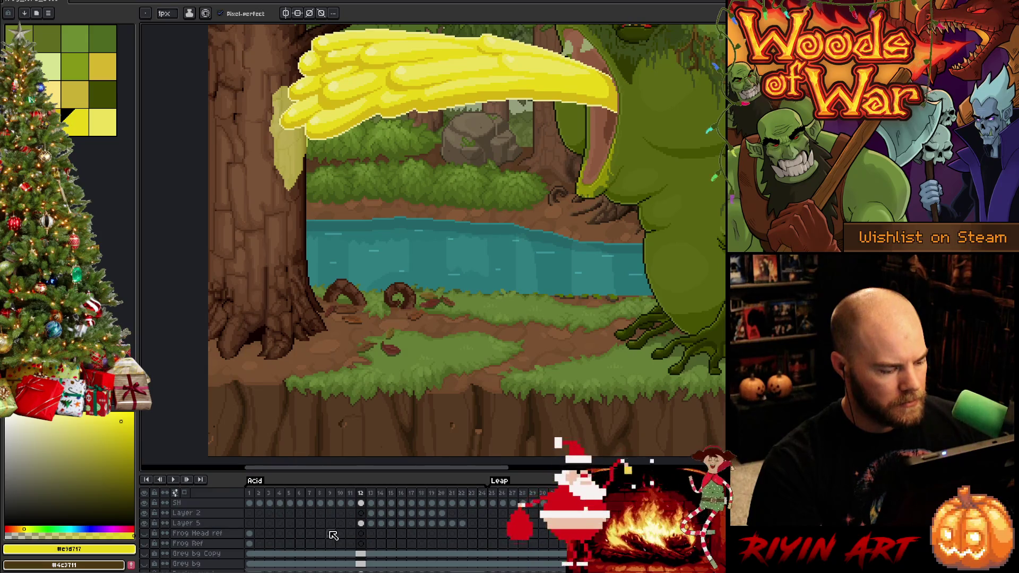
left_click(144, 523)
key("Right")
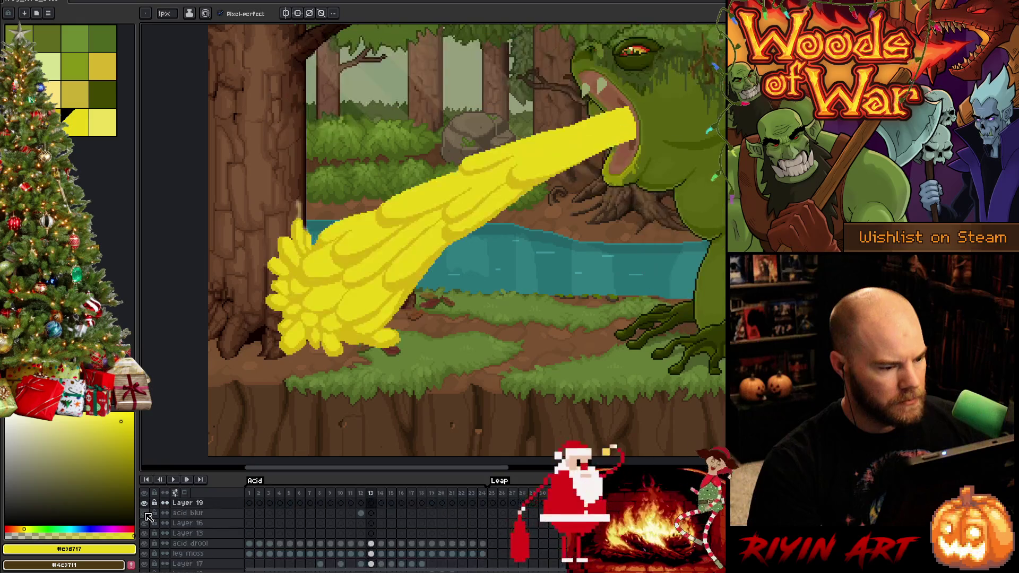
key("Right")
key("Right")
key("Right")
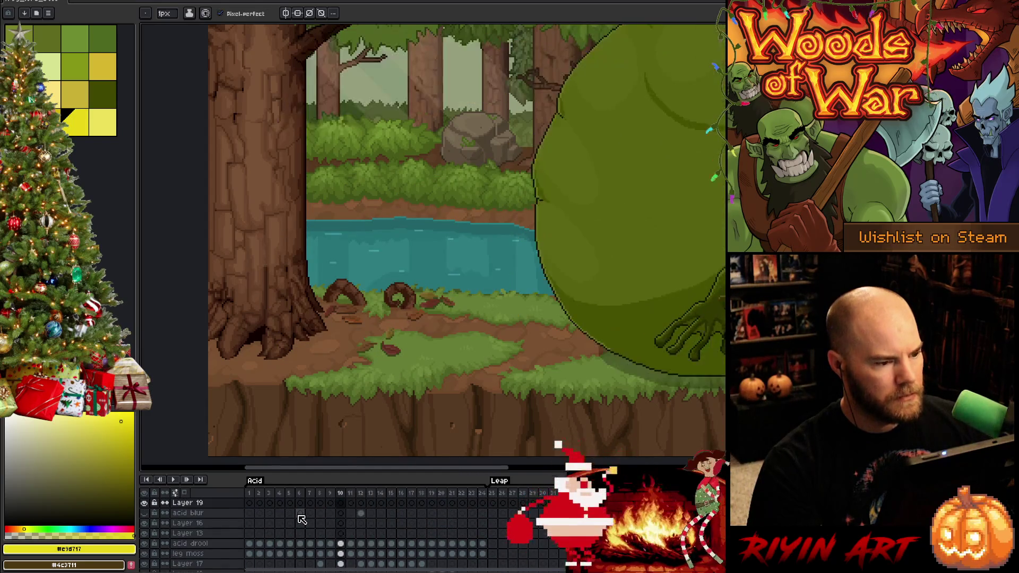
Step: Play the animation, flip between frames 12 and 13, and settle on the acid layer's frame 12
key("Return")
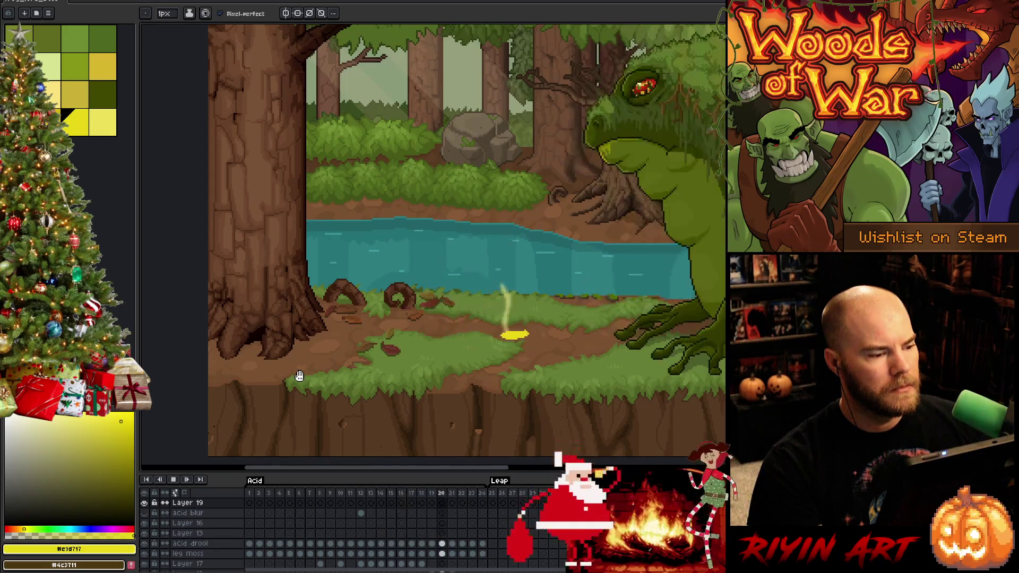
key("Return")
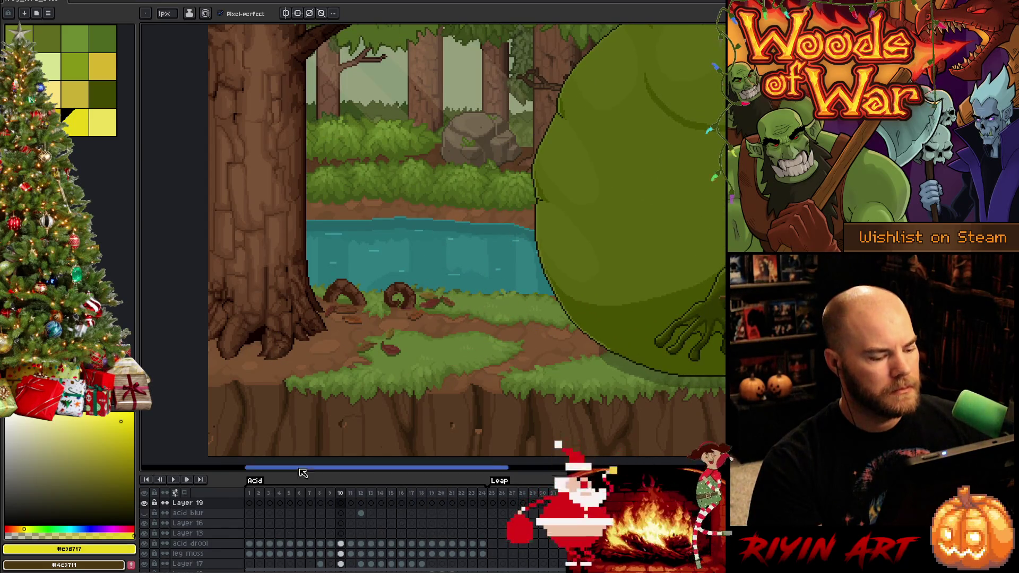
key("Right")
key("Right")
key("Right")
key("Left")
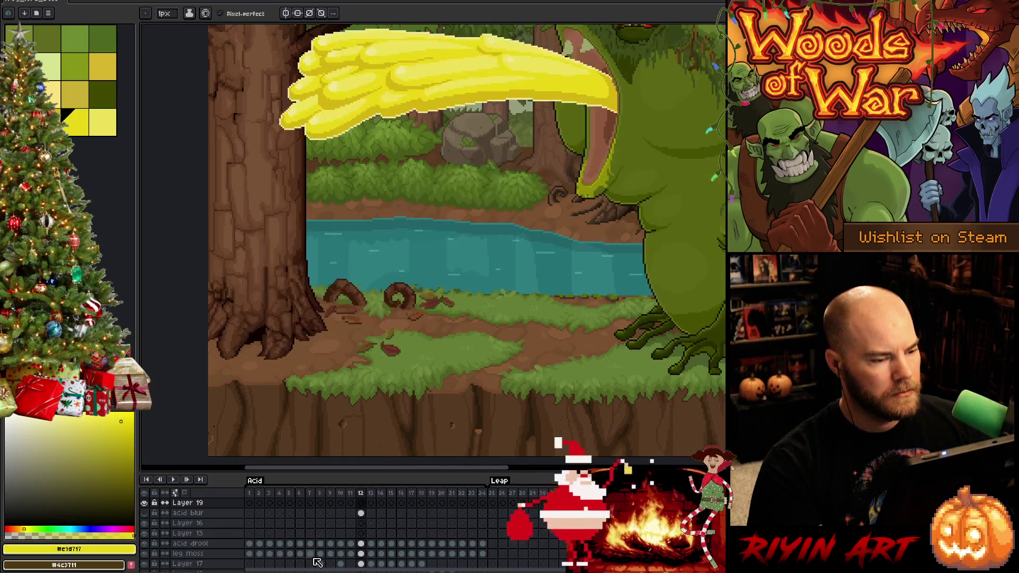
key("Right")
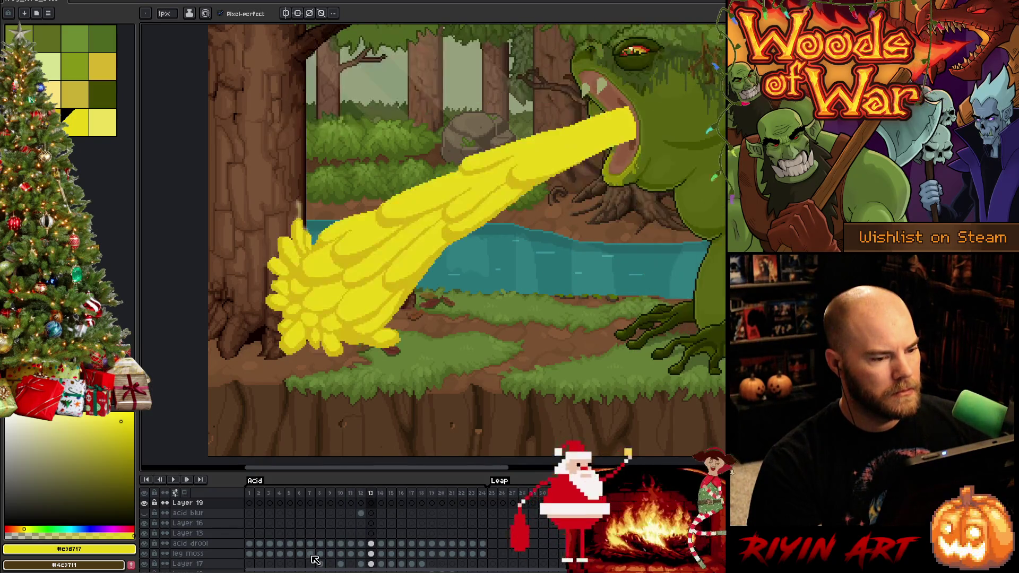
key("Left")
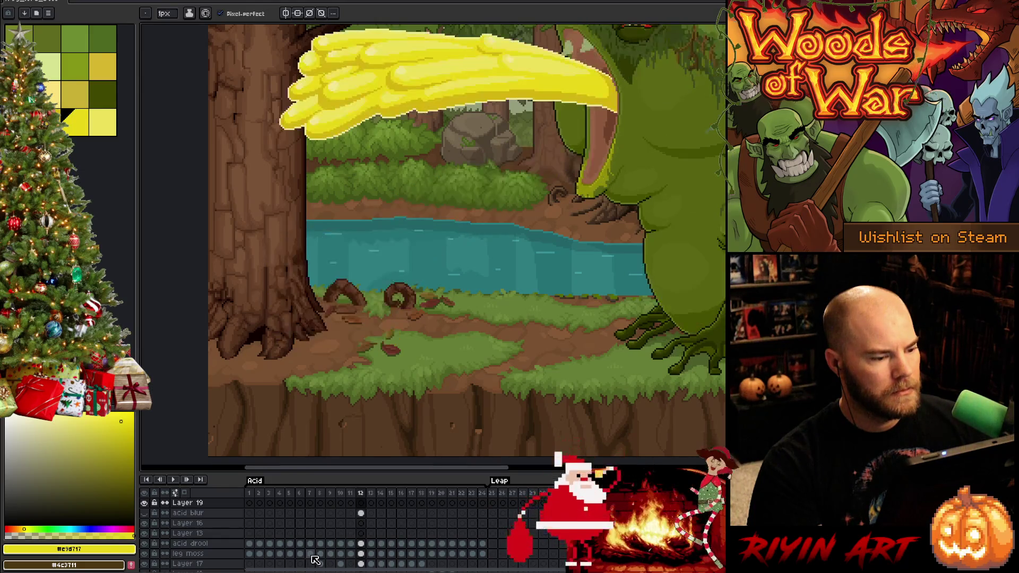
scroll(330, 536, "up", 2)
left_click(361, 534)
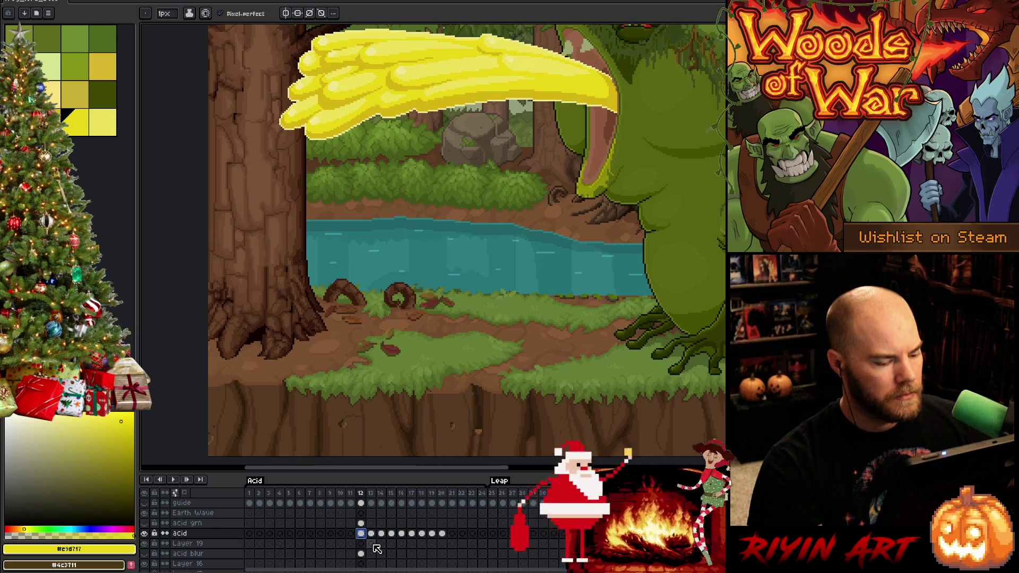
Step: On Layer 19's frame 13, sketch and discard several trial splash arcs
left_click(372, 544)
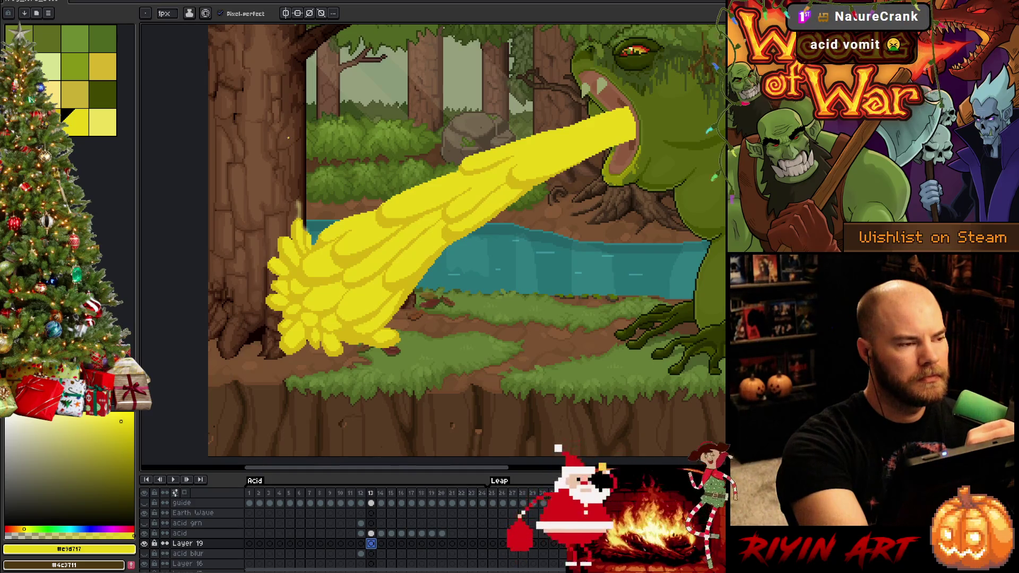
mouse_move(271, 143)
left_mouse_down()
mouse_move(277, 114)
mouse_move(292, 125)
left_mouse_up()
key("ctrl+z")
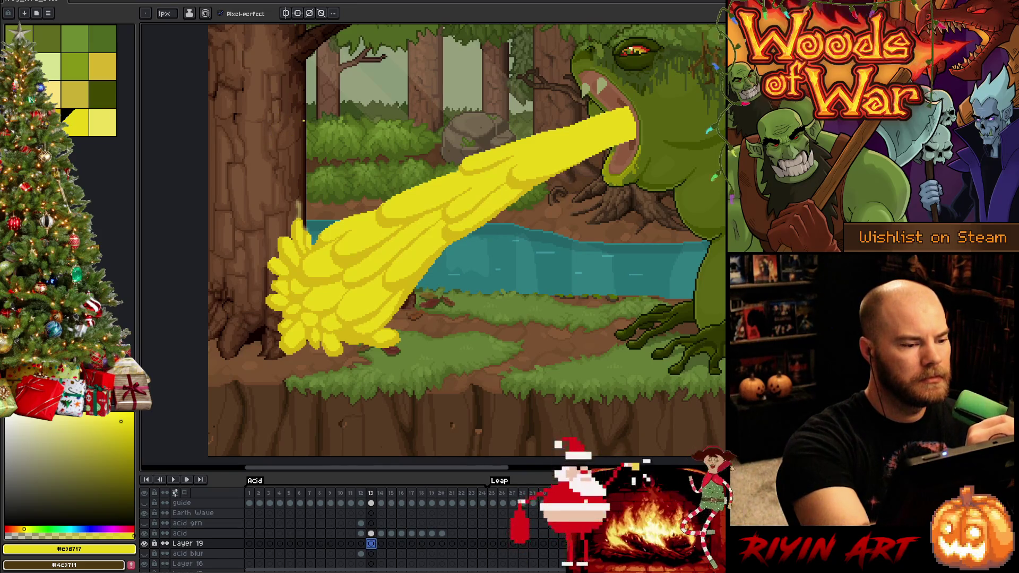
left_click_drag(282, 125, 302, 117)
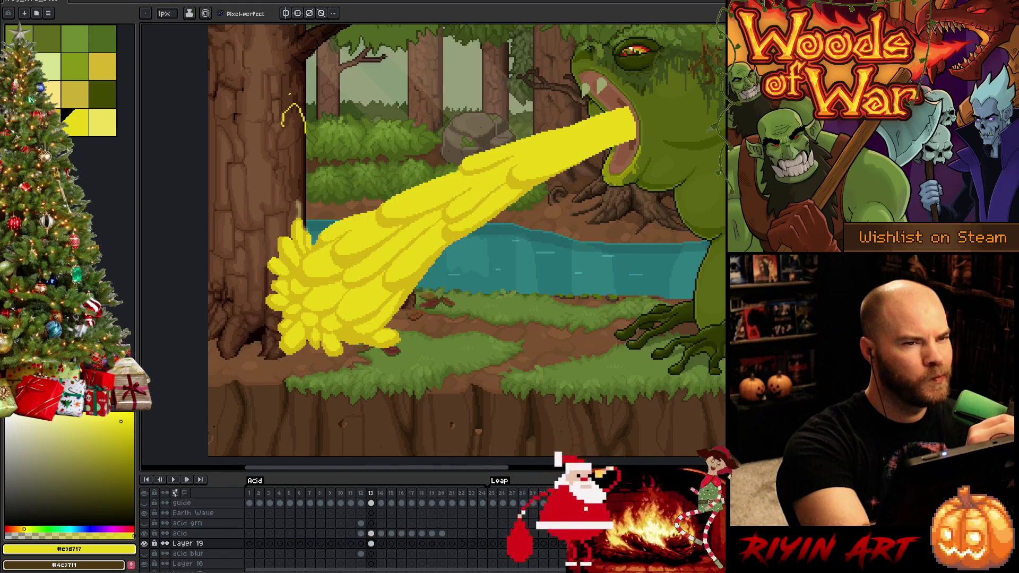
key("ctrl+z")
left_click_drag(284, 141, 305, 136)
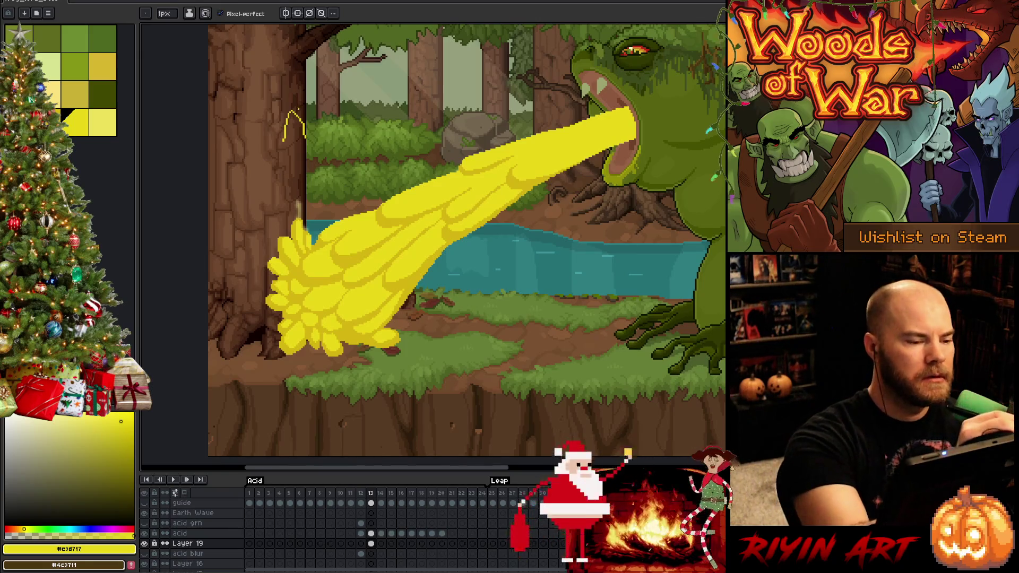
left_click(371, 543)
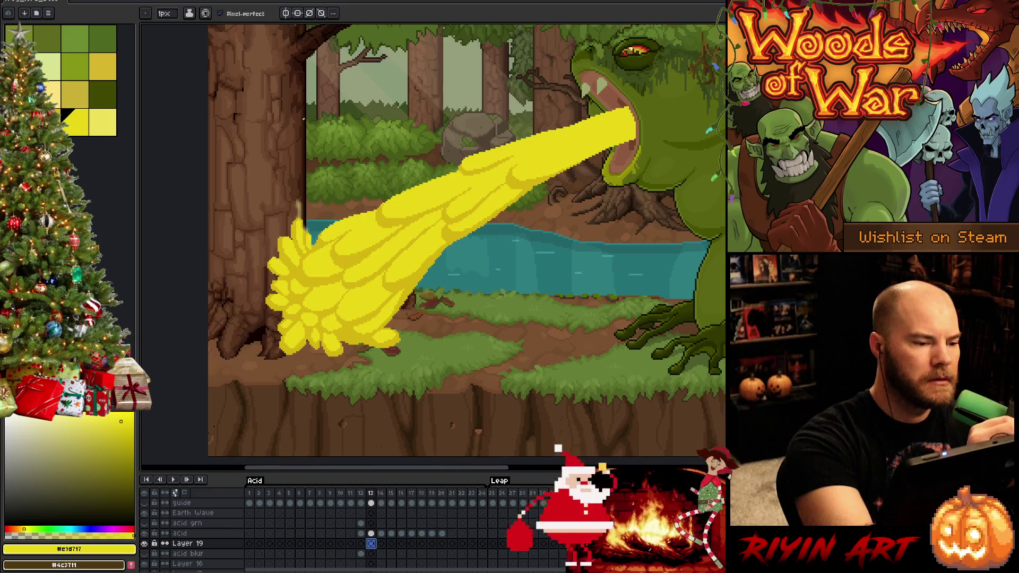
Step: Draw the yellow splash outline up the tree trunk, redoing the left loop and a shorter tail
left_click_drag(306, 120, 314, 131)
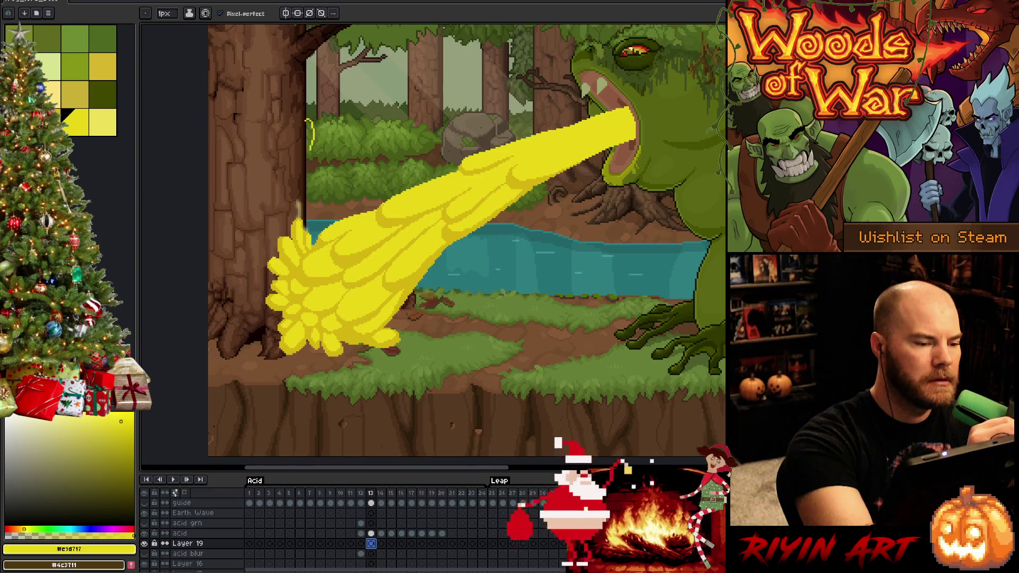
left_click_drag(294, 135, 300, 166)
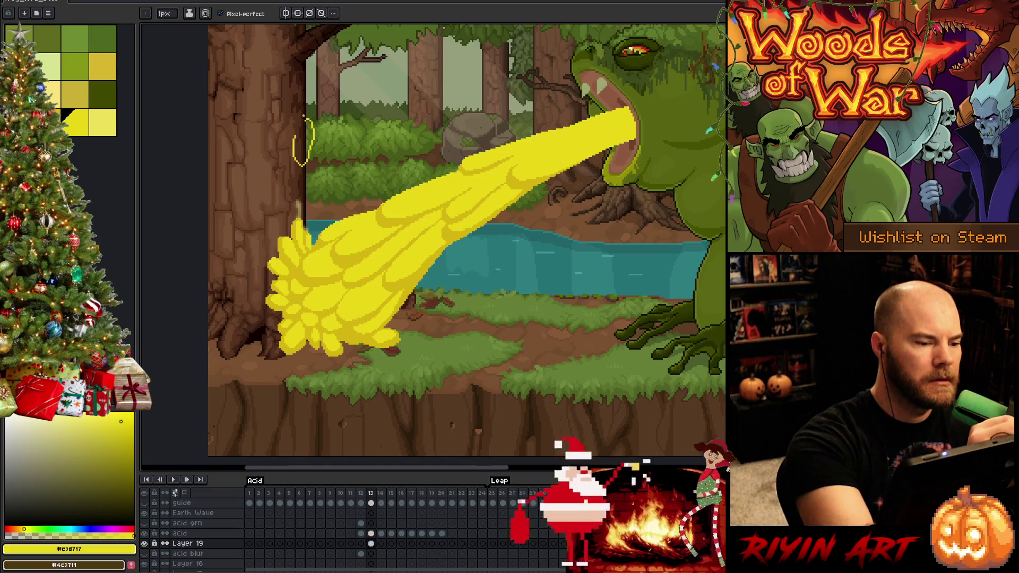
left_click_drag(291, 123, 275, 160)
key("ctrl+z")
left_click_drag(280, 115, 265, 239)
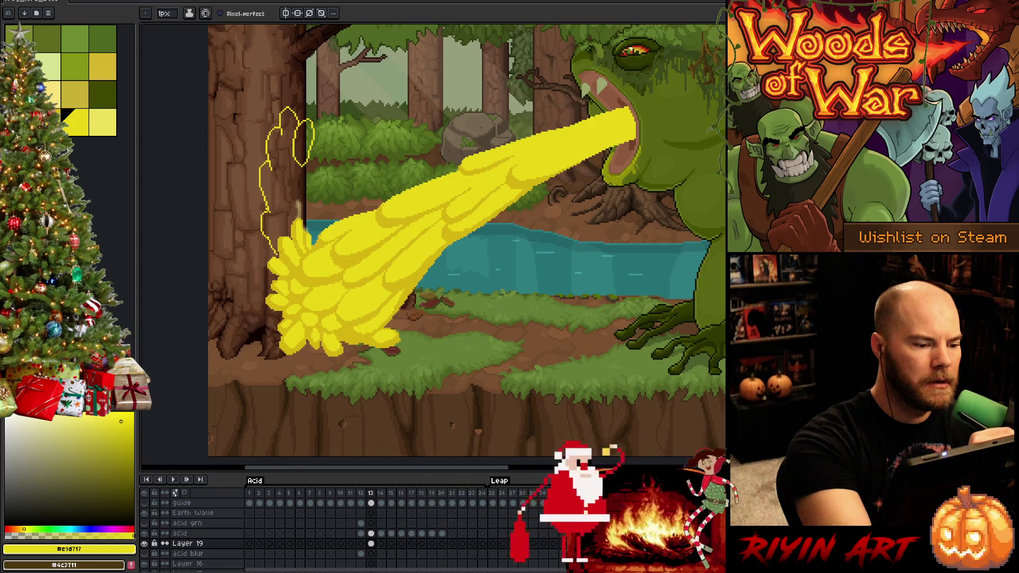
left_click_drag(309, 165, 313, 201)
key("ctrl+z")
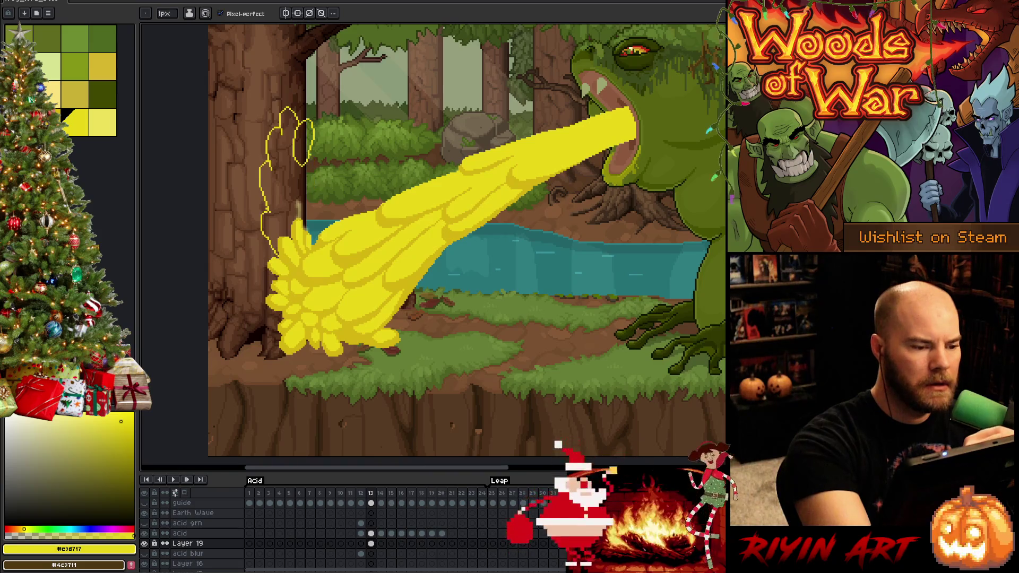
key("ctrl+z")
left_click_drag(309, 150, 313, 161)
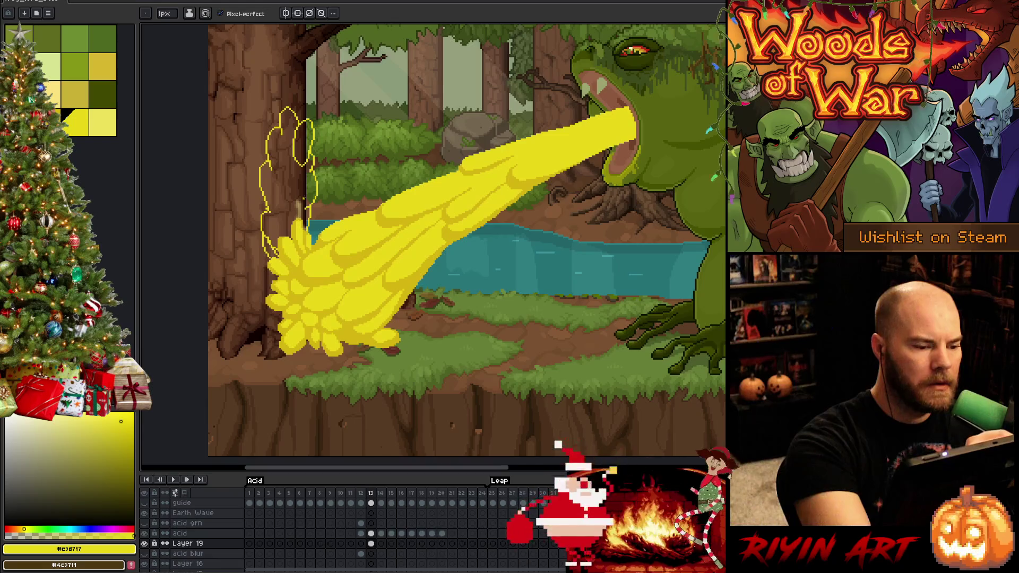
Step: Solo Layer 19, bucket-fill each enclosed part of the splash outline yellow, then unhide the other layers
left_click(144, 544, "alt")
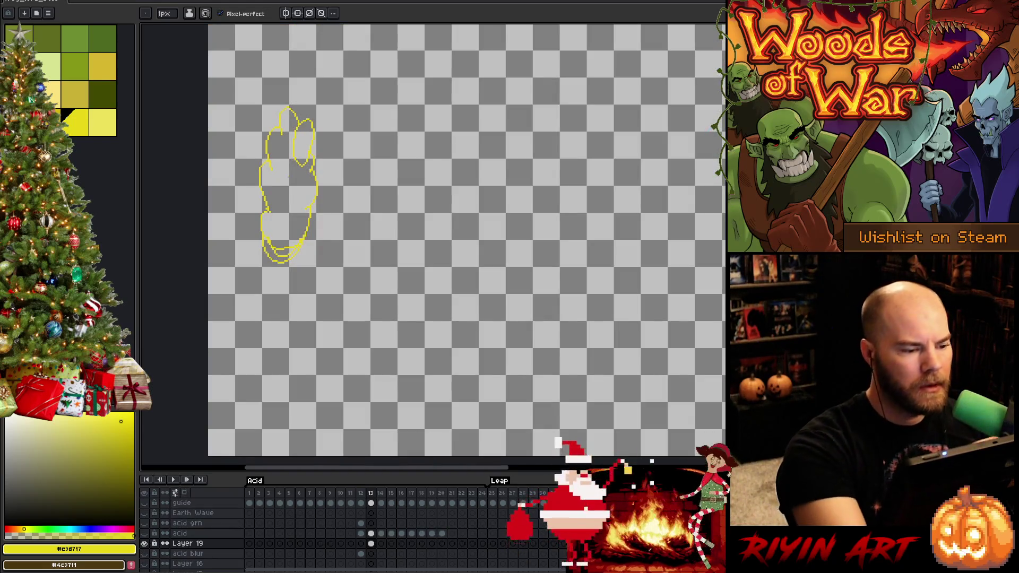
key("g")
left_click(286, 202)
left_click(303, 142)
left_click(284, 253)
left_click(274, 248)
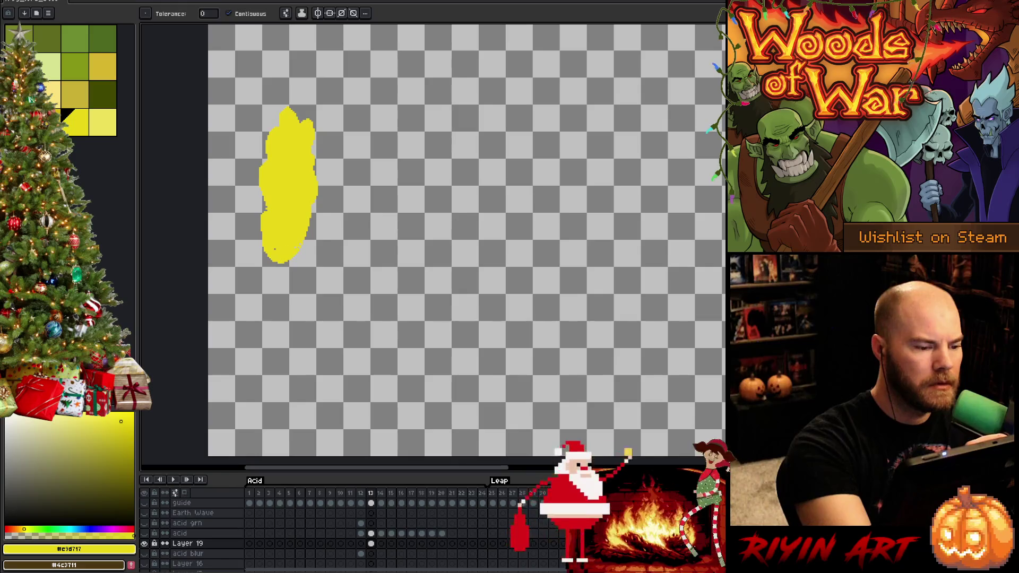
key("b")
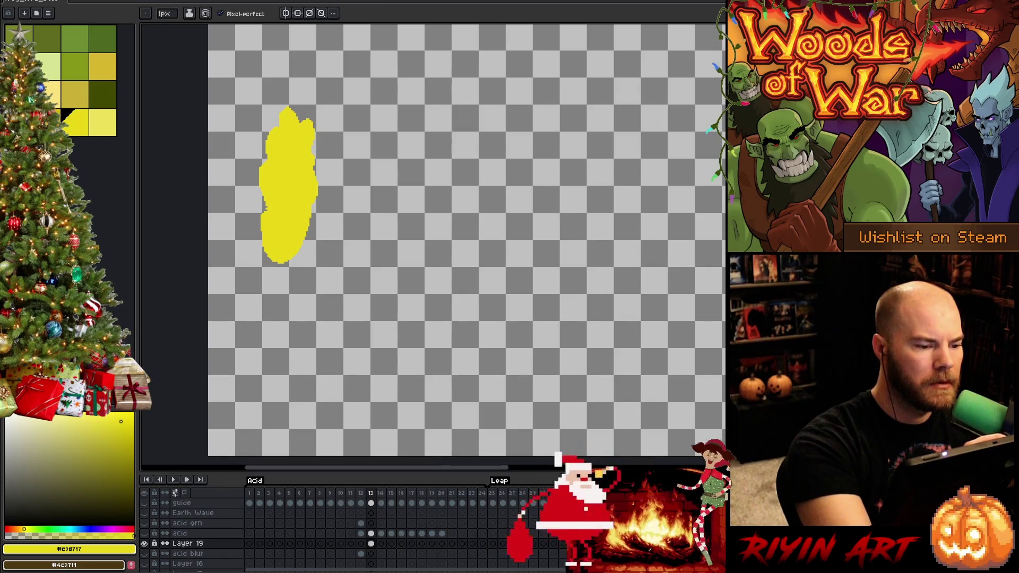
key("g")
left_click(296, 265)
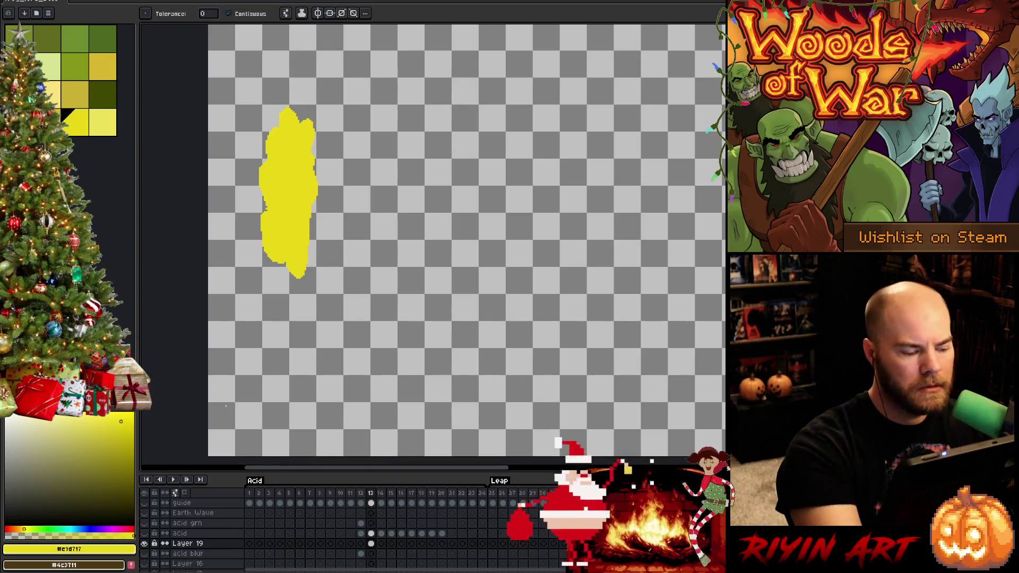
key("b")
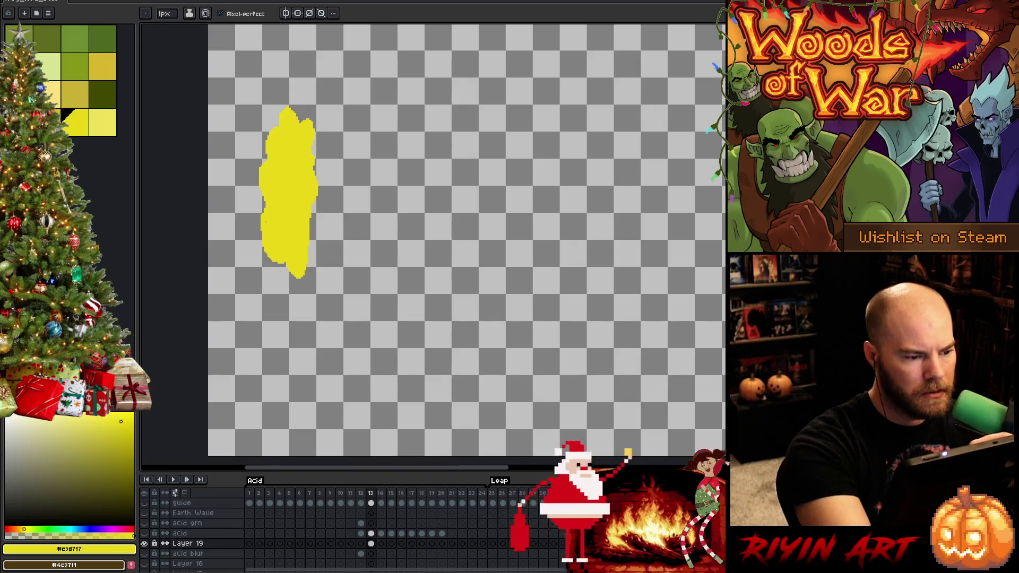
left_click(144, 543, "alt")
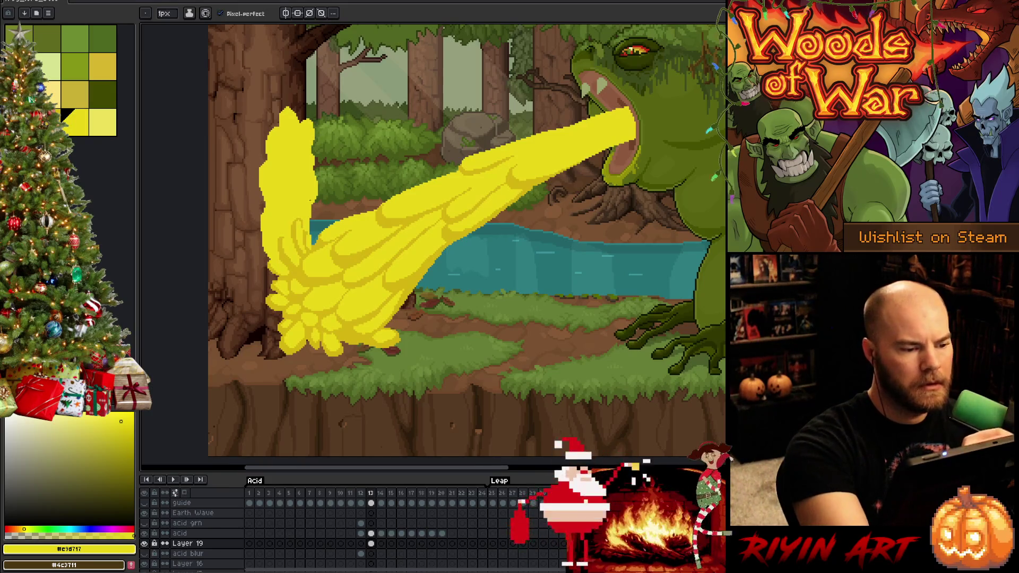
Step: Undo the last change and return to the pencil
key("g")
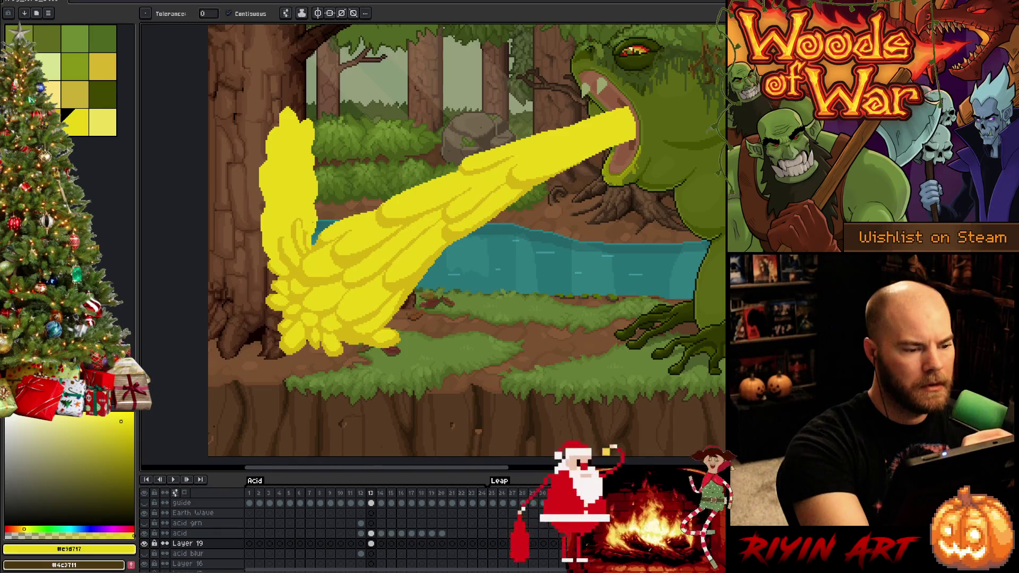
key("b")
key("ctrl+z")
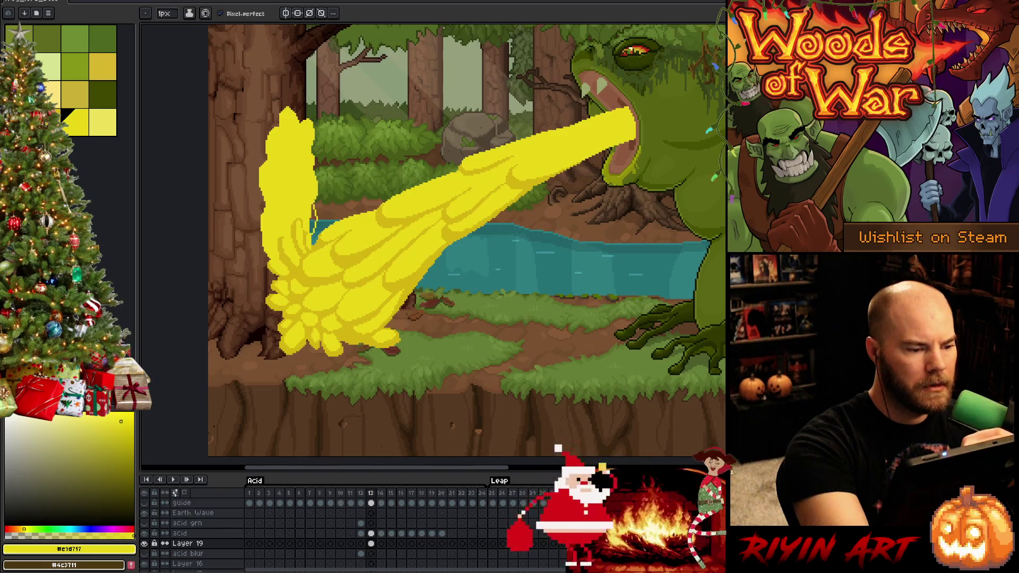
key("g")
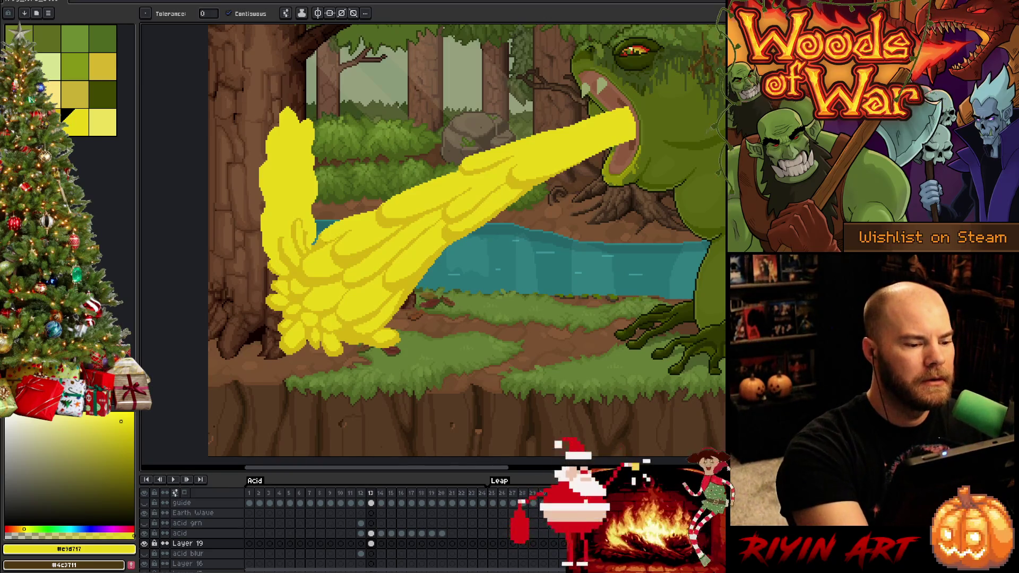
key("b")
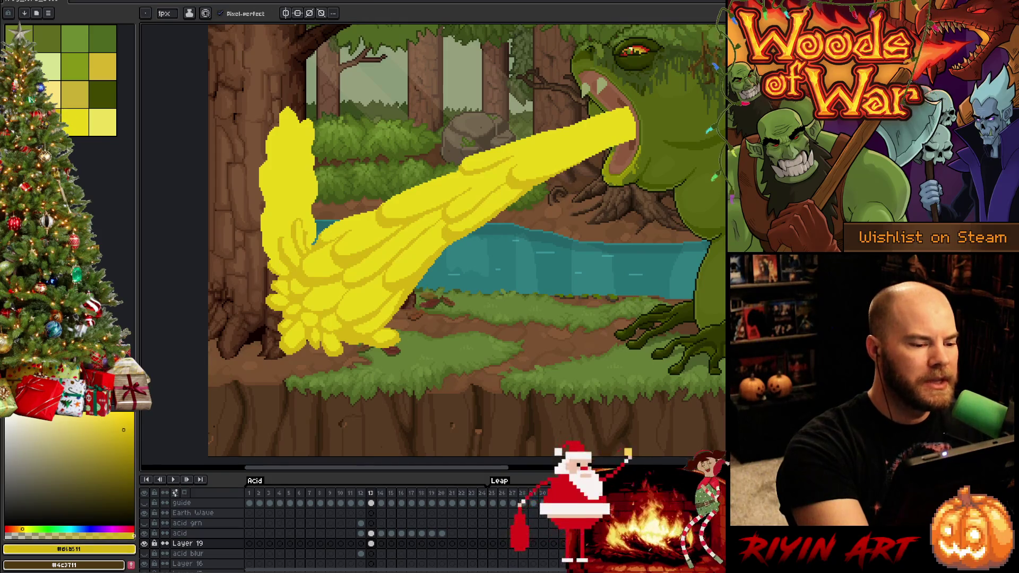
Step: Flip between the acid layer and Layer 19 at frames 12 and 13 to compare the spray
left_click(371, 533)
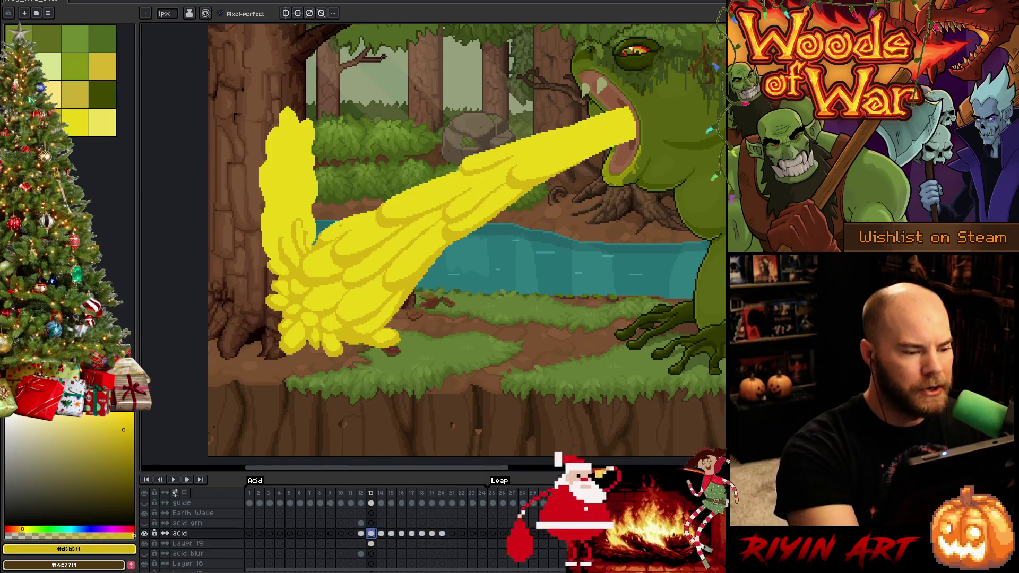
key("Down")
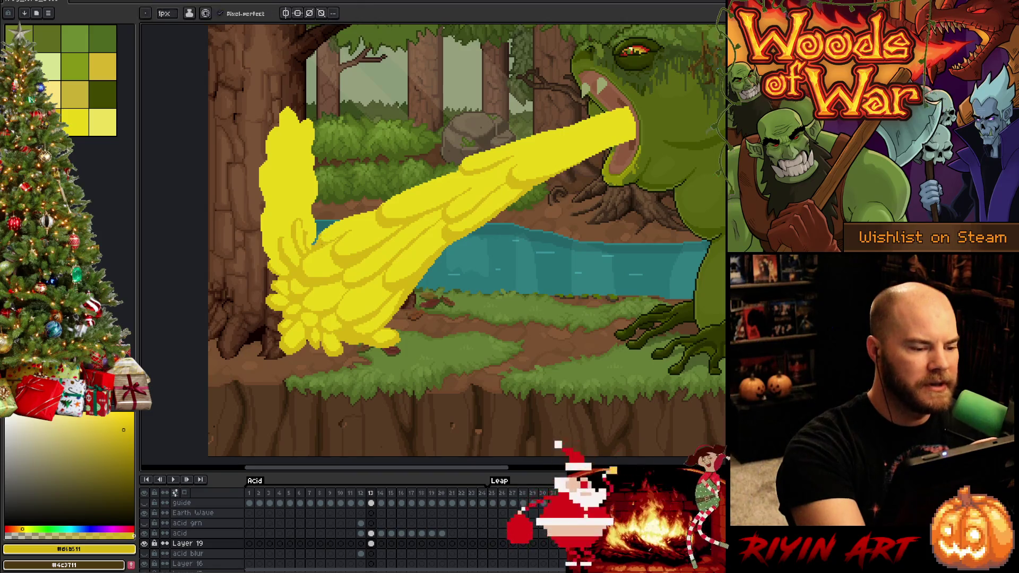
key("Up")
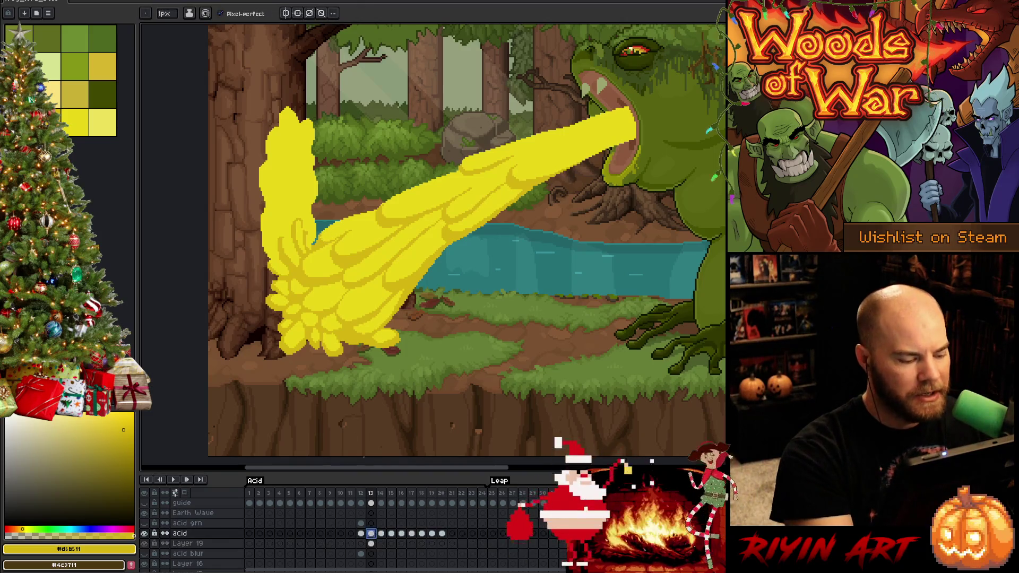
key("Escape")
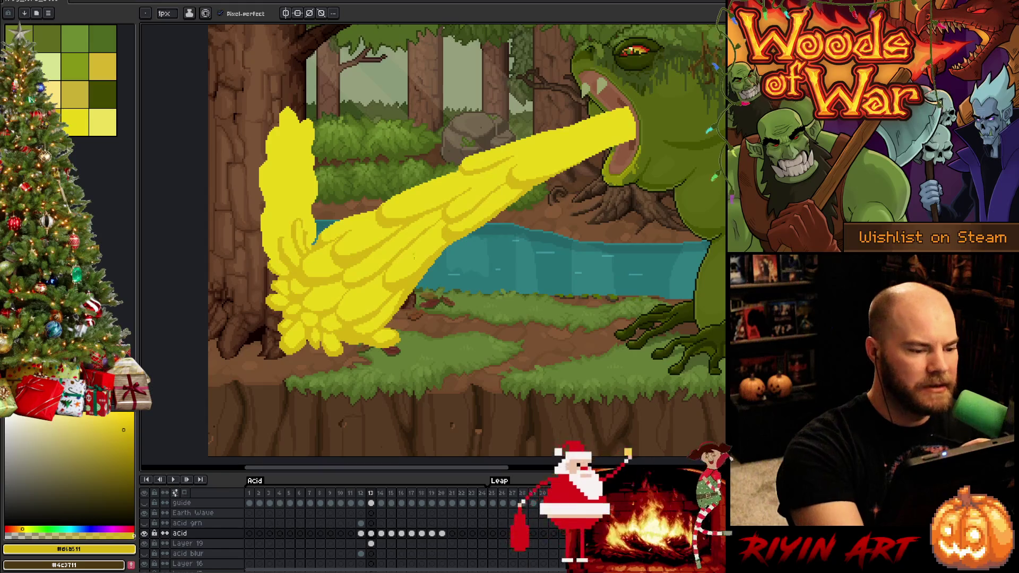
left_click(371, 544)
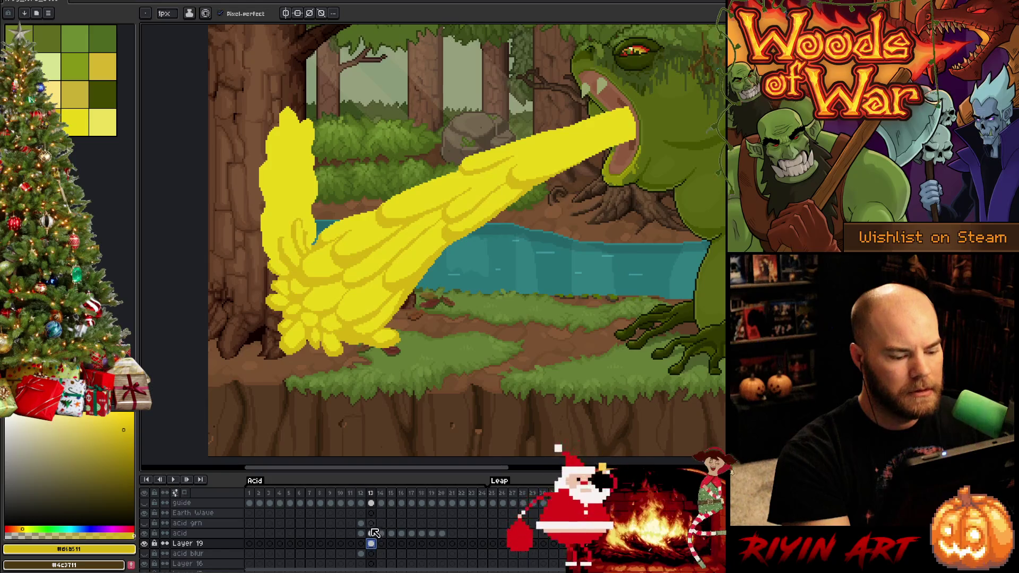
left_click(372, 534)
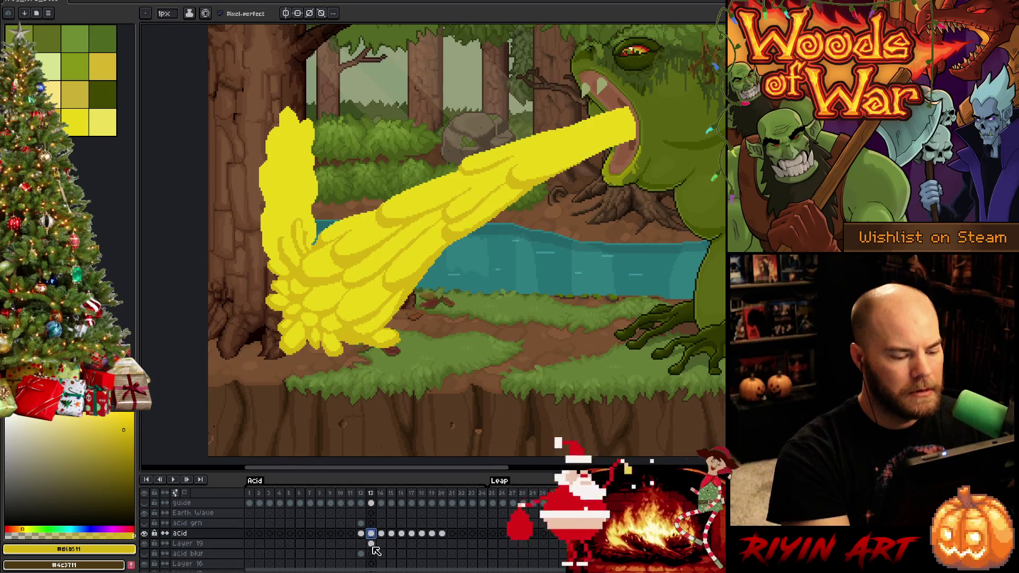
left_click(362, 544)
left_click(371, 544)
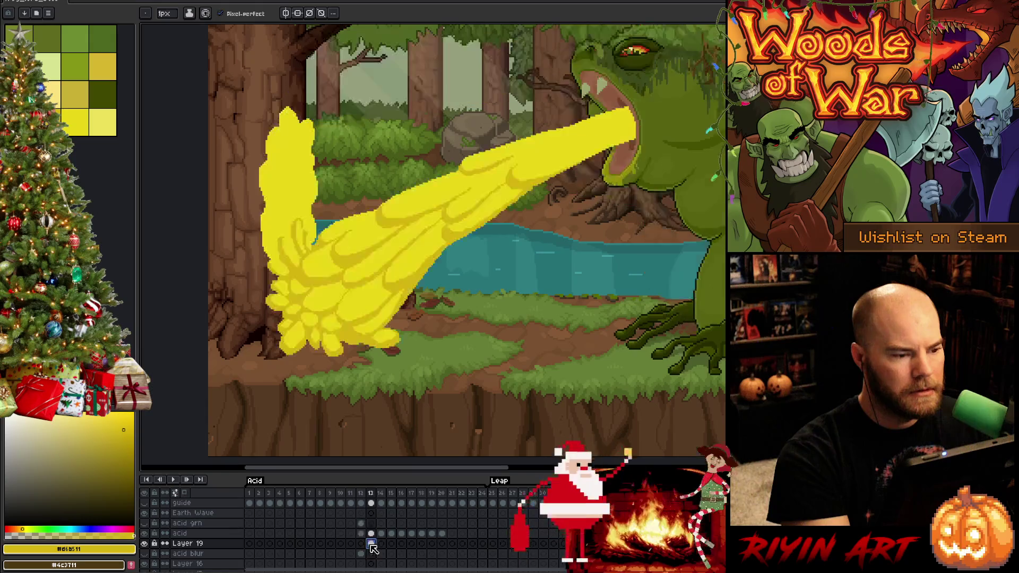
left_click(372, 534)
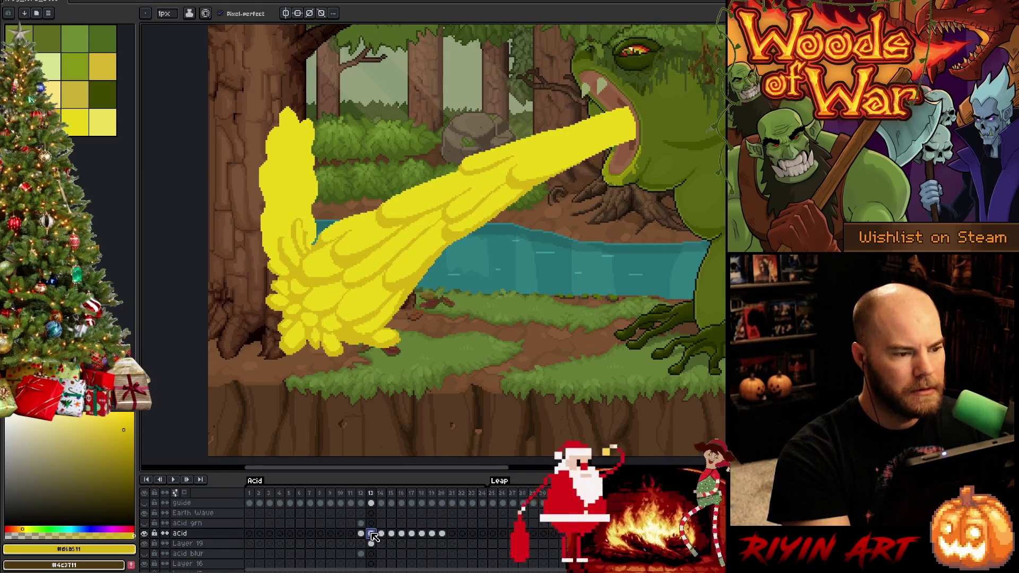
left_click(362, 534)
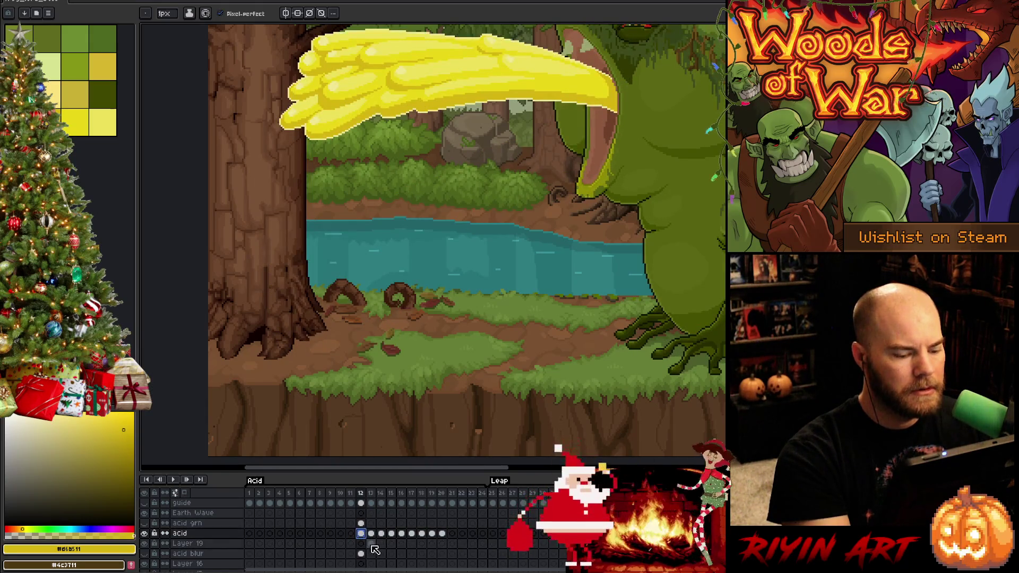
left_click(372, 545)
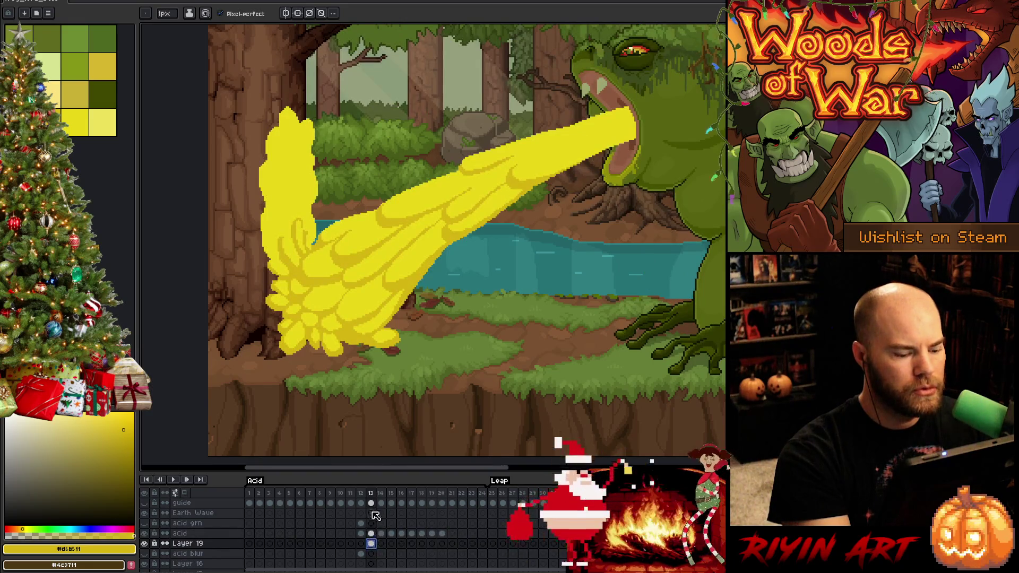
Step: Toggle the acid layer's visibility to compare frame 13 with and without the acid
key("i")
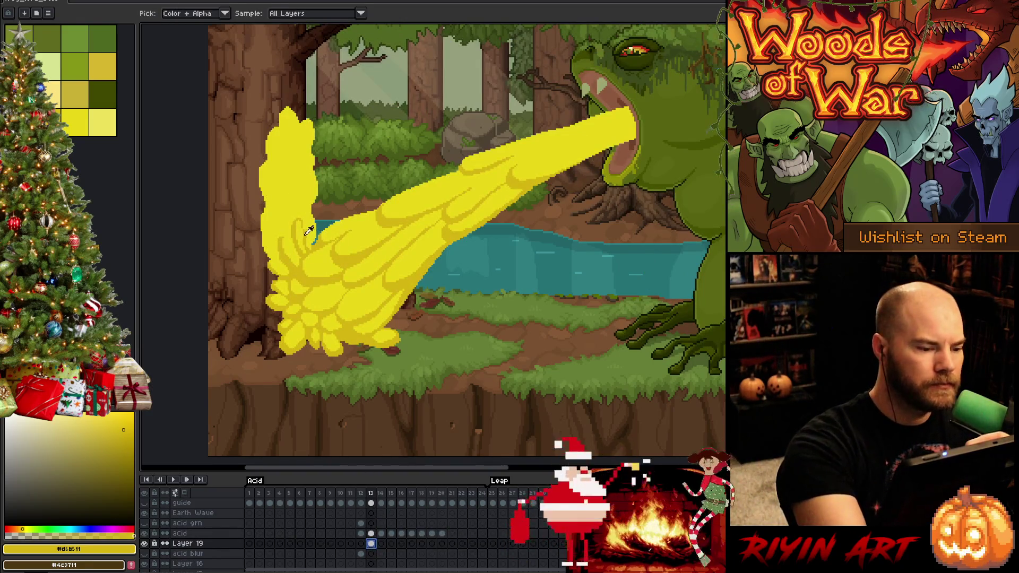
key("b")
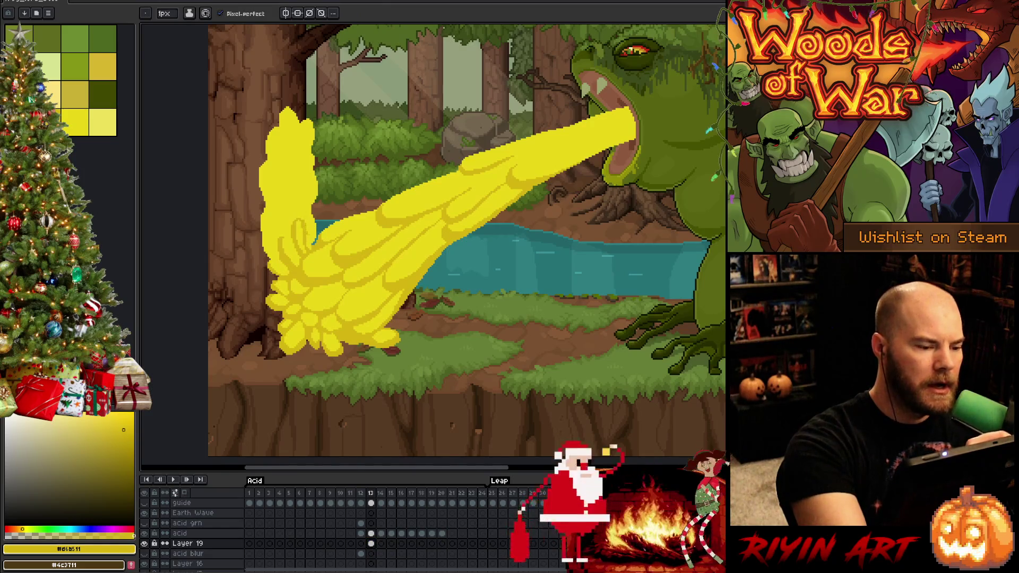
left_click(371, 542)
left_click(372, 534)
left_click(144, 534)
left_click(144, 534)
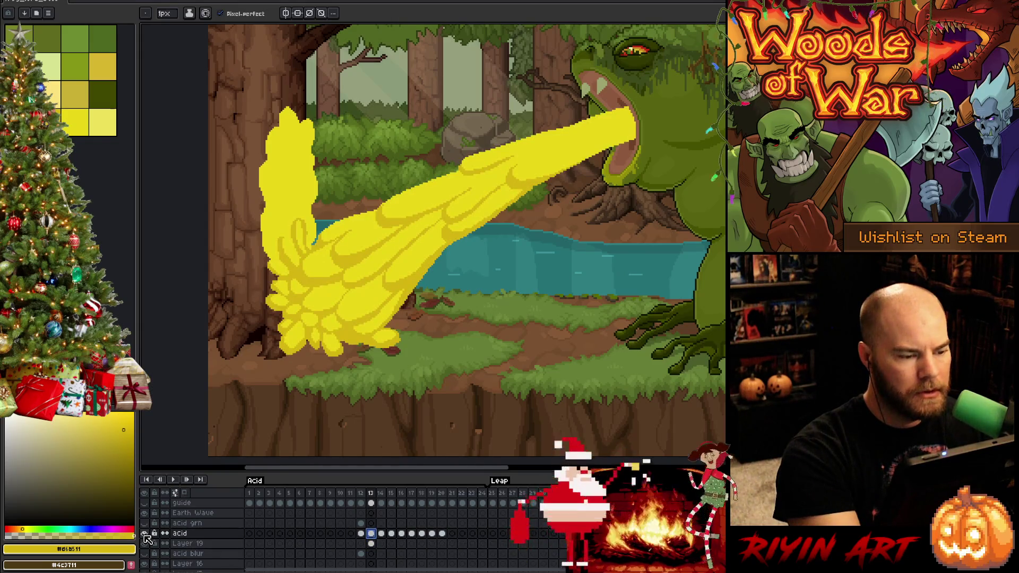
key("e")
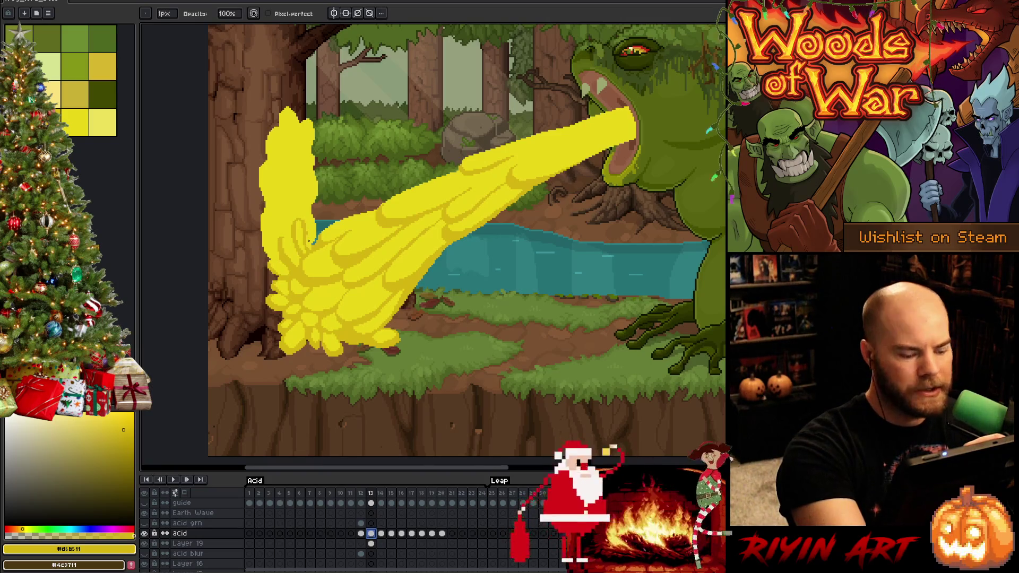
key("w")
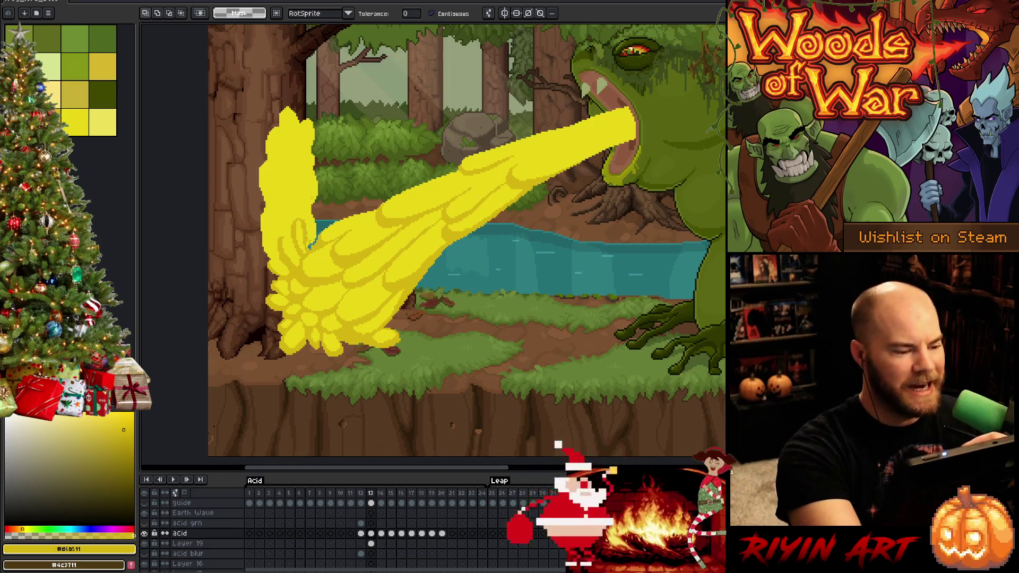
left_click(371, 542)
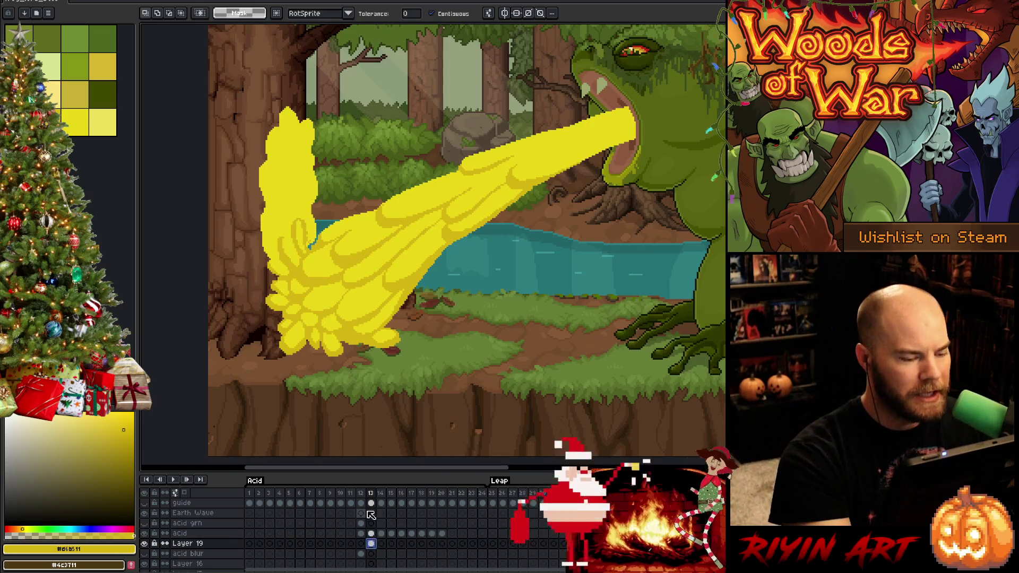
Step: Pick the darker acid yellow #d6b511 from the canvas for shading
key("i")
left_click(314, 226)
key("b")
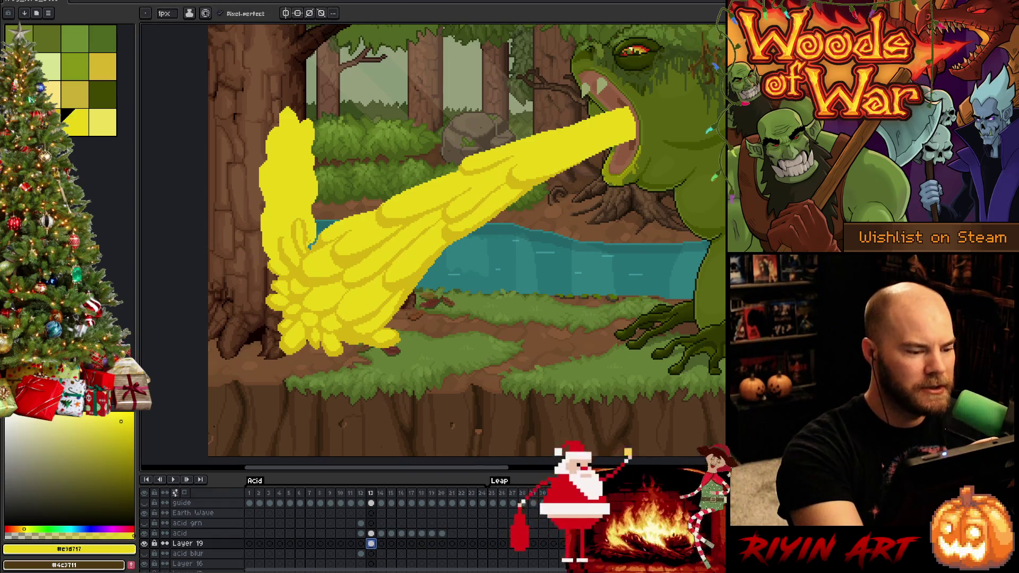
key("Escape")
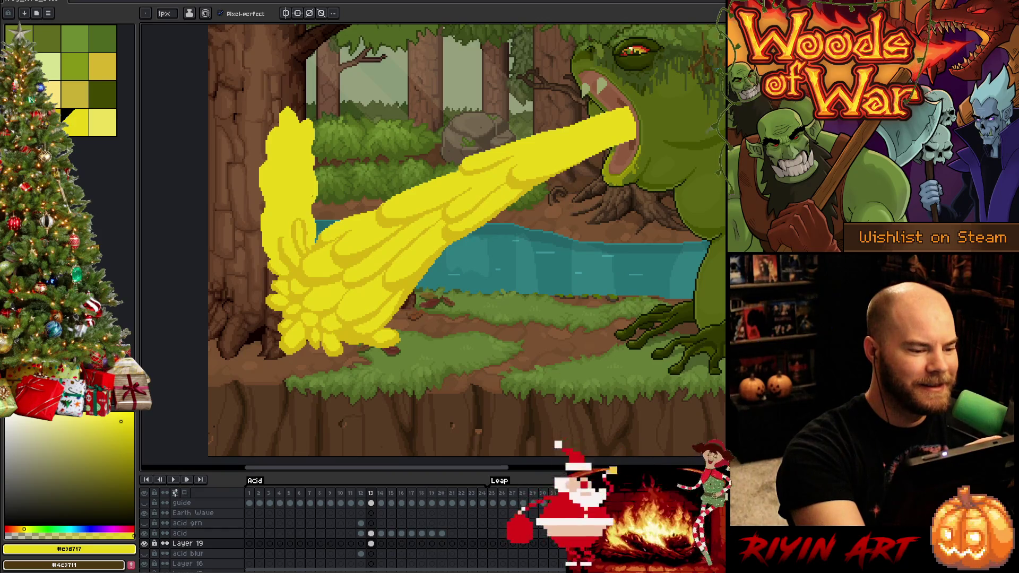
left_click(318, 243, "alt")
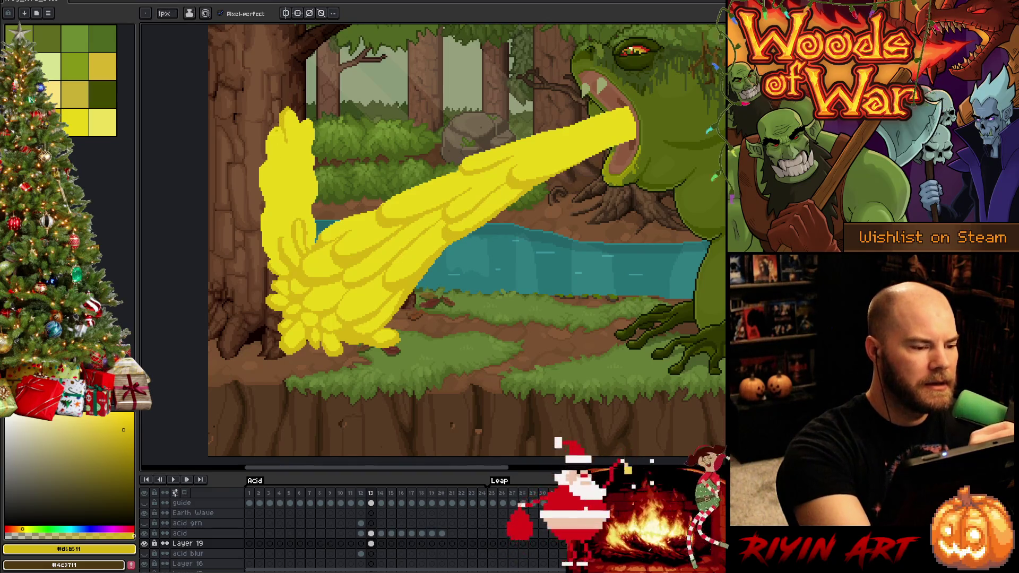
Step: Draw thin #d6b511 shading lines down frame 13's vertical acid splash, redoing the first stroke
key("w")
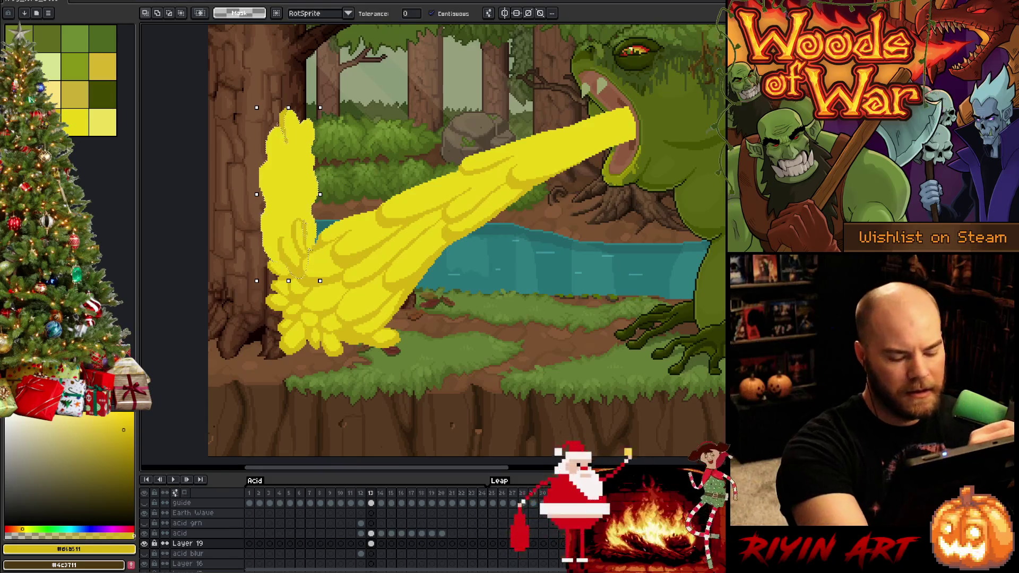
key("b")
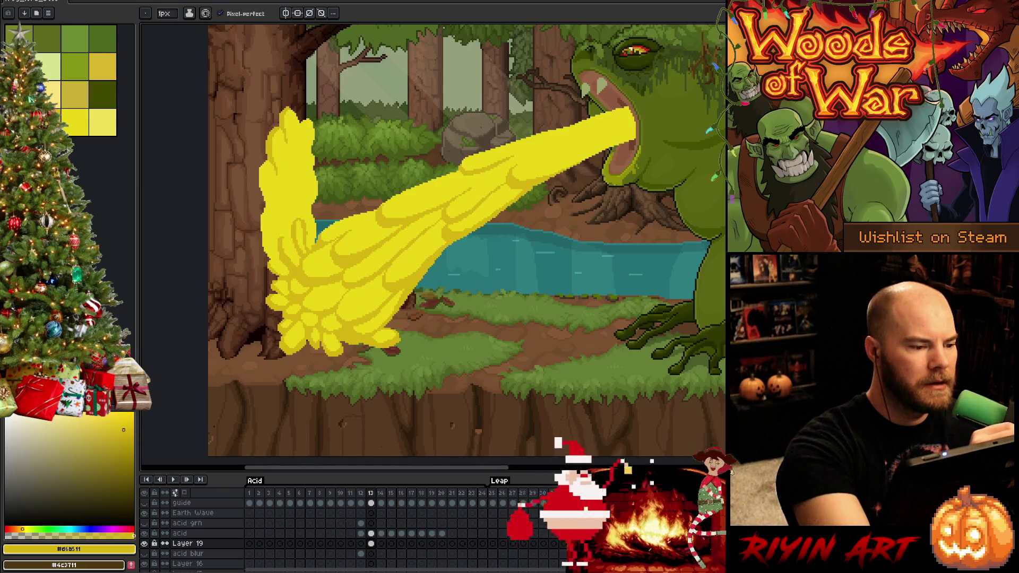
left_click_drag(286, 157, 302, 142)
key("ctrl+z")
left_click_drag(286, 175, 287, 149)
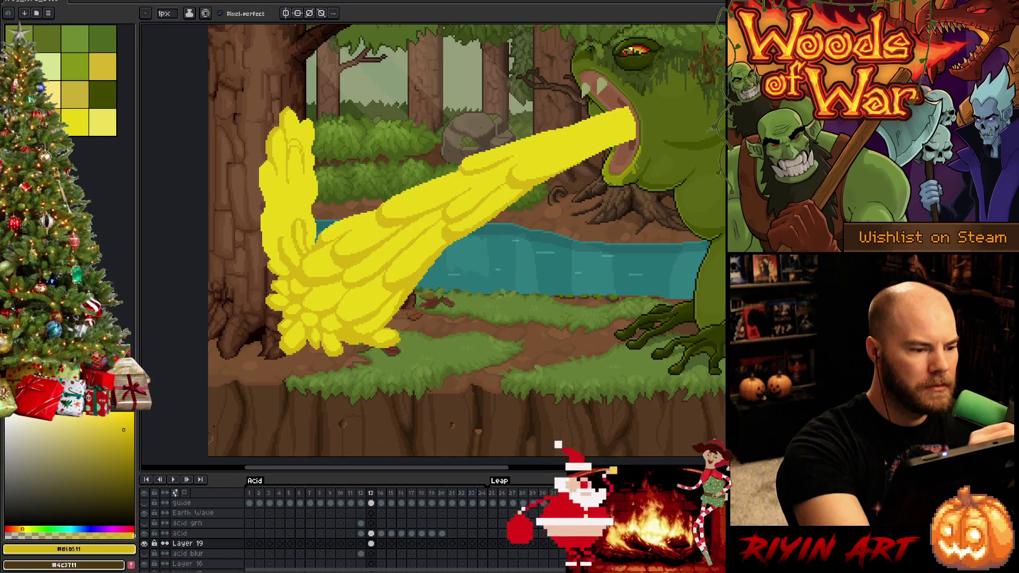
left_click_drag(285, 178, 285, 154)
key("g")
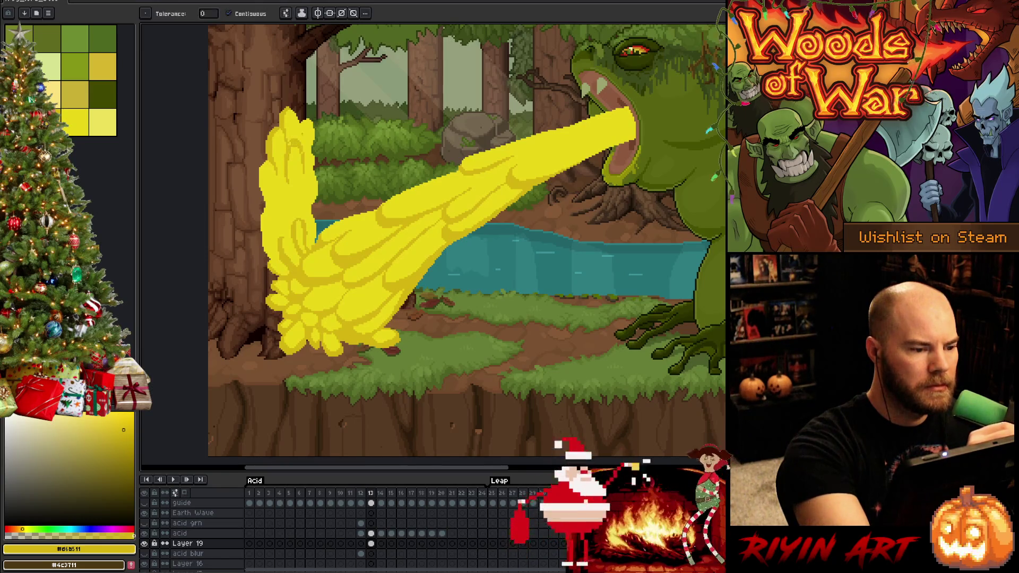
key("b")
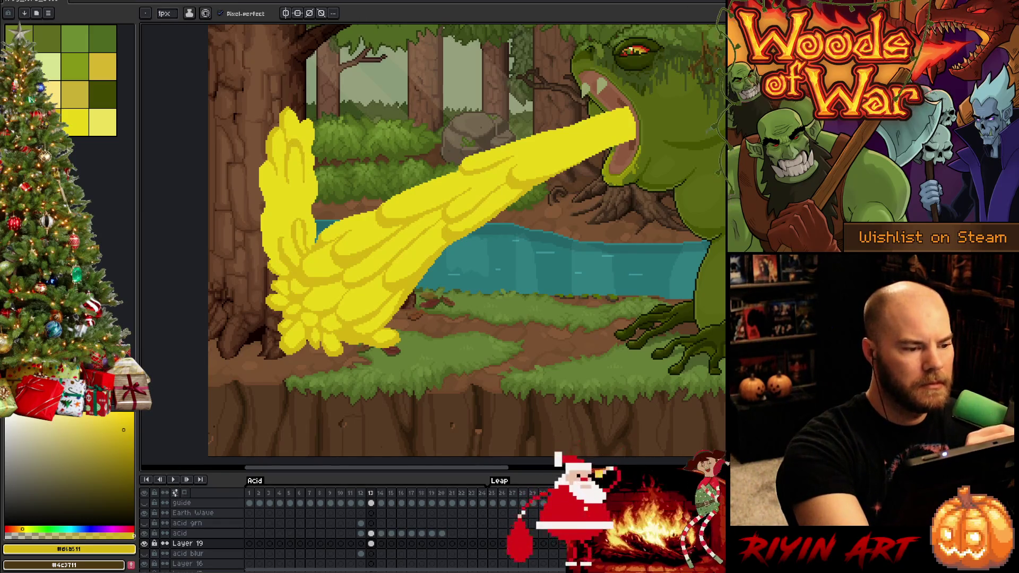
left_click_drag(299, 141, 299, 121)
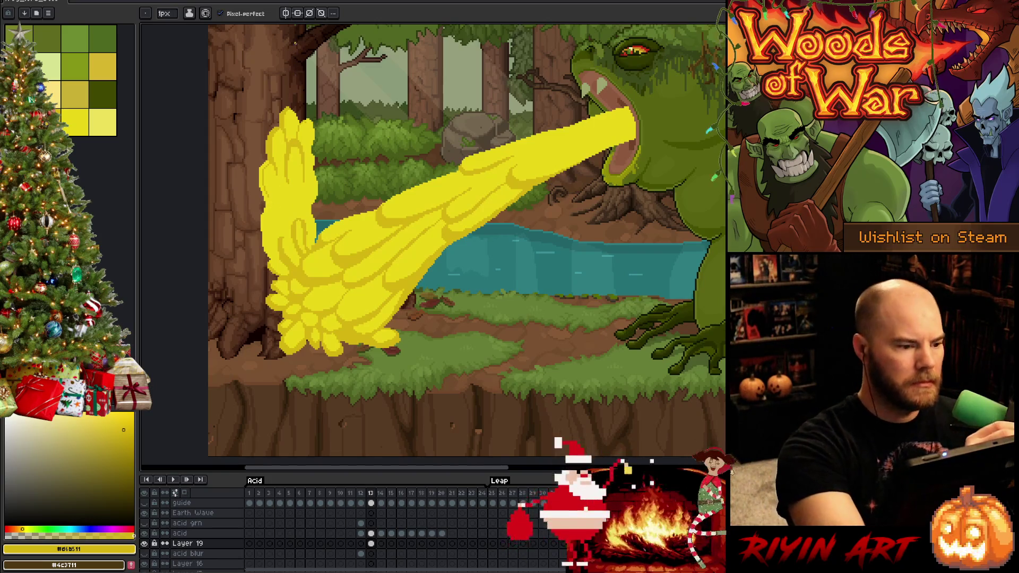
left_click(75, 122)
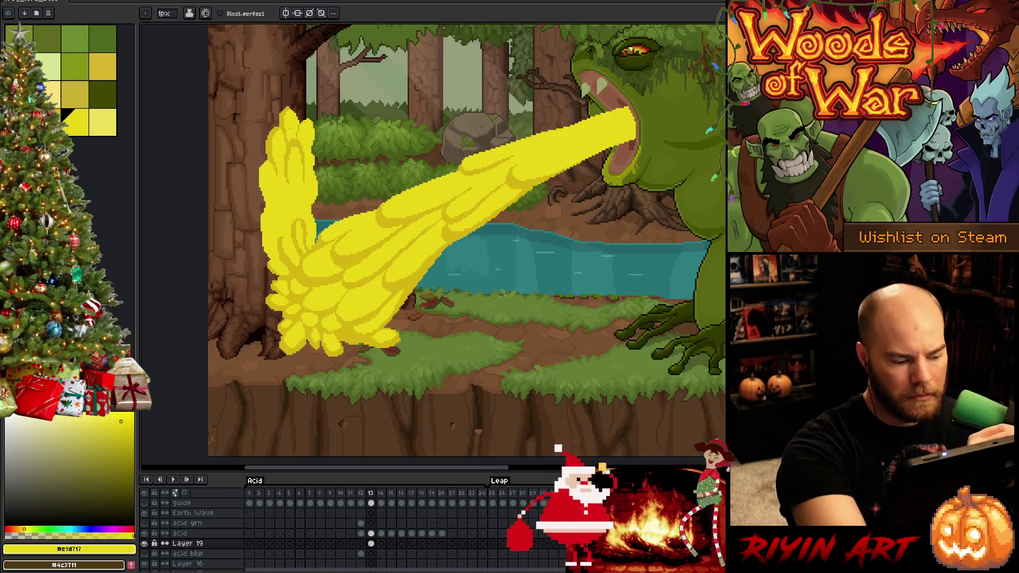
Step: Switch to light yellow #e9d717 and save the animation with the shaded frame 13 splash
key("g")
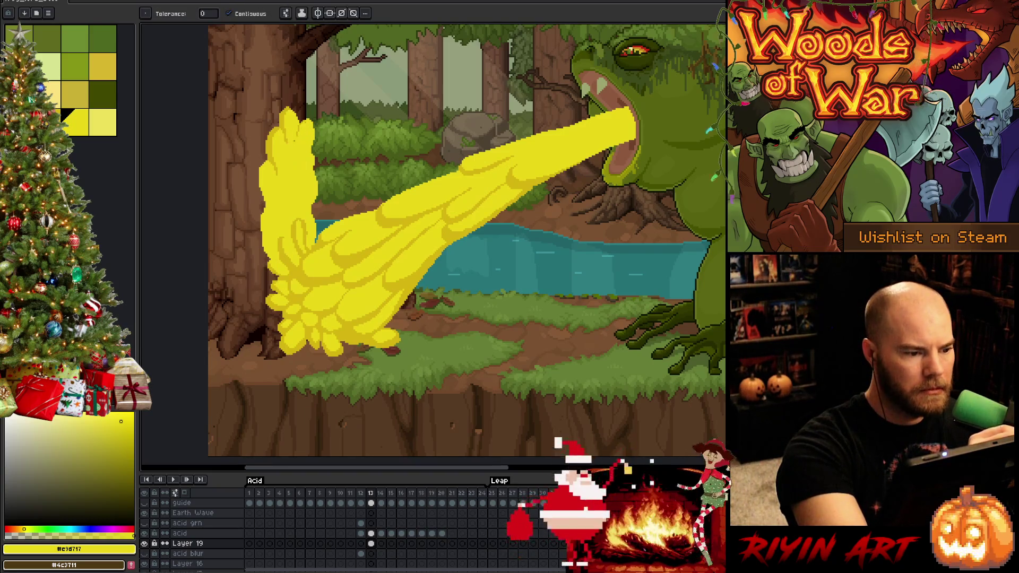
key("b")
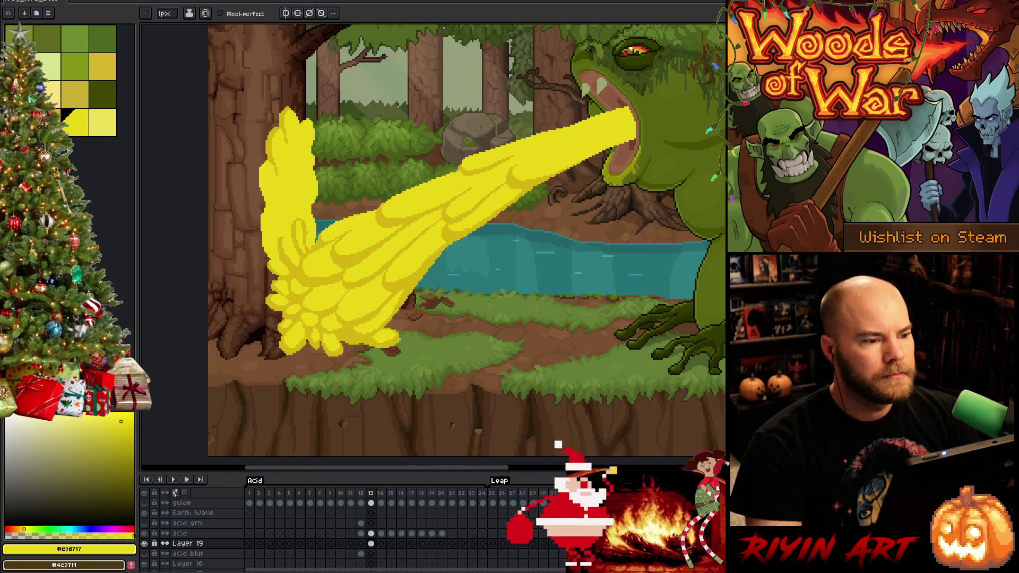
key("ctrl+s")
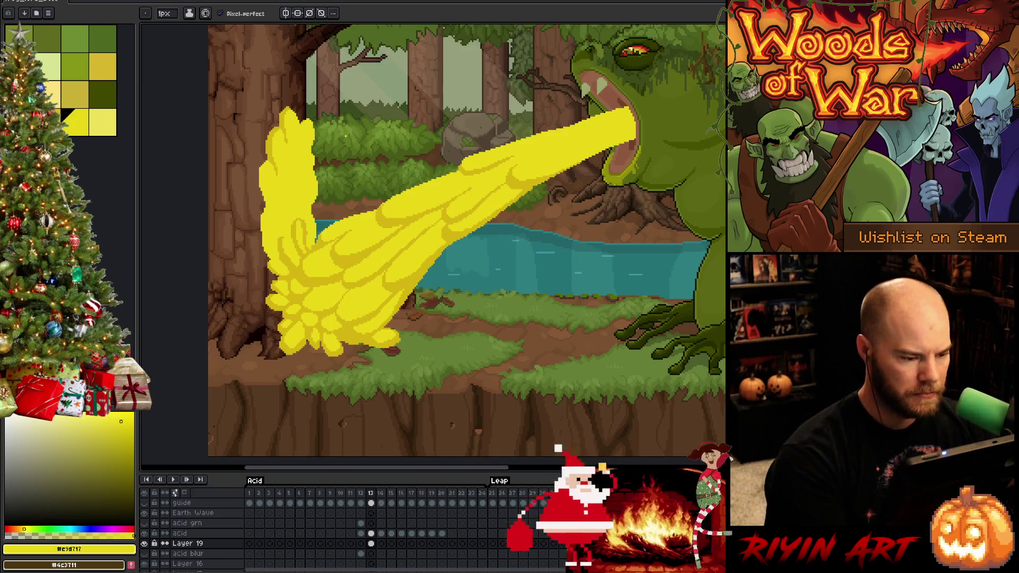
Step: Toggle Layer 19 off and on in frame 13, then eyedrop darker yellow #d6b511 from the acid
left_click(372, 543)
left_click(144, 544)
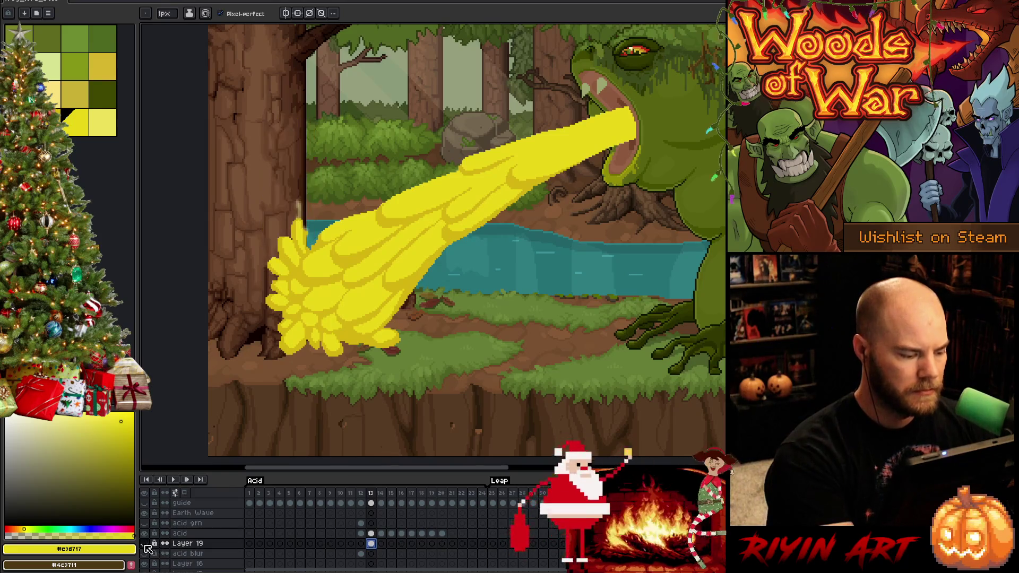
left_click(144, 544)
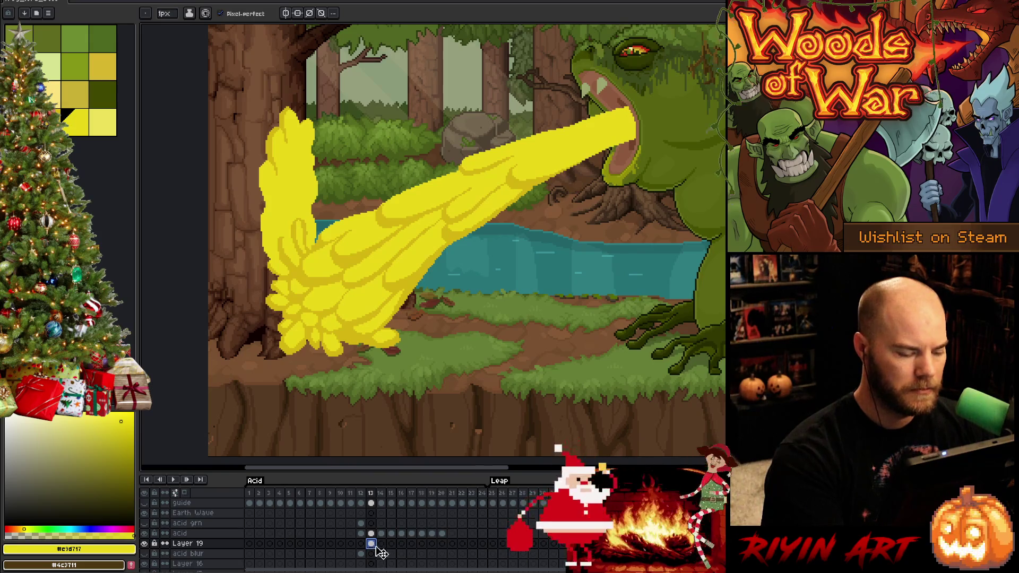
left_click(350, 250, "alt")
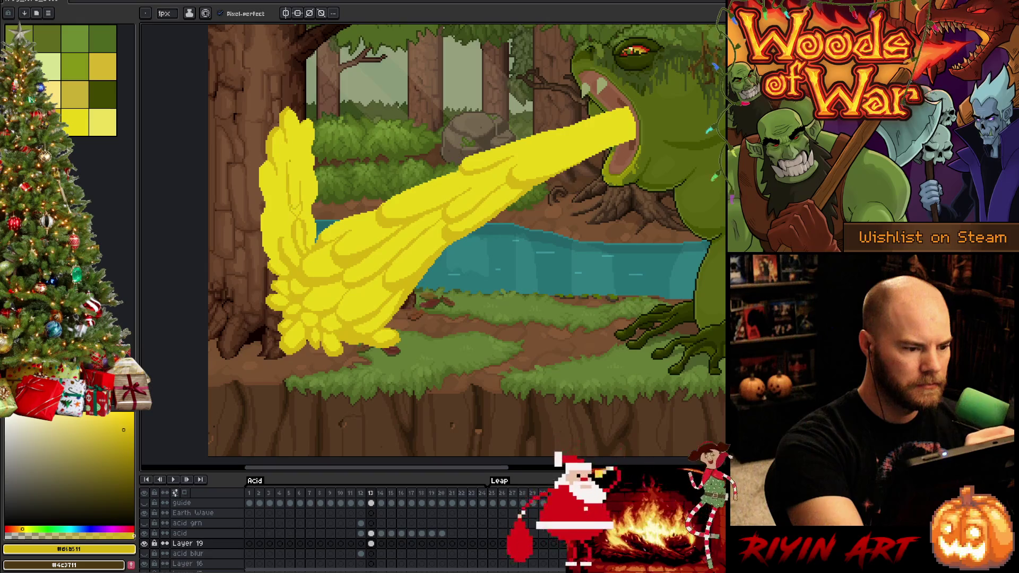
Step: Sample the light and dark acid yellows and briefly colour-select the vertical acid column
key("g")
key("b")
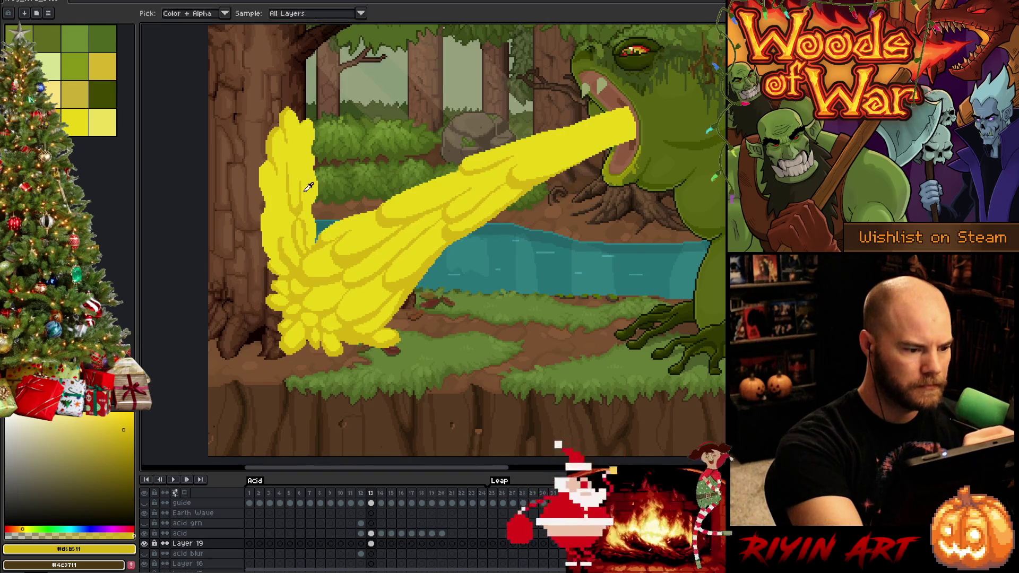
left_click(291, 196, "alt")
left_click(300, 194, "alt")
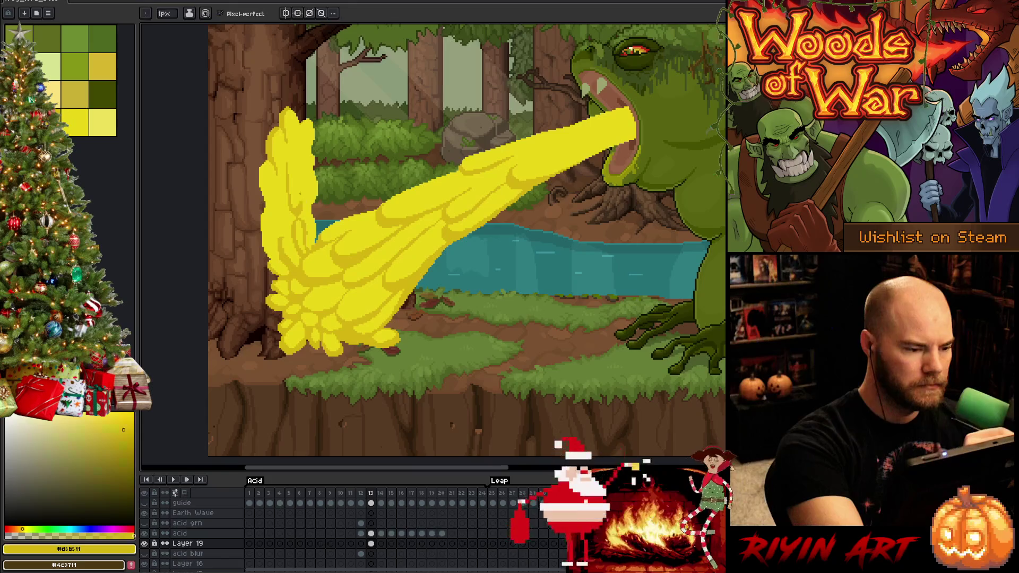
key("w")
left_click(281, 223)
key("ctrl+d")
key("b")
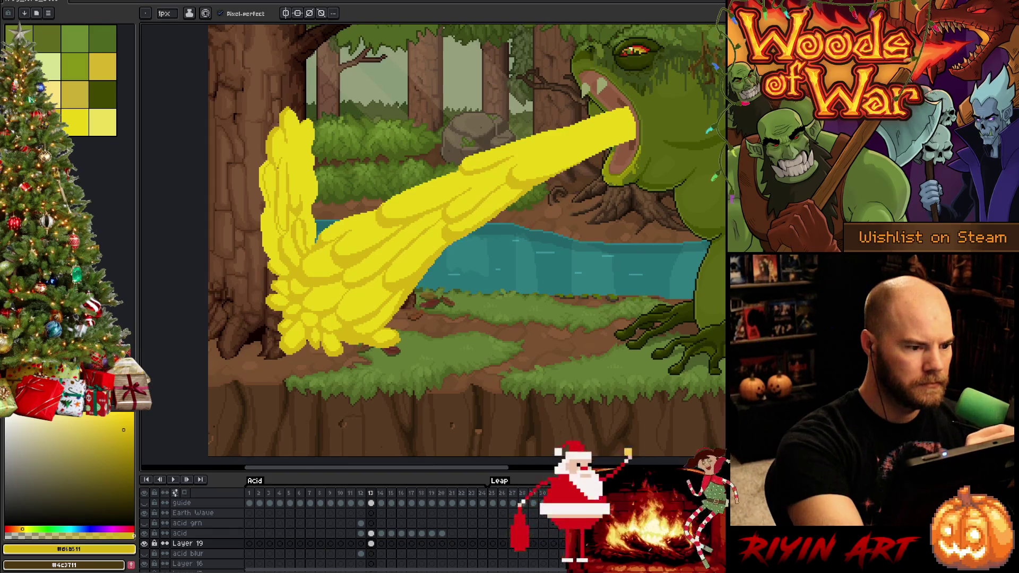
Step: Pencil a lighter-yellow highlight strip along the left edge of frame 13's acid column
key("g")
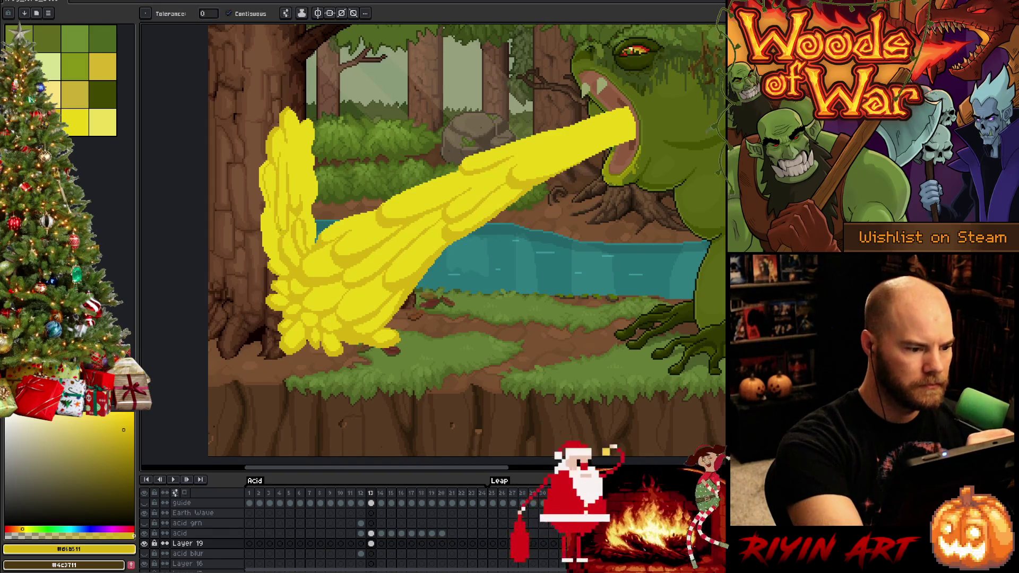
key("b")
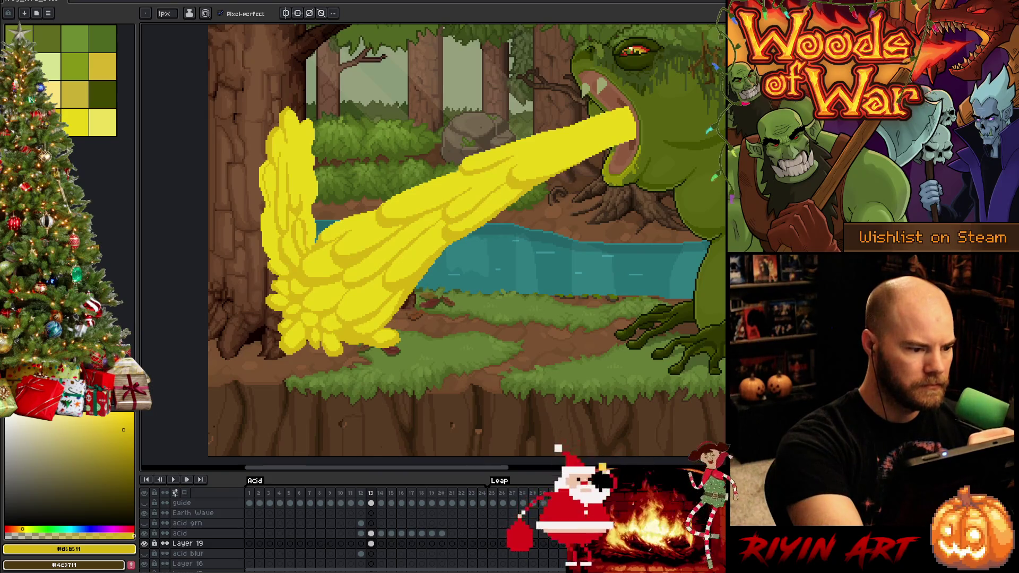
key("g")
key("b")
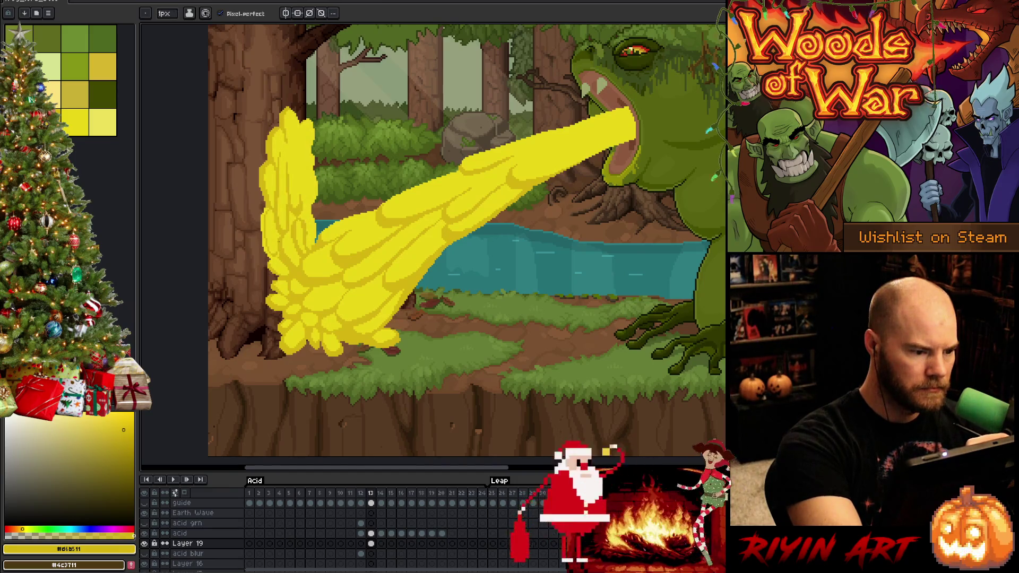
key("g")
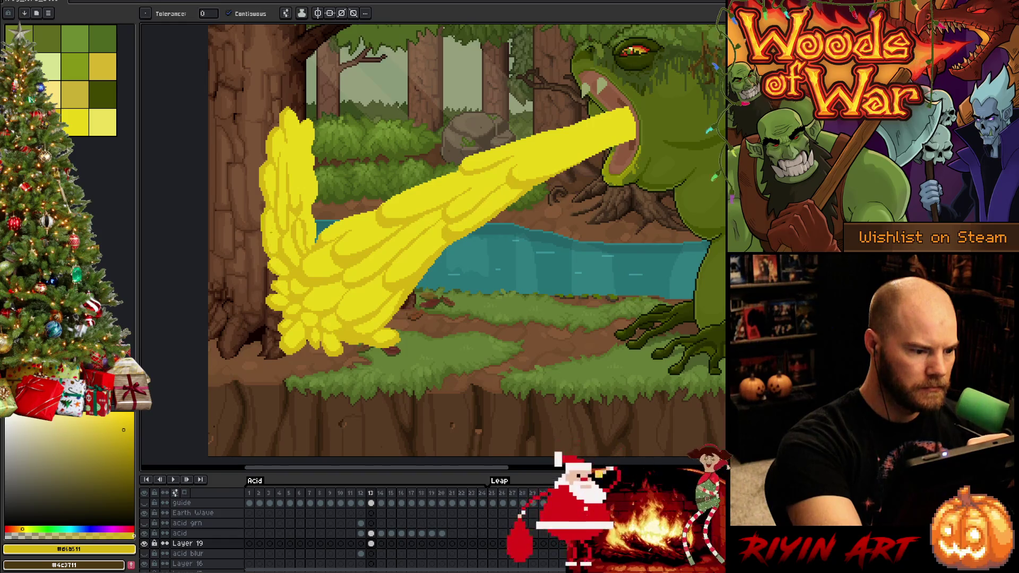
key("b")
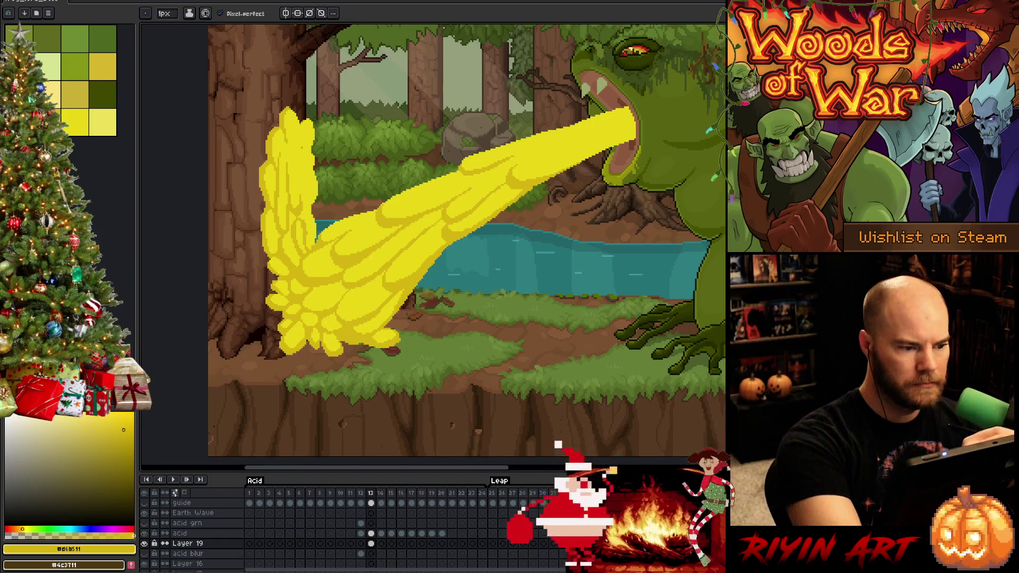
left_click(74, 122)
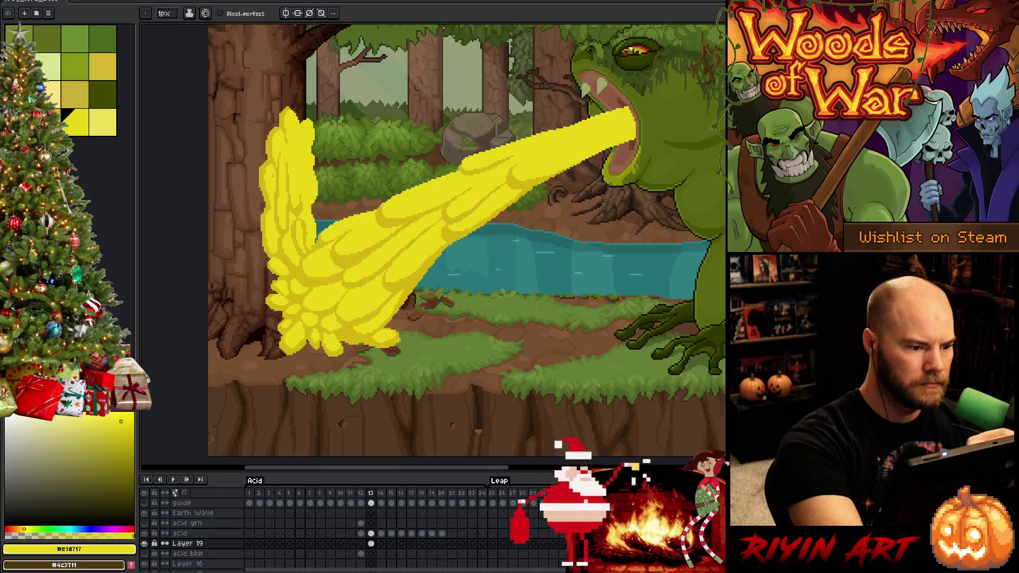
left_click(372, 239, "alt")
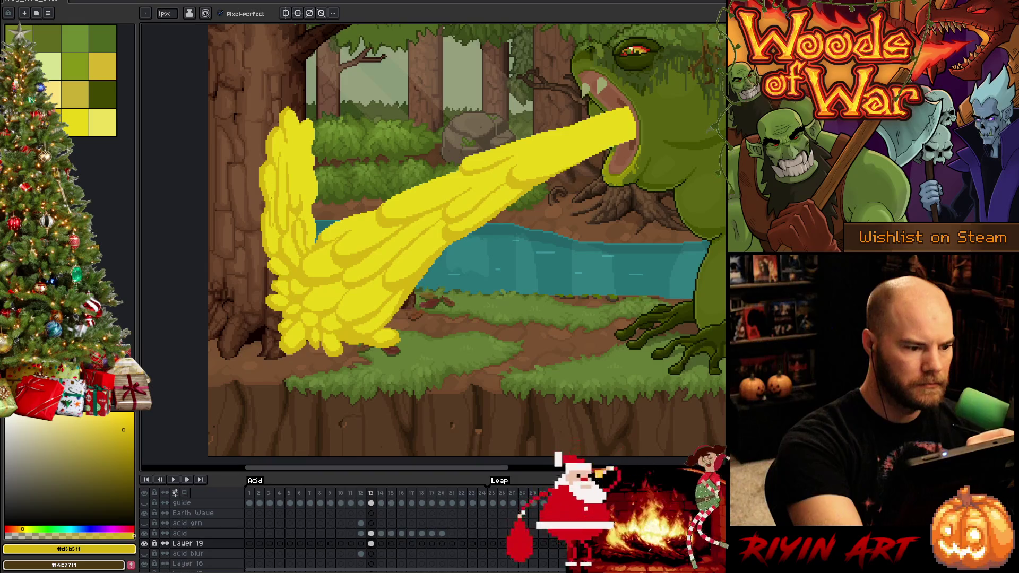
left_click_drag(271, 186, 272, 204)
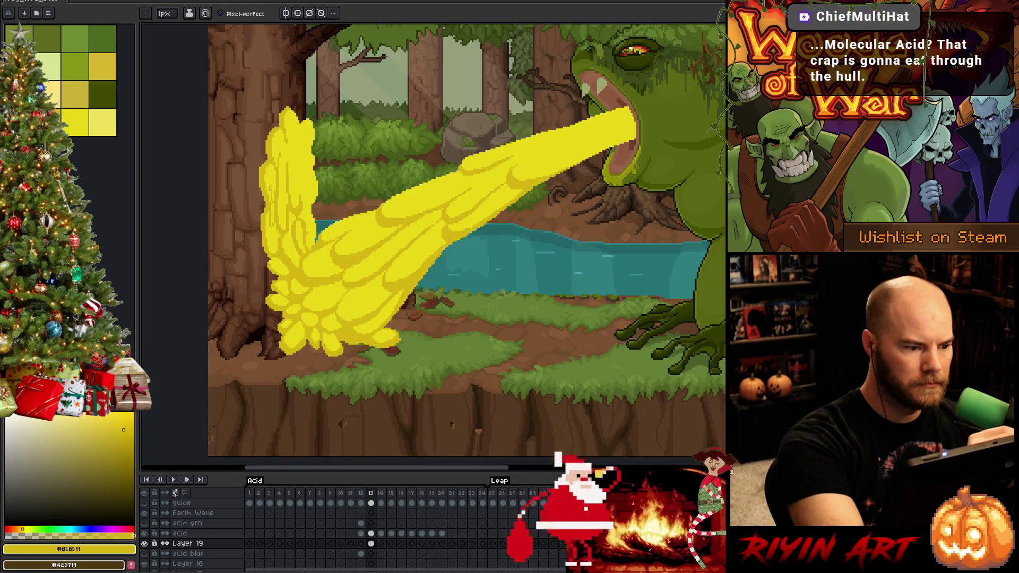
Step: Alternate the light and dark acid yellows and add a darker shading stroke on the plume's right side
left_click(74, 122)
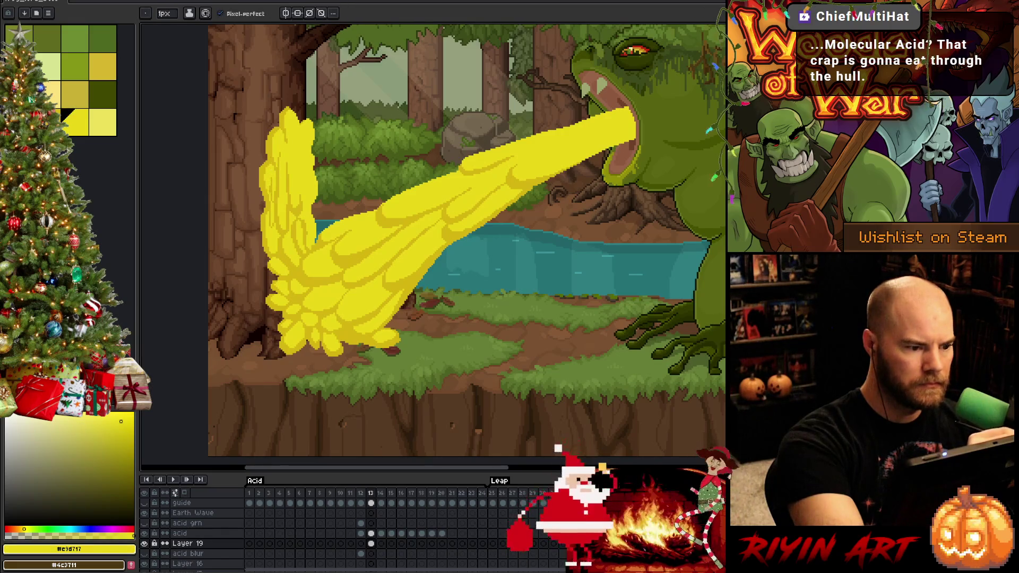
left_click(304, 177, "alt")
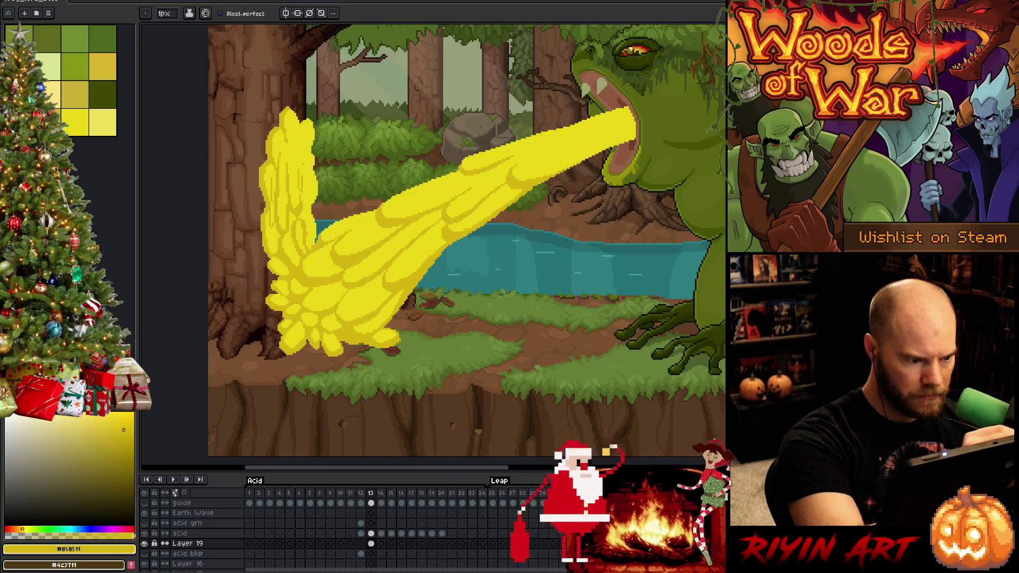
left_click(74, 123)
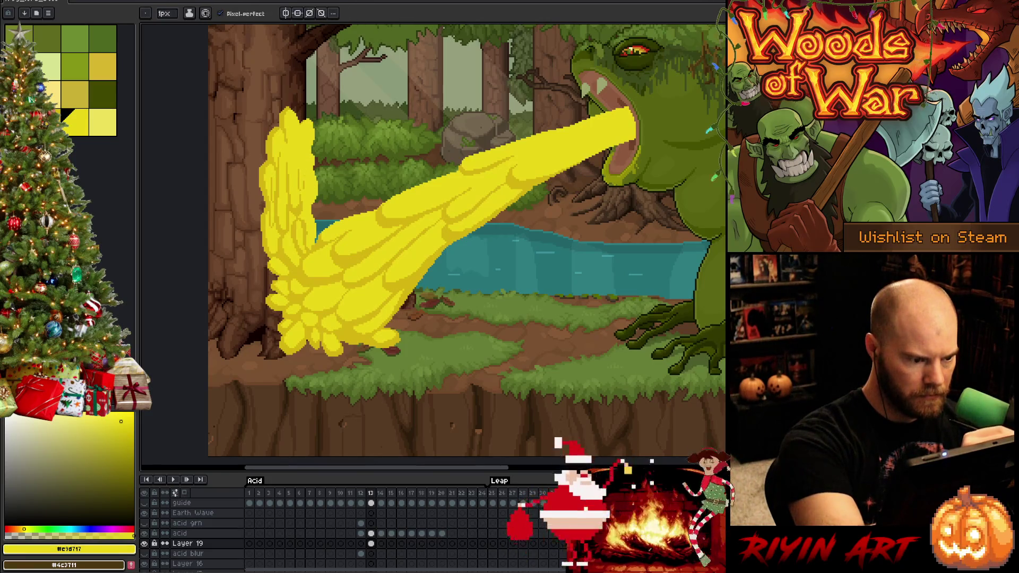
left_click(307, 182, "alt")
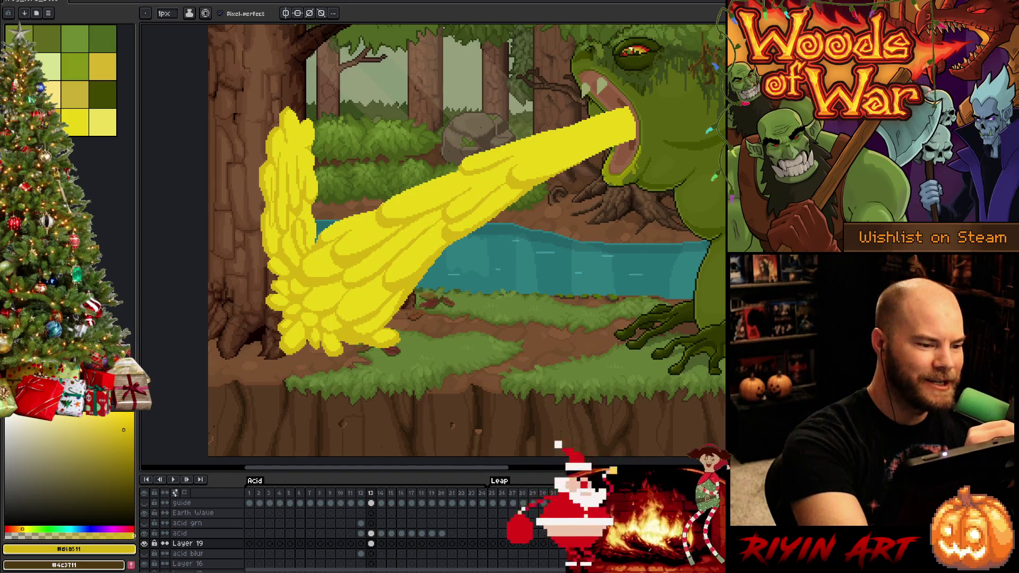
left_click(75, 121)
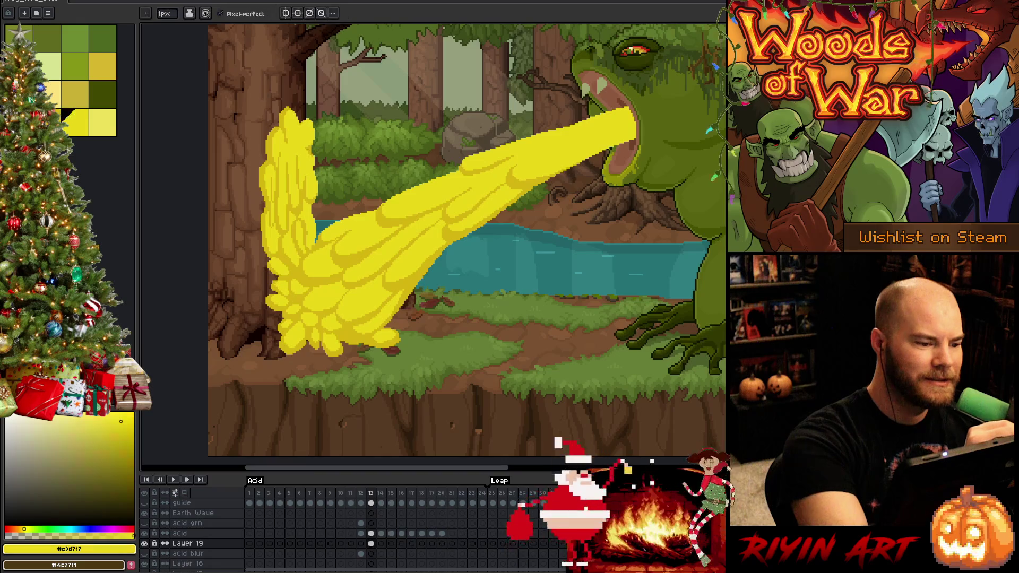
left_click(47, 121)
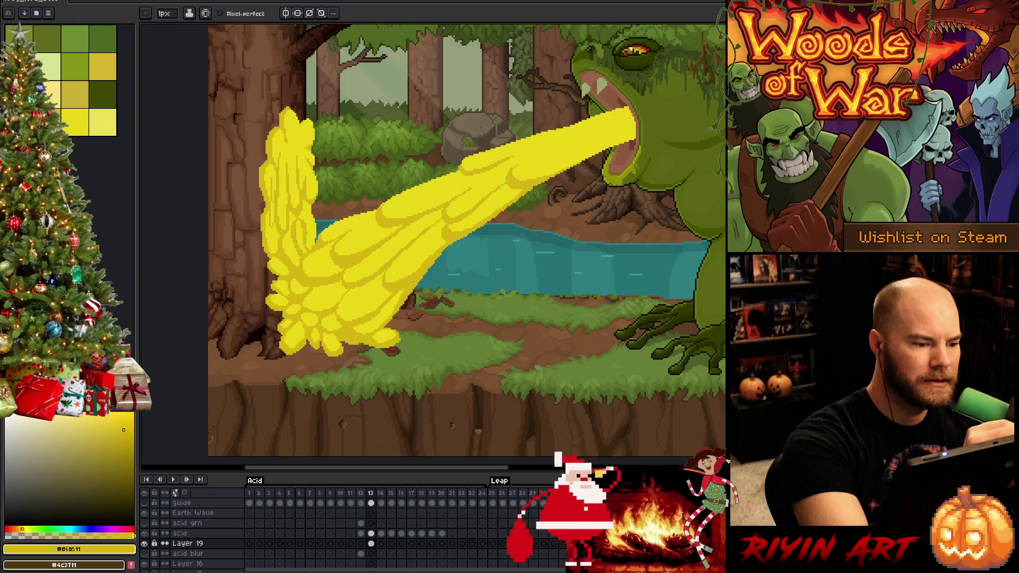
left_click(75, 121)
left_click(317, 164, "alt")
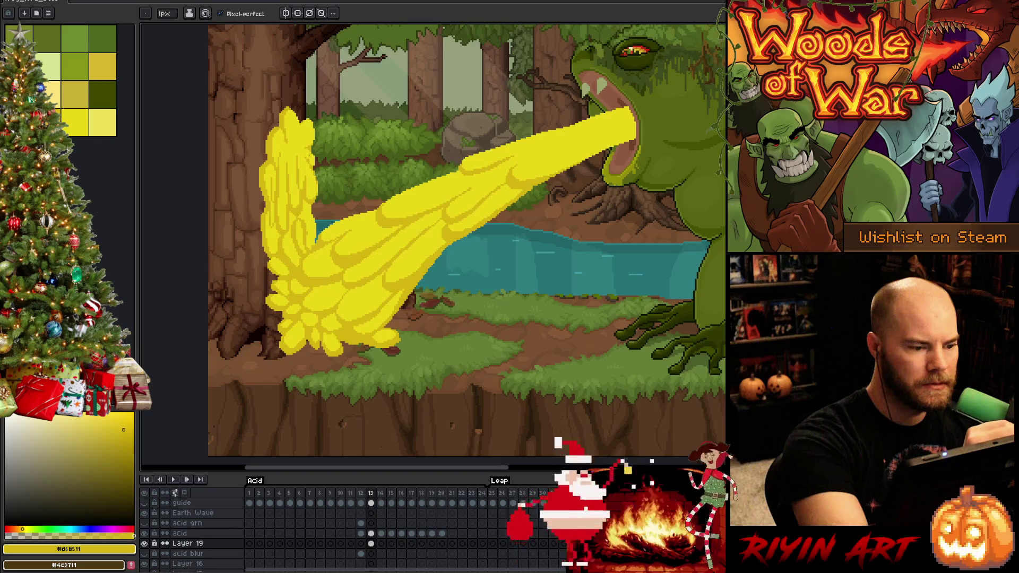
left_click_drag(316, 175, 316, 192)
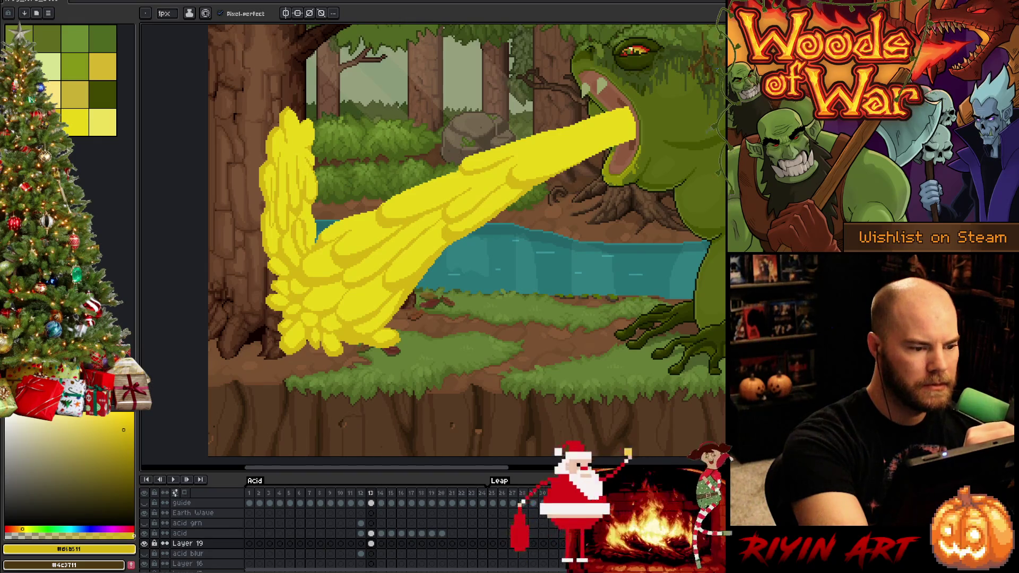
Step: Add more darker-yellow strokes on the plume, undoing a misplaced one near its top
left_click(62, 111)
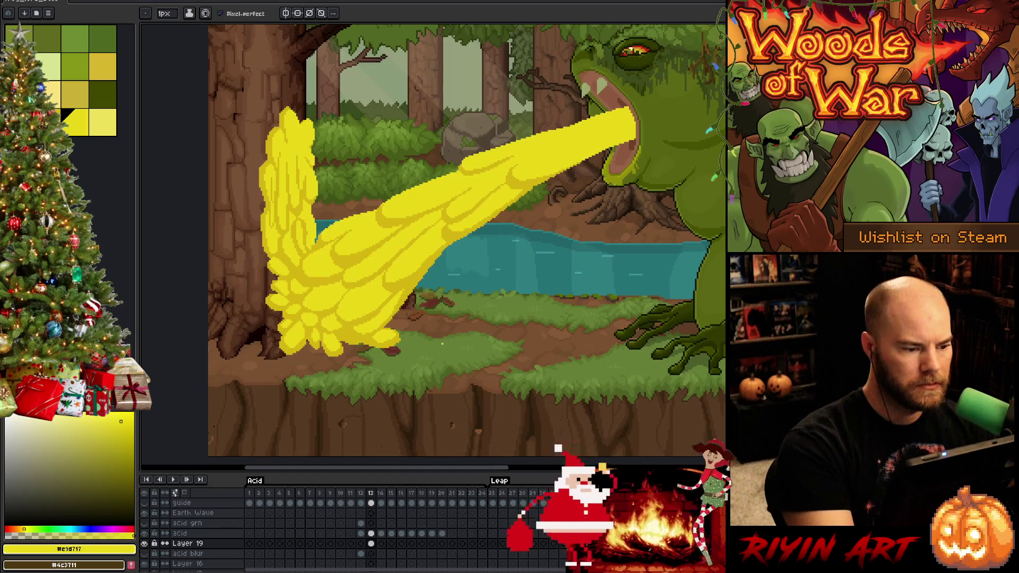
key("i")
left_click(283, 225)
key("b")
left_click_drag(290, 156, 289, 172)
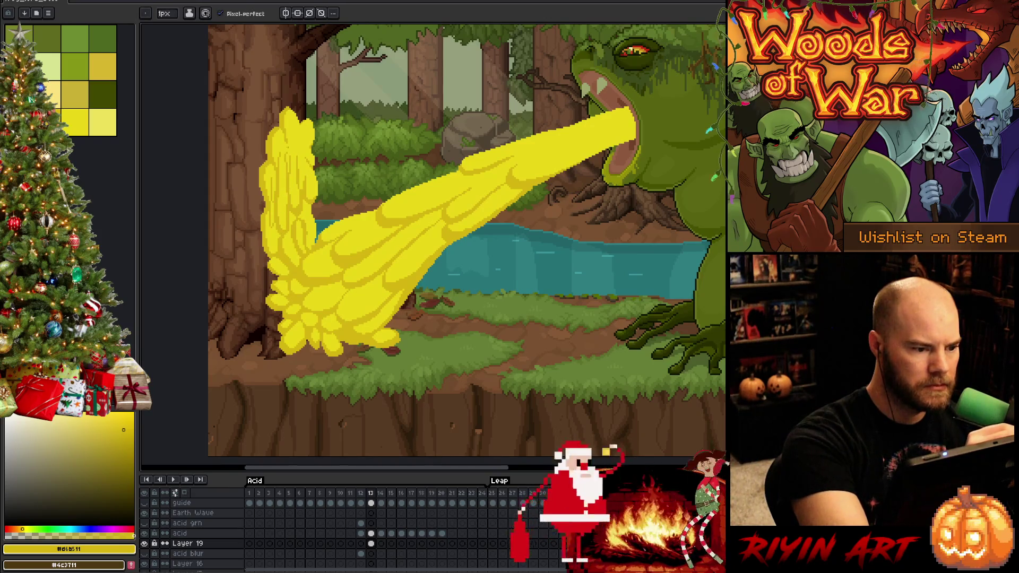
left_click(291, 175, "alt")
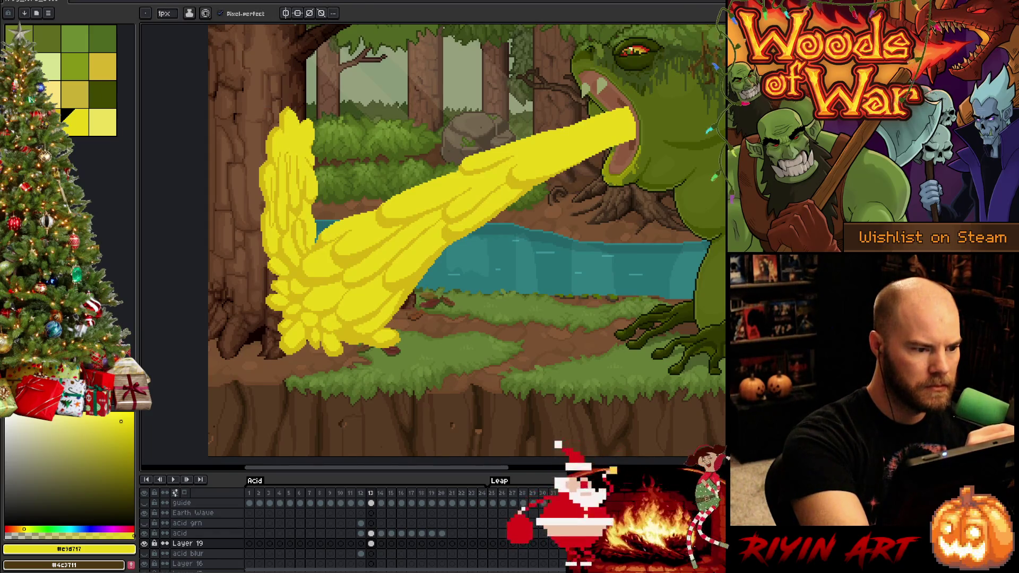
left_click(290, 182, "alt")
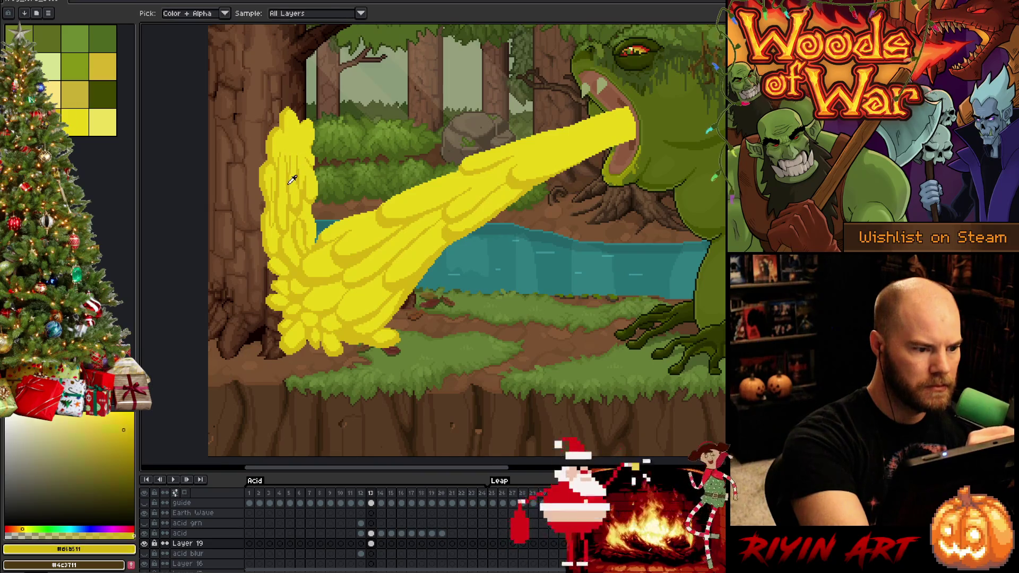
left_click_drag(285, 138, 291, 154)
key("ctrl+z")
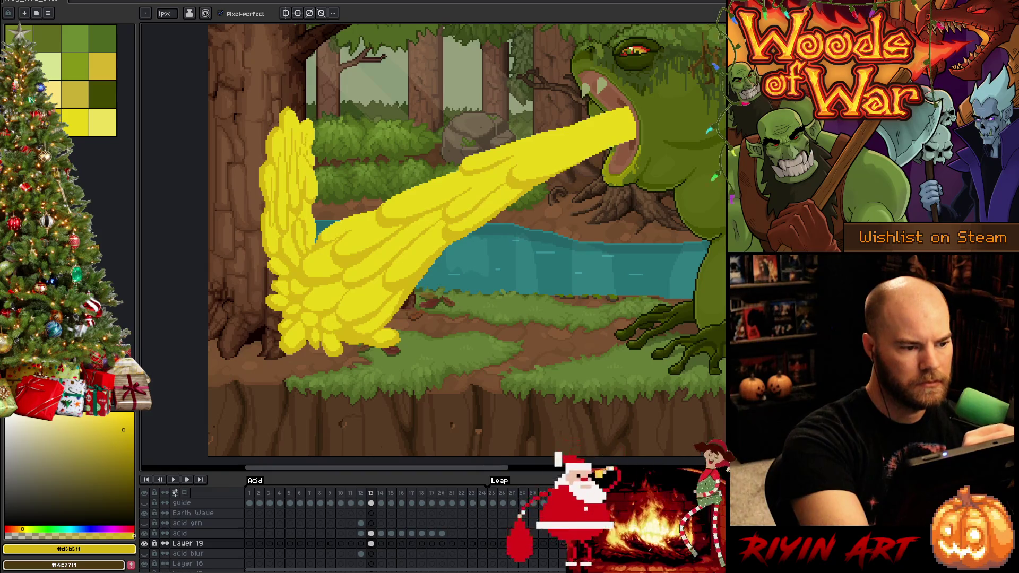
Step: Reselect the darker acid yellow and save the animation file
left_click(75, 122)
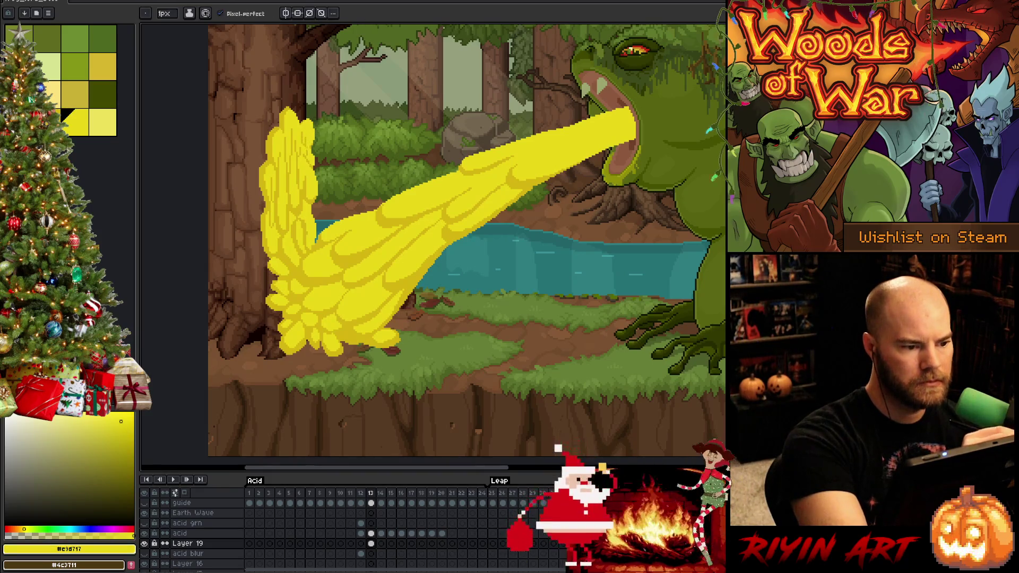
left_click(371, 255, "alt")
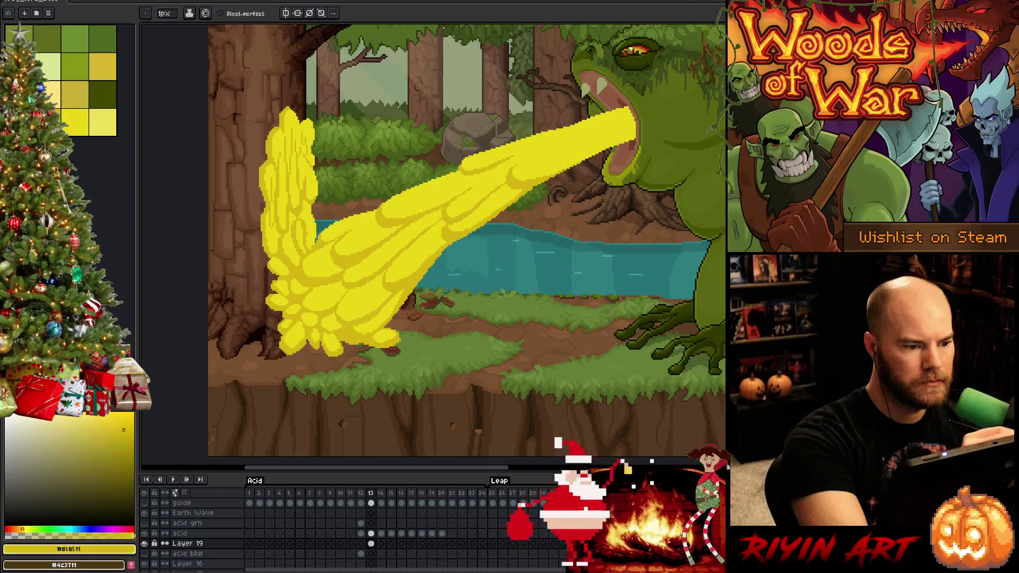
key("ctrl+s")
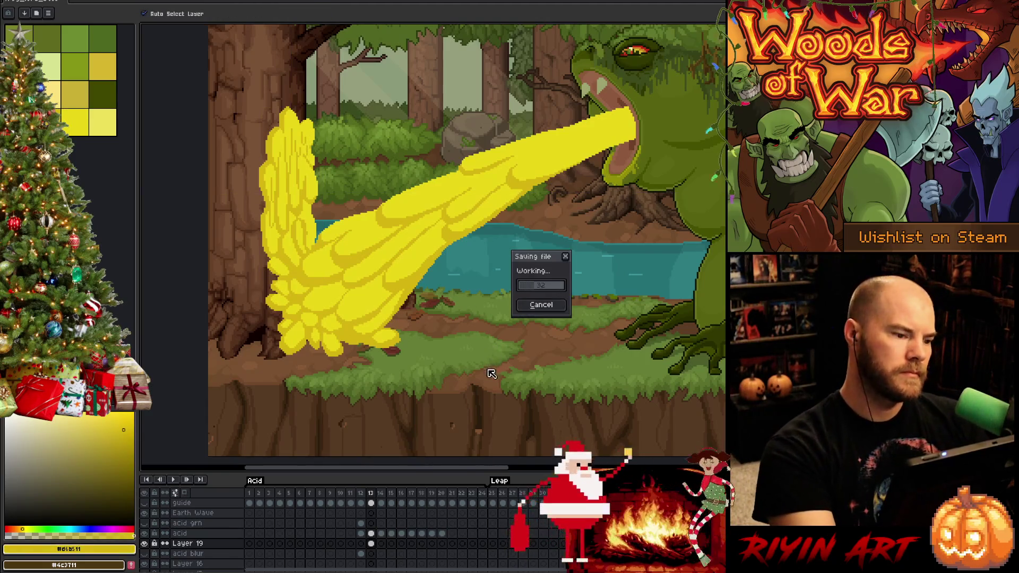
Step: Pick the acid yellows and preview frame 14 before returning to frame 13 on Layer 19
left_click(75, 122)
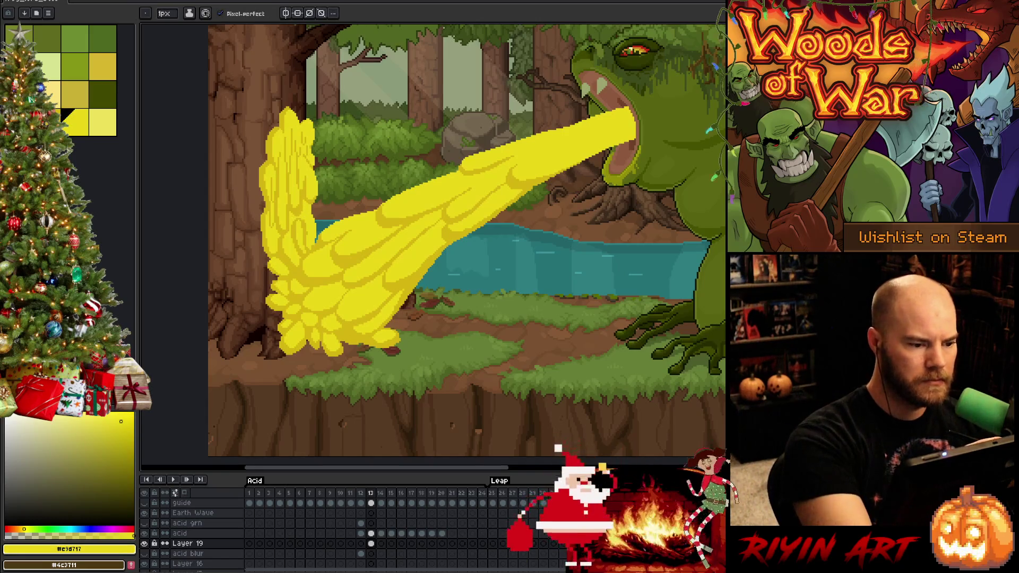
left_click(305, 212, "alt")
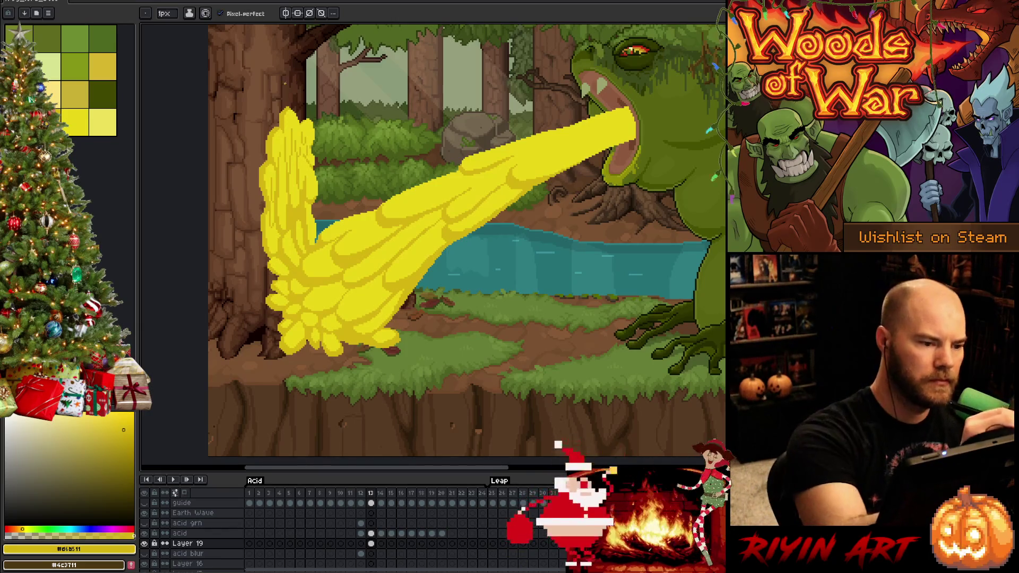
key("period")
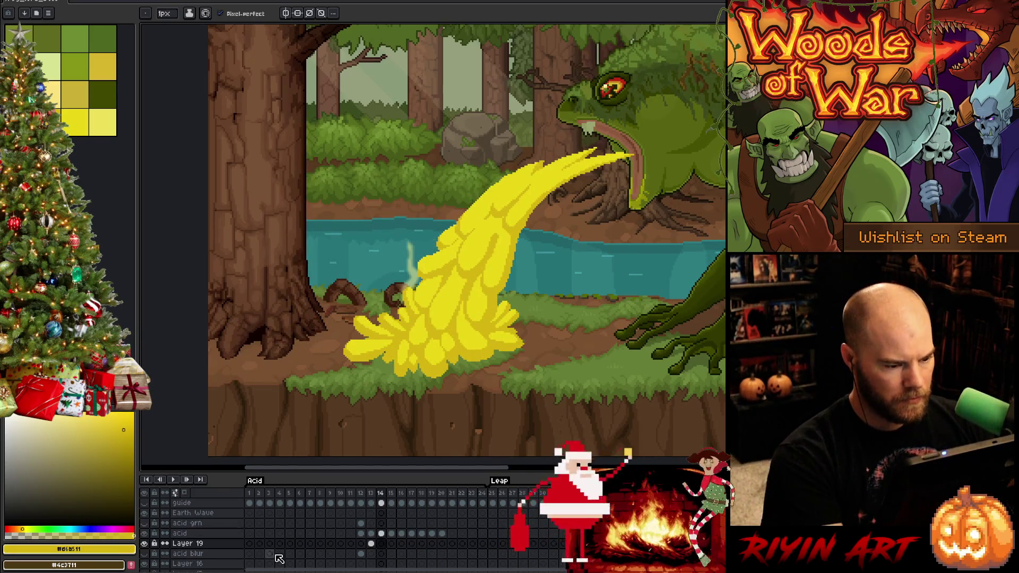
left_click(371, 543)
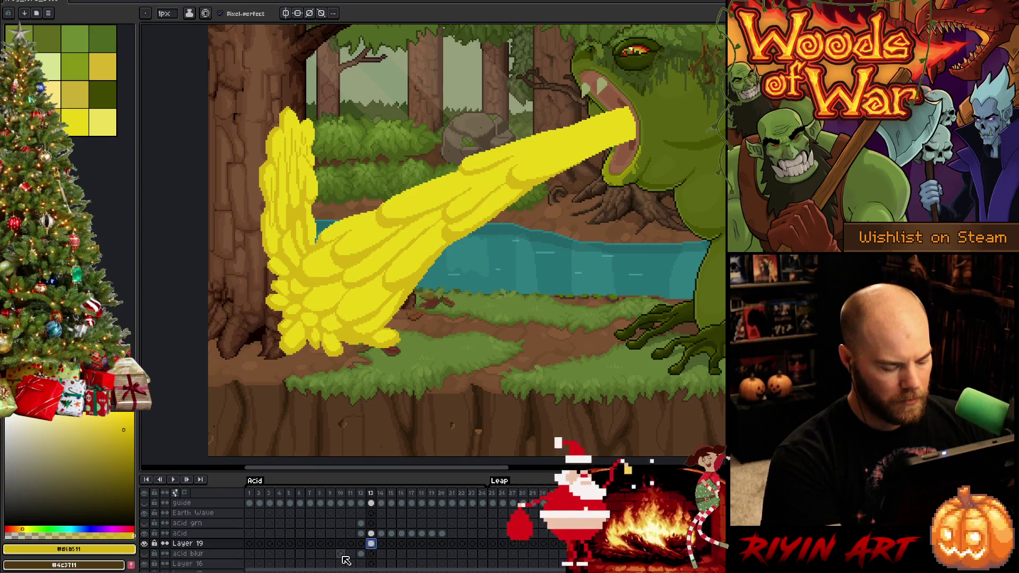
Step: Add Layer 20, go to its frame 14 cel, and box-select the acid splash on the tree
key("shift+n")
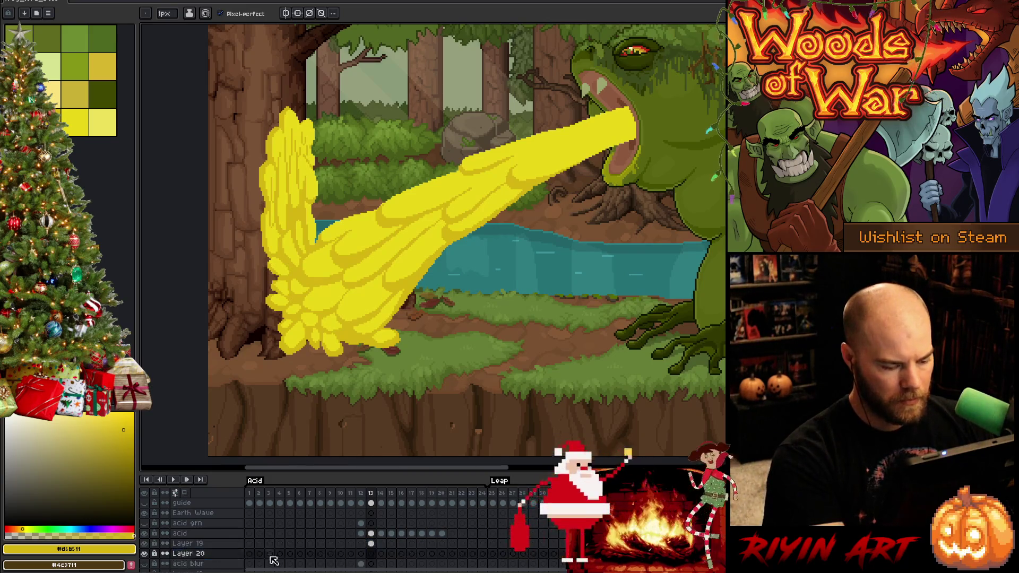
left_click(381, 554)
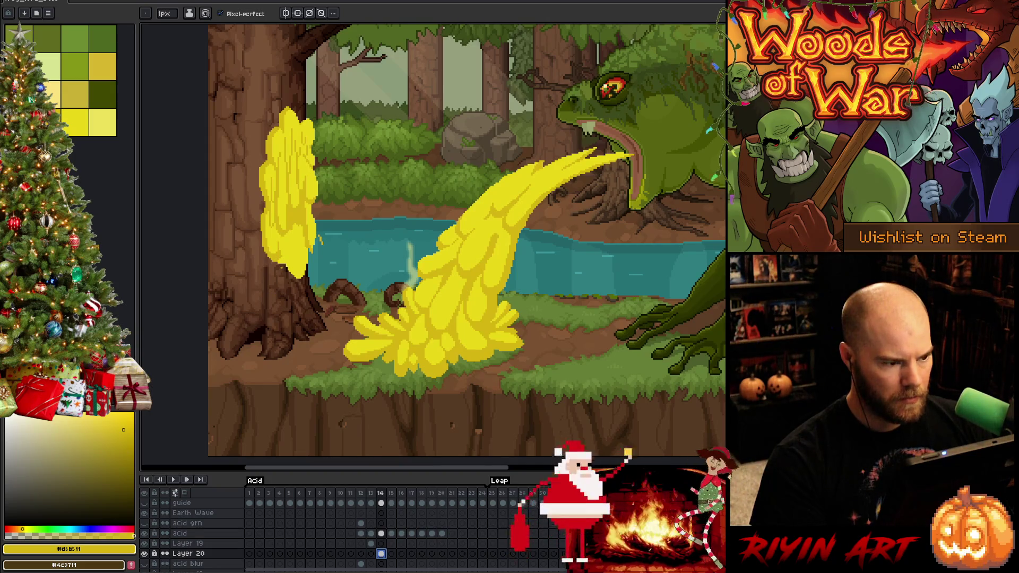
key("m")
left_click_drag(345, 104, 250, 301)
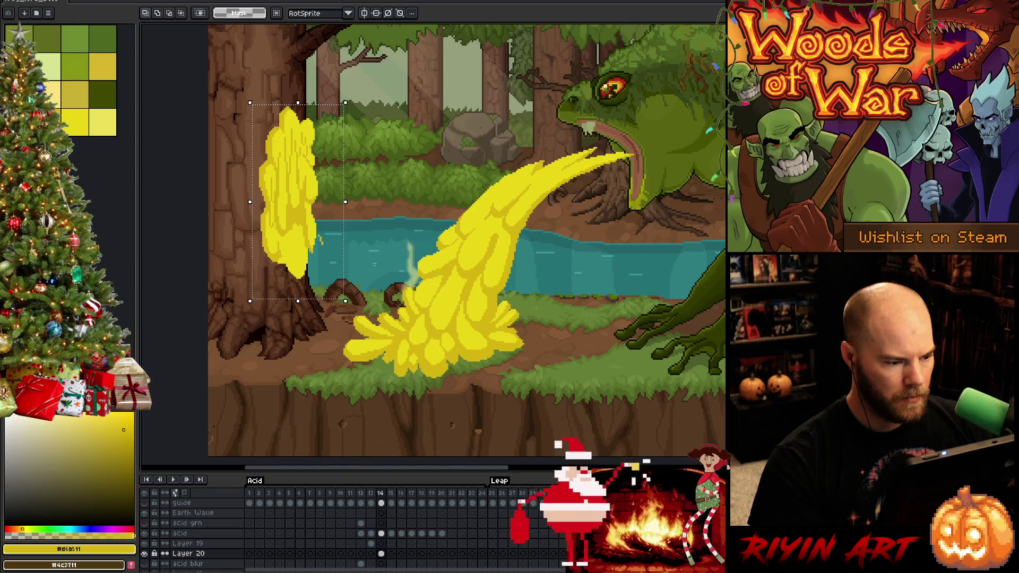
Step: Colour-select the tree splash on Layer 20, add a stroke, and nudge it upward
key("ctrl+d")
key("w")
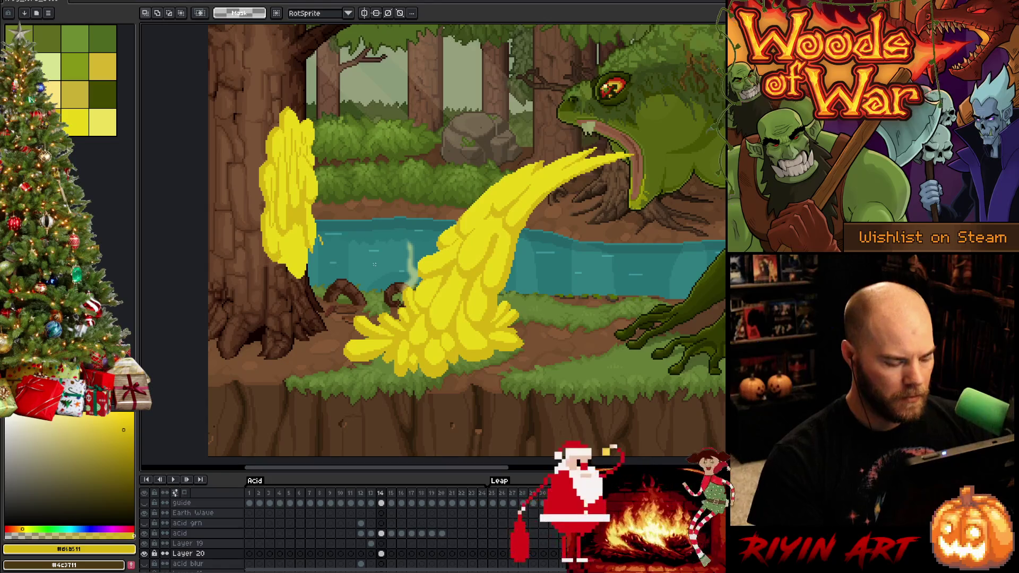
left_click(267, 179)
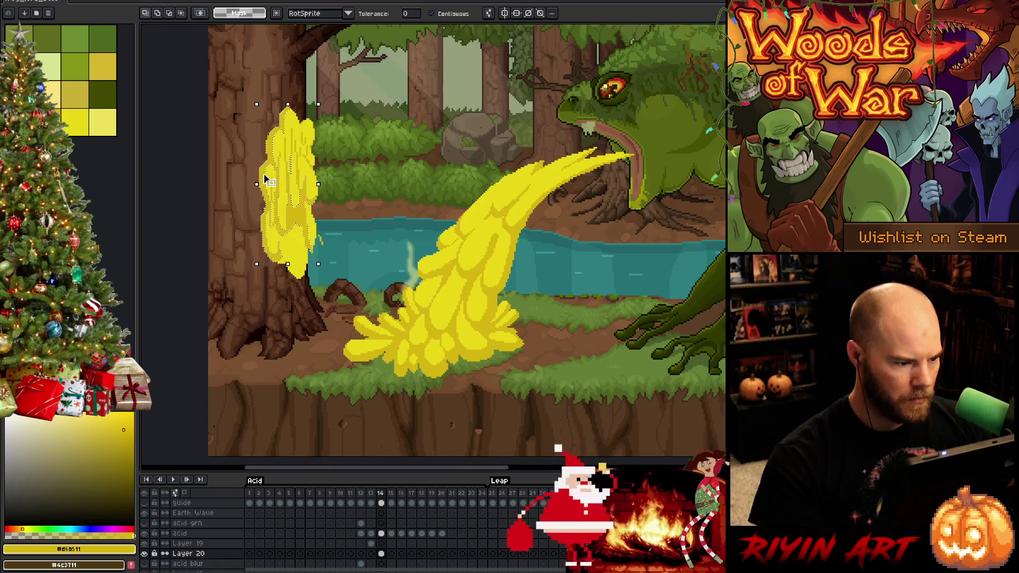
key("b")
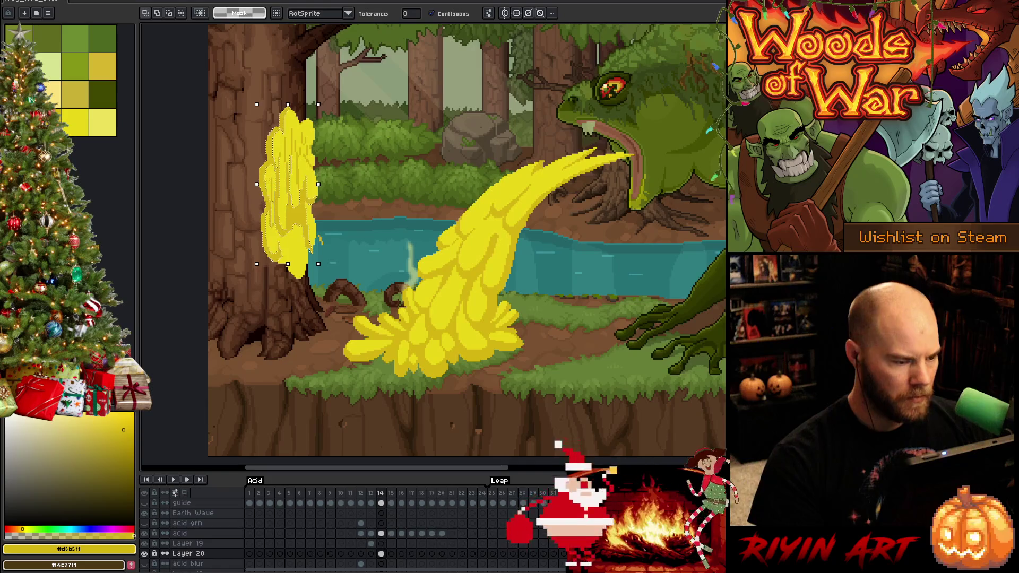
mouse_move(384, 204)
left_mouse_down()
mouse_move(319, 136)
mouse_move(295, 128)
mouse_move(281, 146)
mouse_move(282, 229)
mouse_move(319, 297)
mouse_move(385, 276)
left_mouse_up()
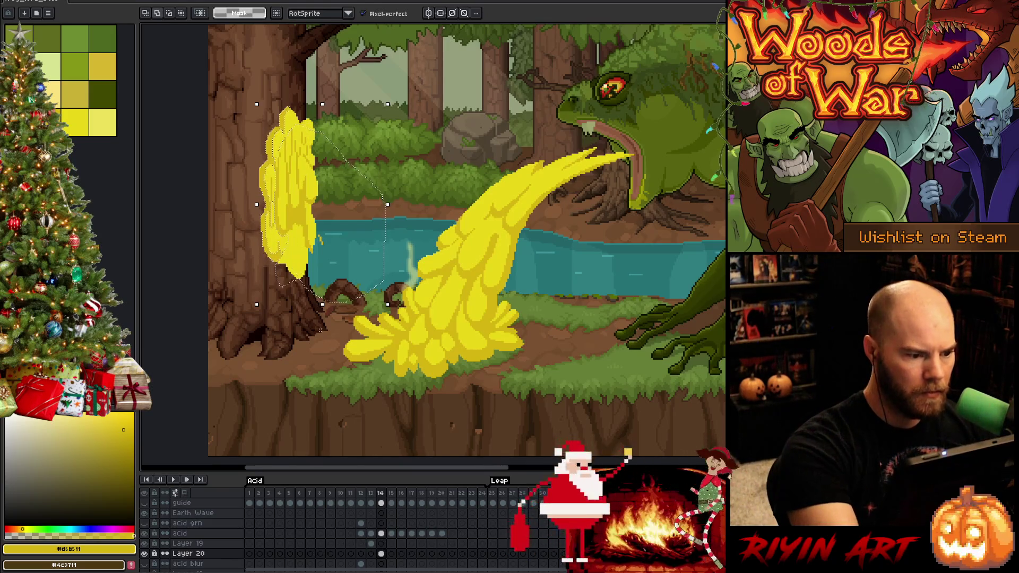
key("Up")
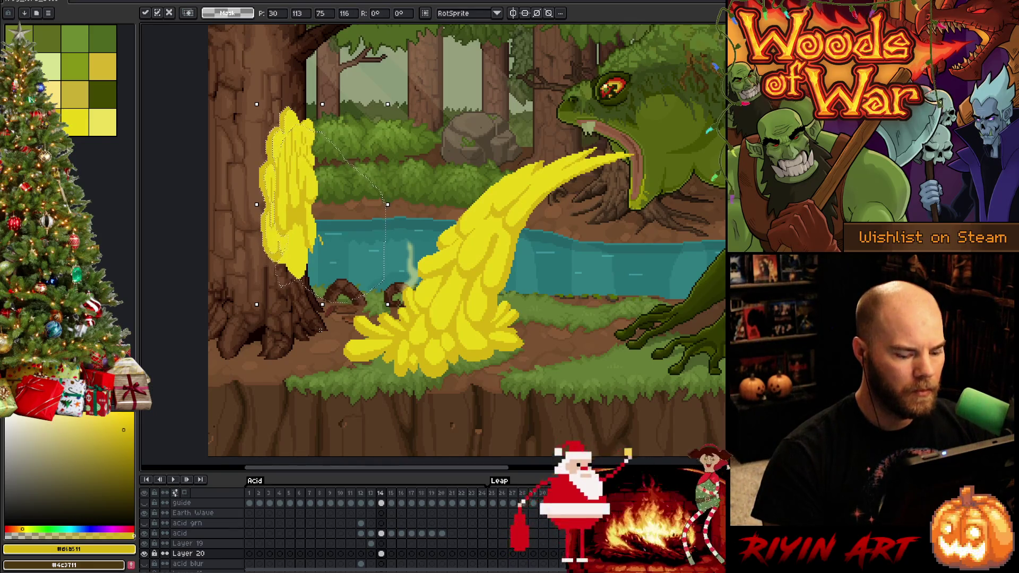
key("ctrl+a")
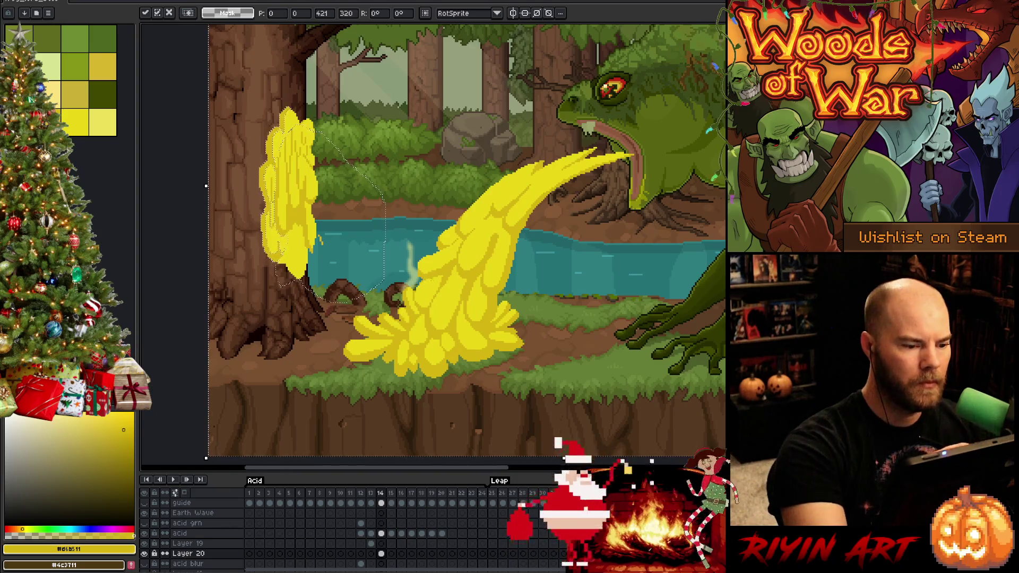
Step: Lasso-select the yellow acid column climbing the tree trunk
key("w")
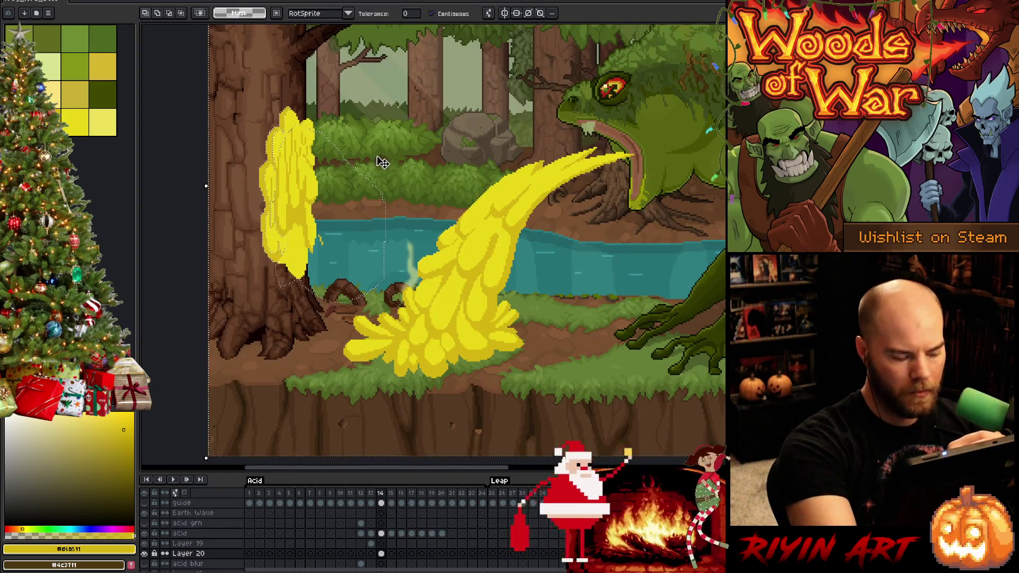
key("q")
left_click_drag(308, 121, 386, 151)
left_click_drag(308, 121, 277, 171)
mouse_move(386, 151)
left_mouse_down()
mouse_move(329, 340)
mouse_move(281, 276)
left_mouse_up()
left_click_drag(420, 250, 367, 356)
left_click_drag(308, 121, 387, 167)
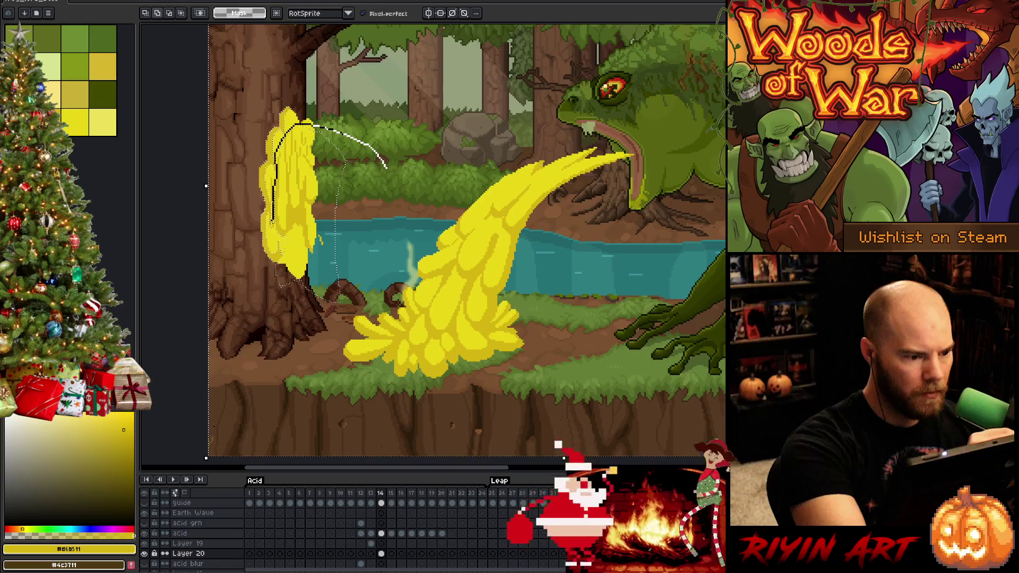
left_click_drag(284, 292, 284, 319)
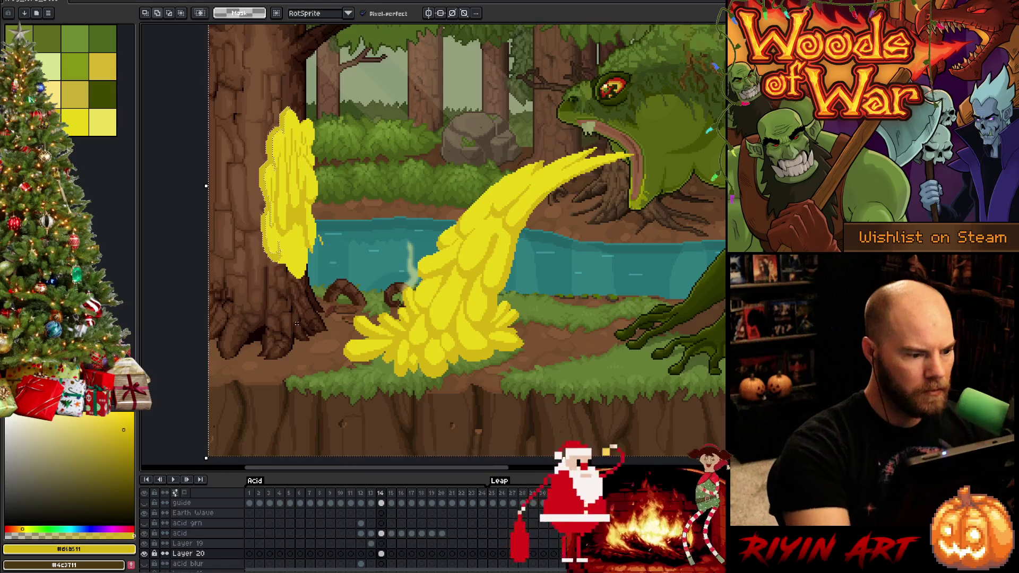
Step: Nudge the yellow column left and two pixels down, commit, and eyedrop its lighter yellow
key("Left")
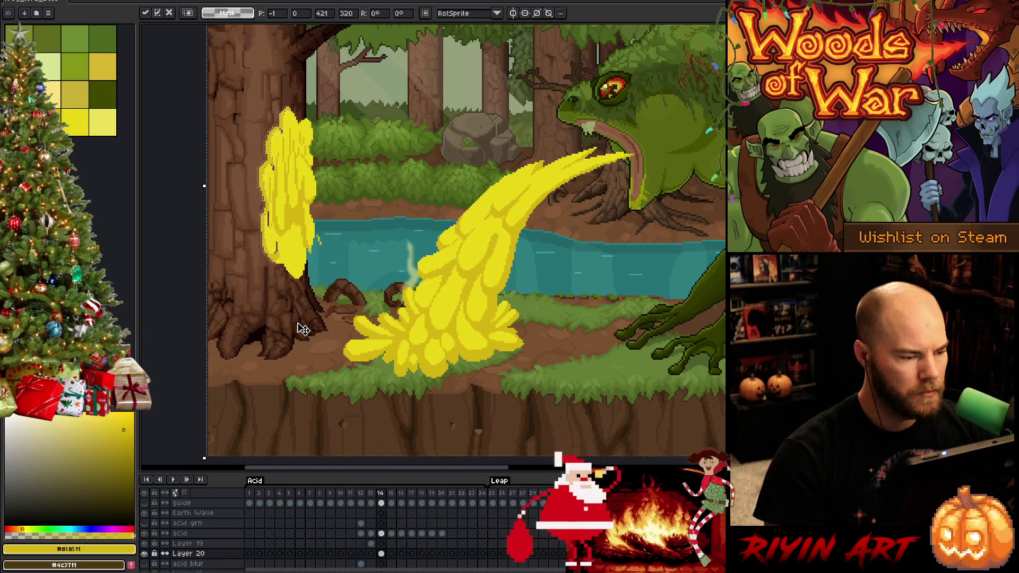
key("ctrl+z")
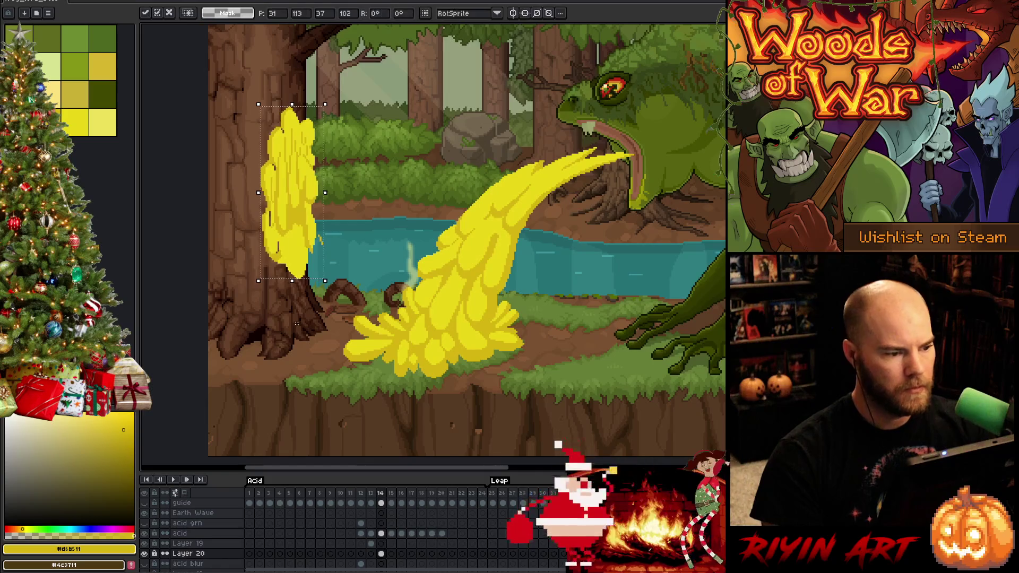
key("Return")
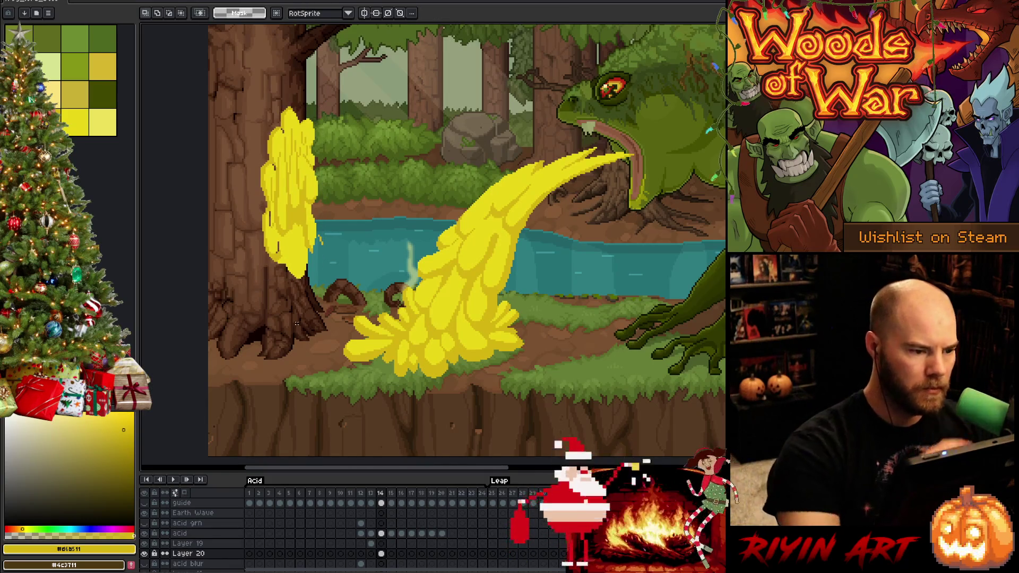
key("Down")
key("Down")
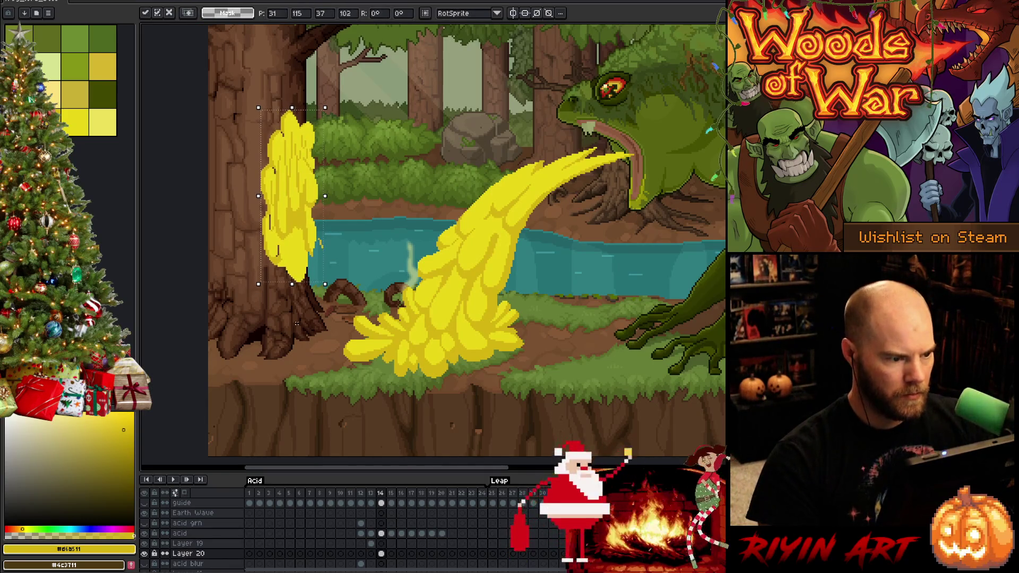
key("Return")
key("i")
left_click(275, 173, "alt")
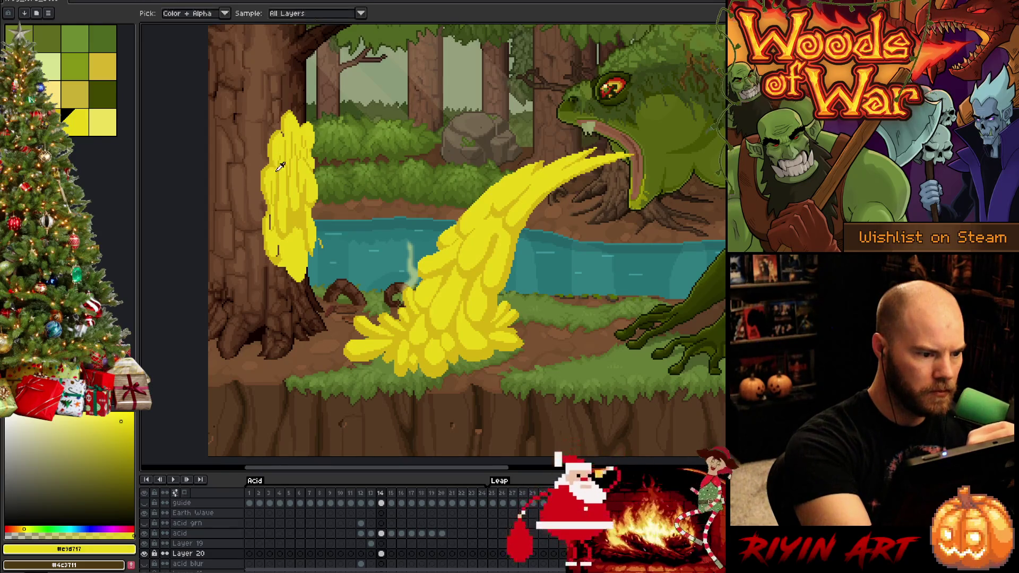
Step: Reselect the yellow column's right edge on Layer 20 for a Hue/Saturation adjustment
key("m")
left_click_drag(301, 130, 314, 180)
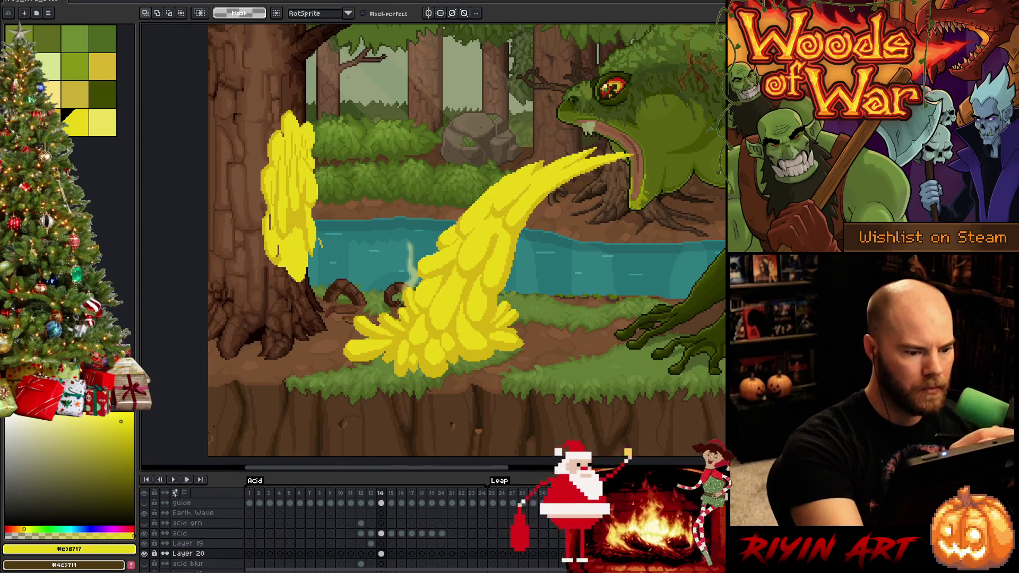
left_click(382, 544)
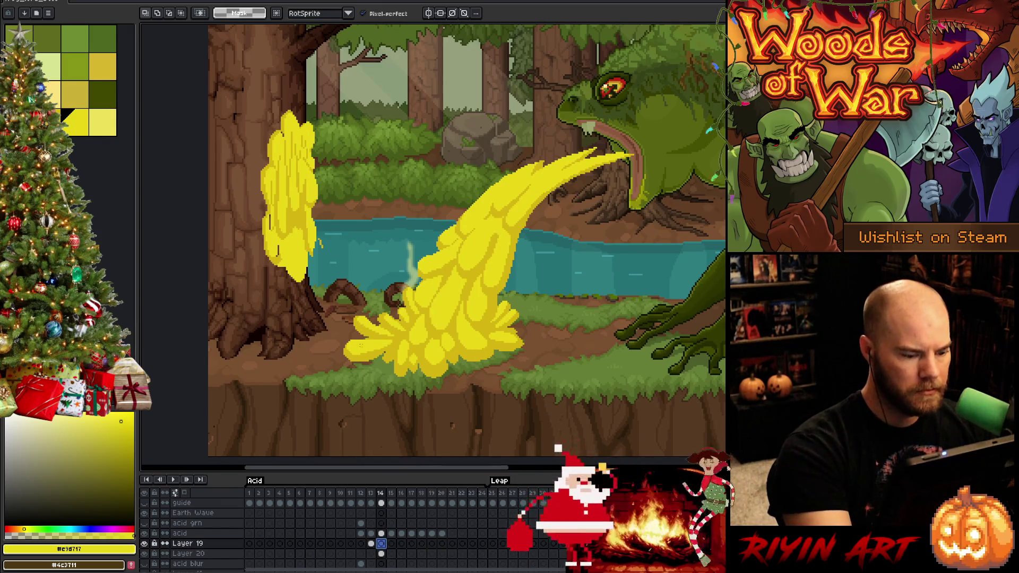
key("Down")
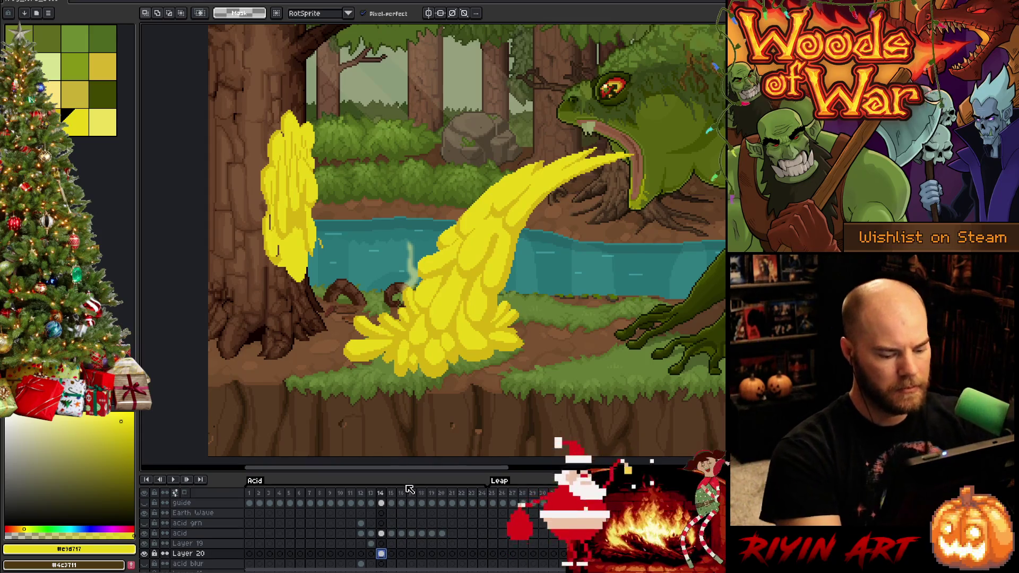
key("ctrl+u")
Step: Shift frame 14's splash hue to orange with Lightness 10, apply it, and return to frame 13
mouse_move(504, 471)
left_mouse_down()
mouse_move(491, 476)
mouse_move(531, 479)
mouse_move(508, 476)
left_mouse_up()
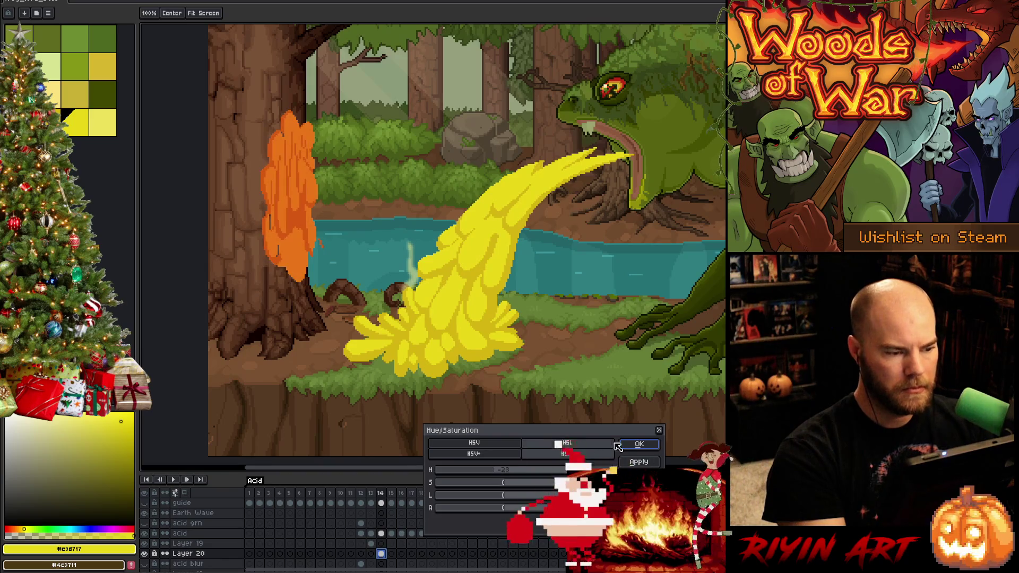
left_click_drag(504, 495, 516, 500)
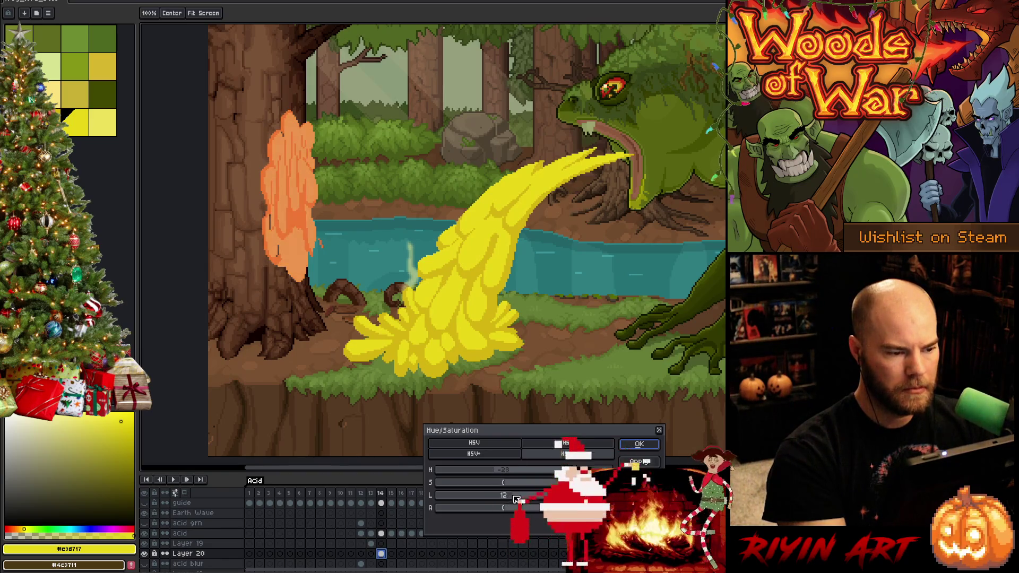
key("Return")
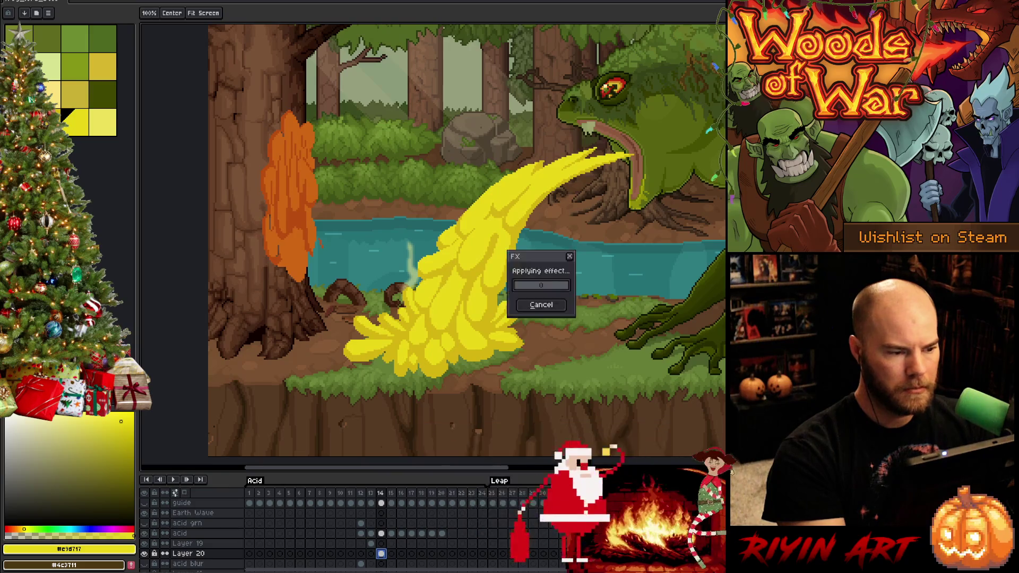
left_click(381, 543)
key("b")
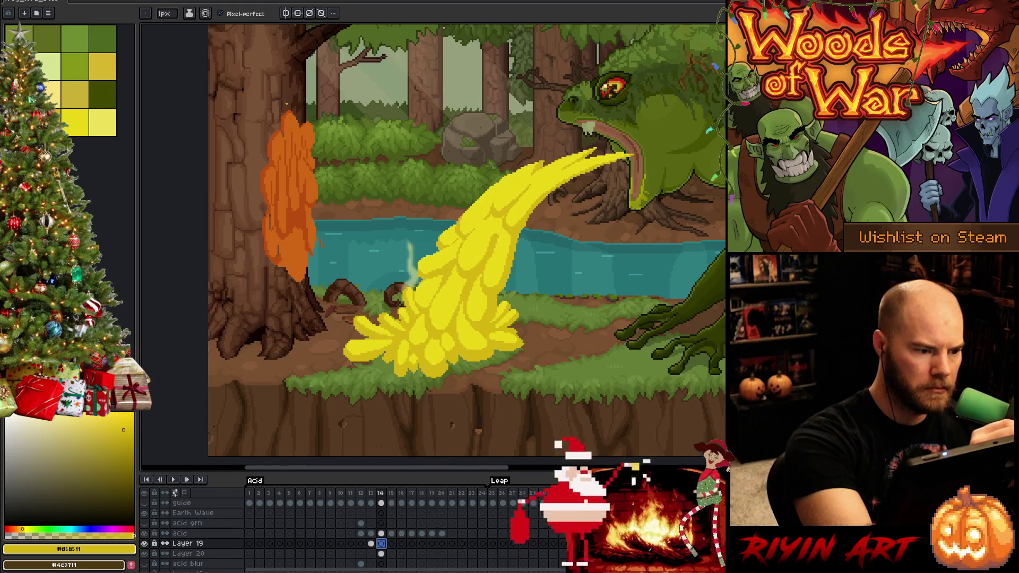
key("comma")
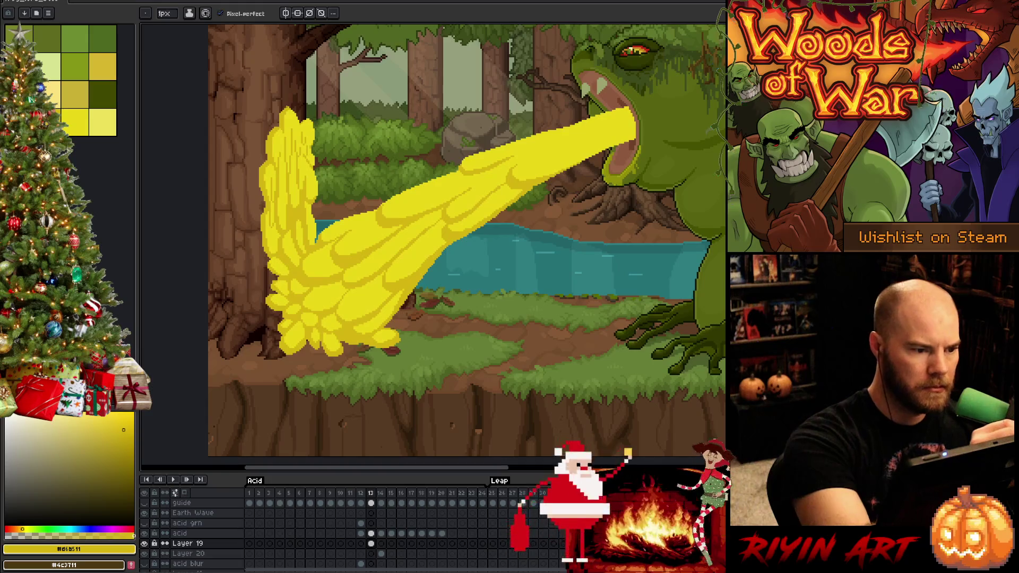
Step: Pencil yellow outlines along frame 14's orange splash edge and a drip down the trunk
key("period")
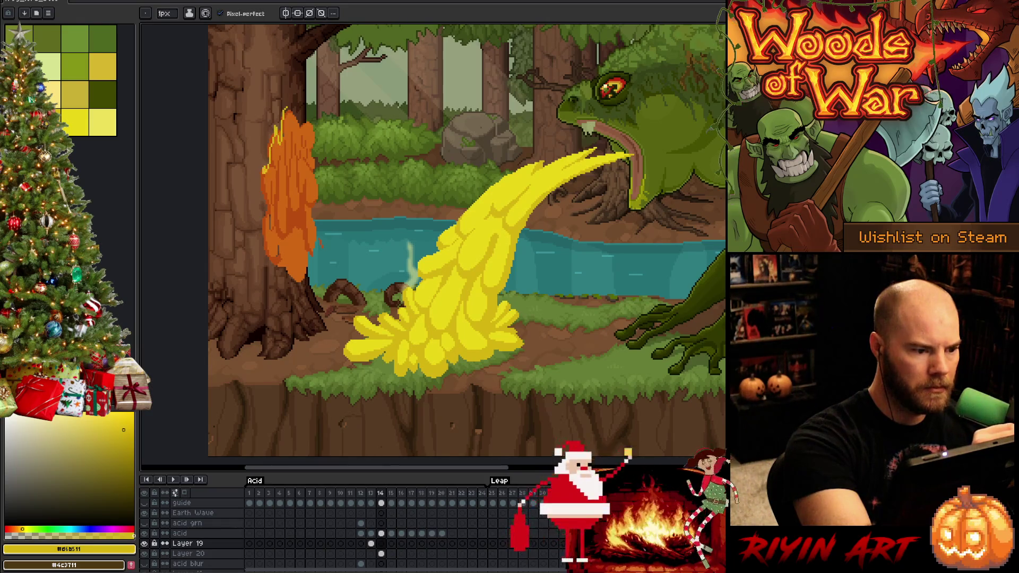
left_click_drag(263, 218, 269, 290)
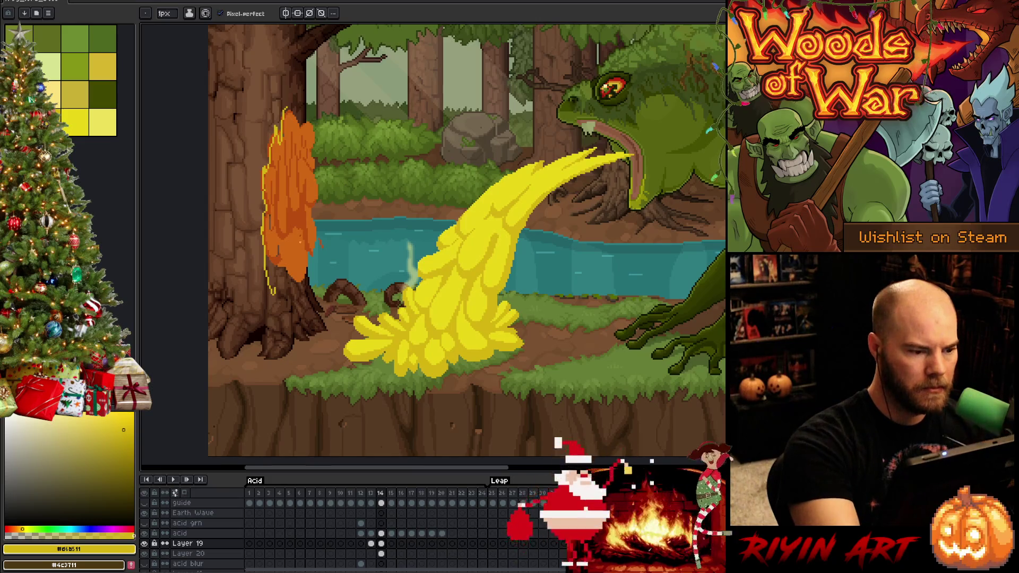
mouse_move(263, 275)
left_mouse_down()
mouse_move(277, 333)
mouse_move(290, 329)
left_mouse_up()
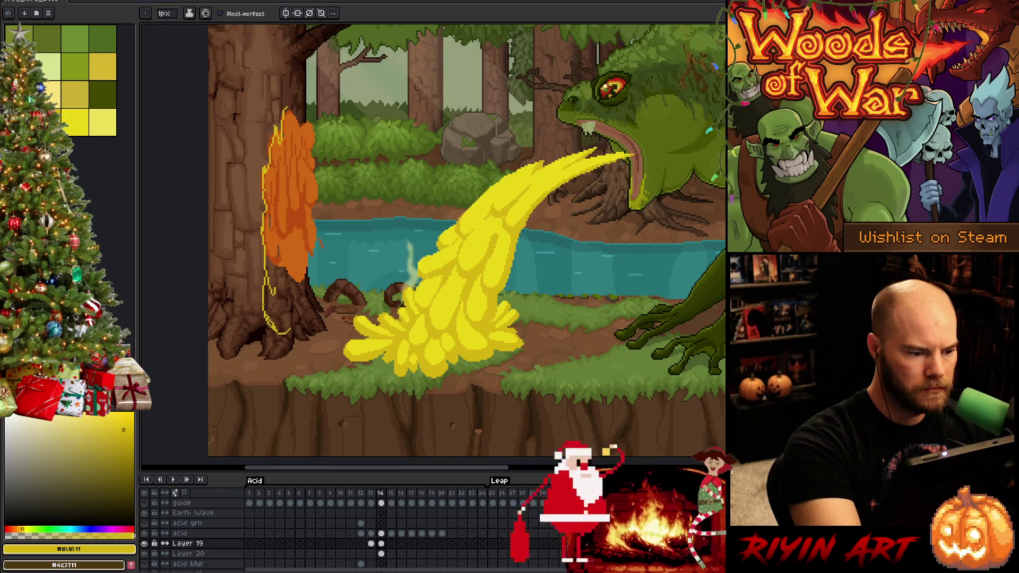
mouse_move(270, 332)
left_mouse_down()
mouse_move(282, 362)
mouse_move(301, 336)
left_mouse_up()
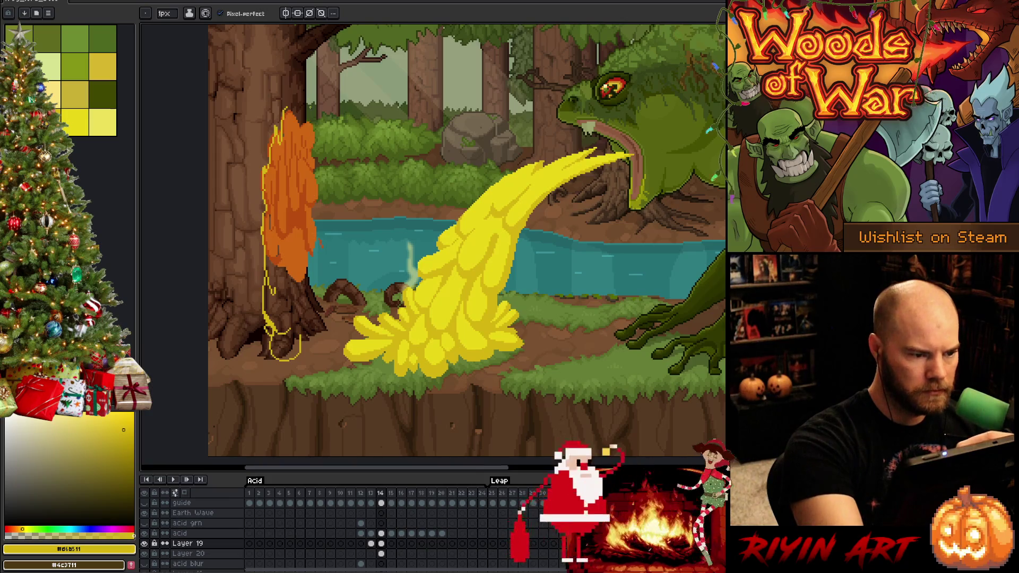
Step: Undo an upward outline extension at the splash tip and briefly try the eraser
left_click_drag(287, 113, 289, 101)
key("ctrl+z")
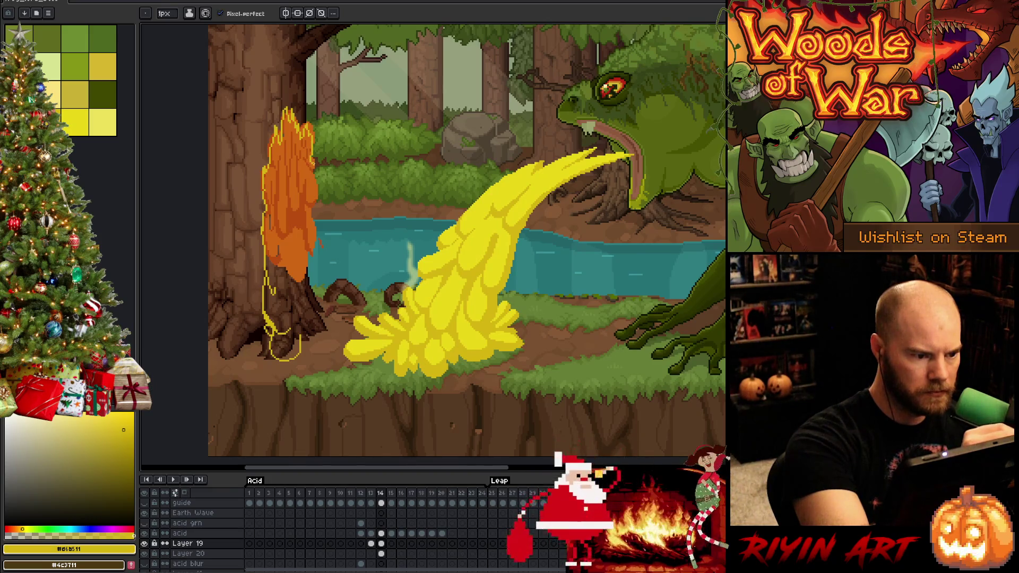
key("b")
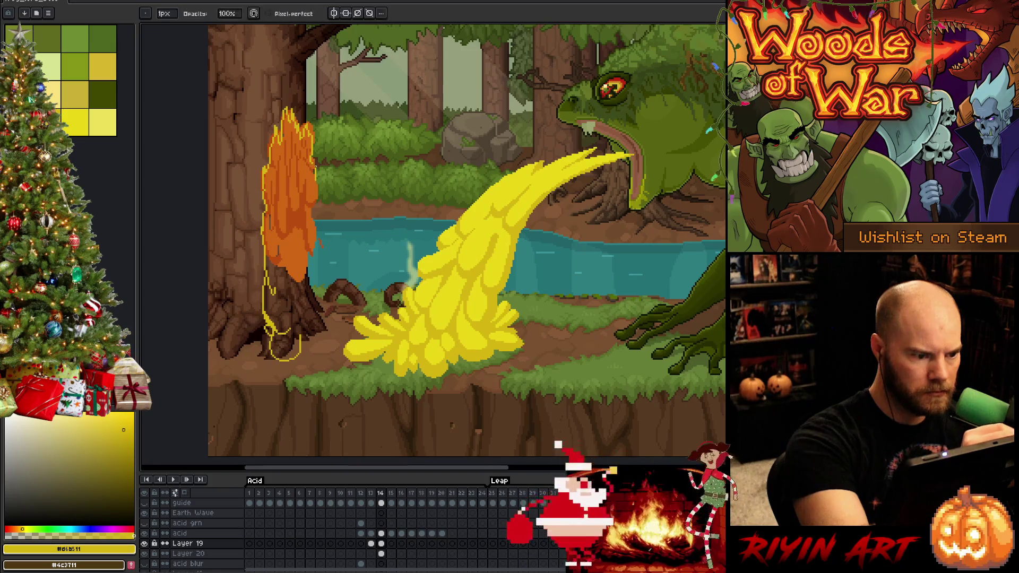
key("e")
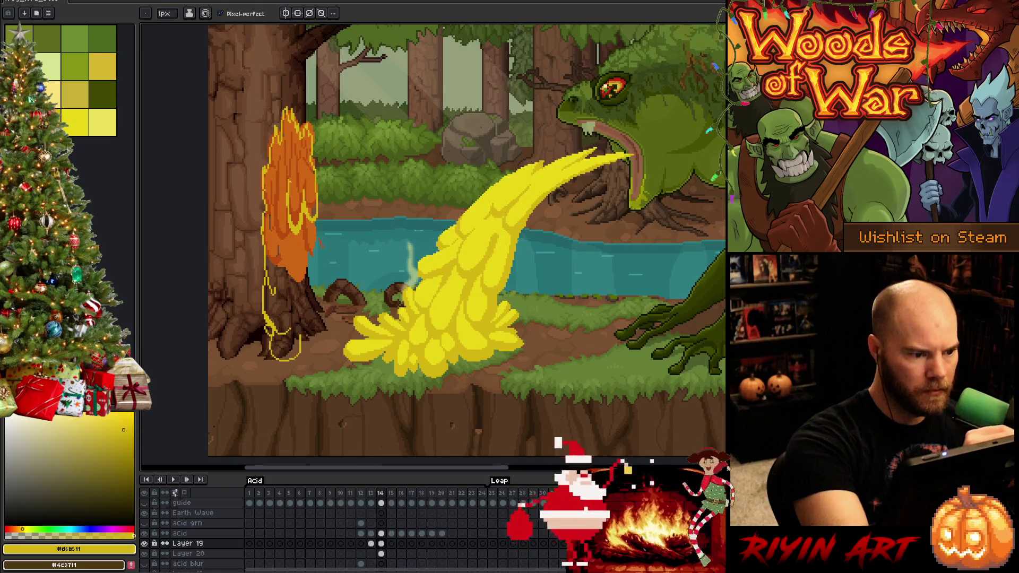
key("e")
key("b")
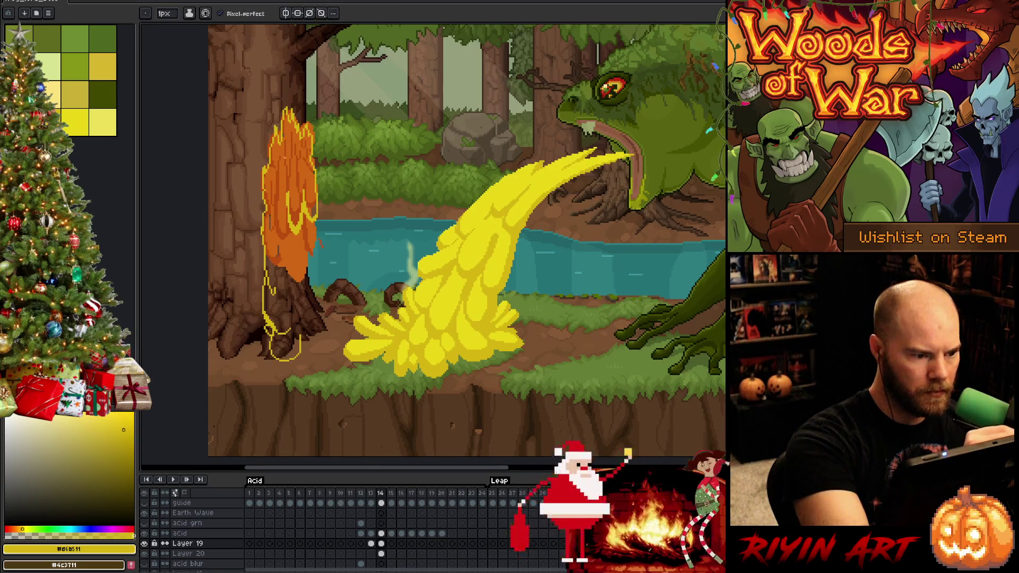
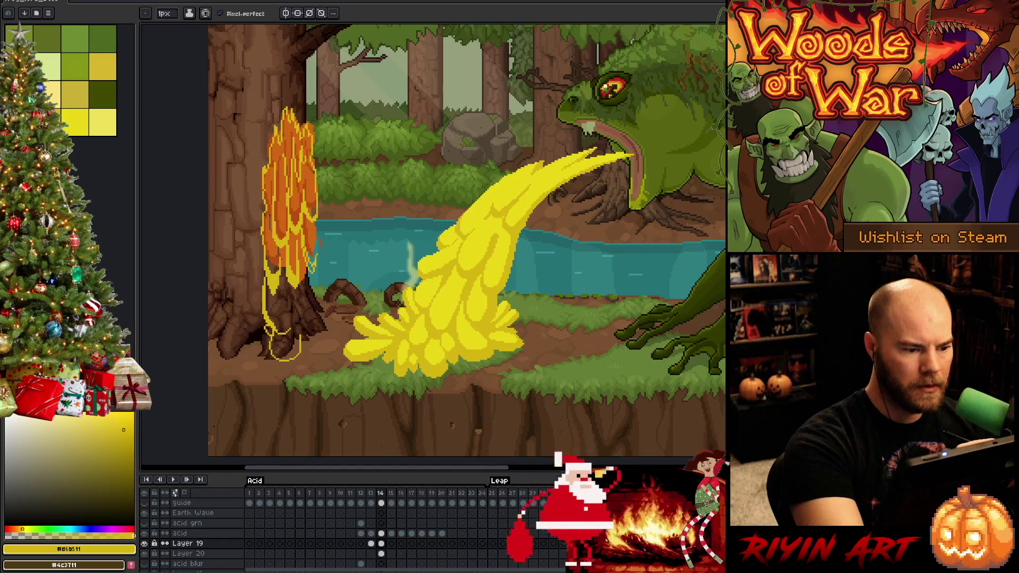
Step: Draw yellow strokes along the flame's right edge and fill the blob near its base with brighter yellow
key("e")
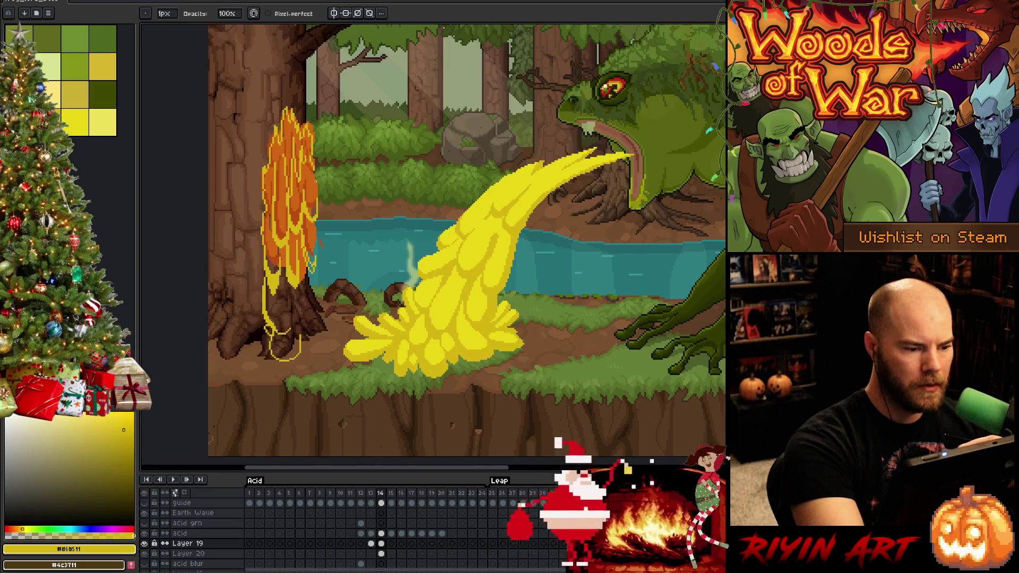
key("b")
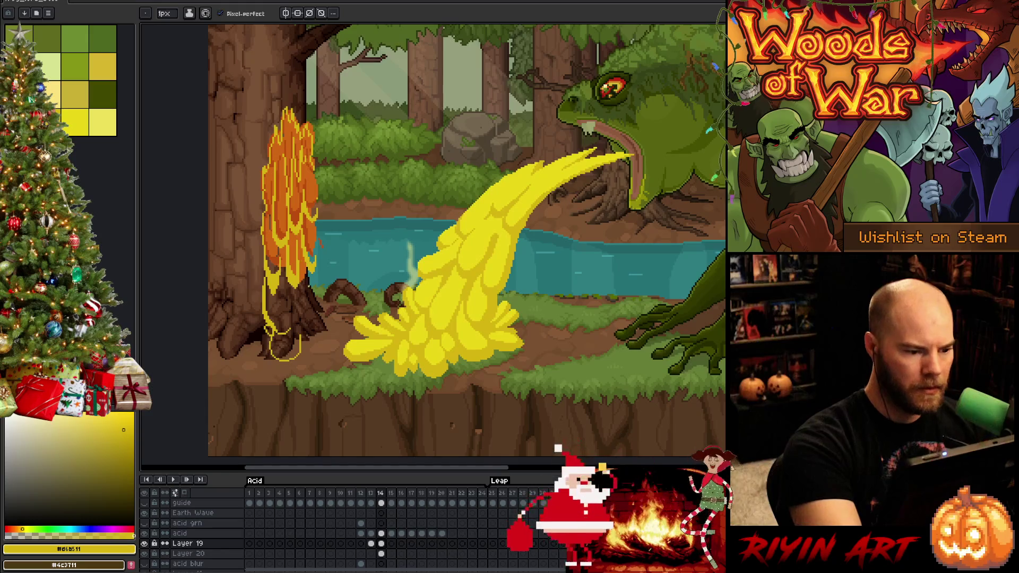
mouse_move(317, 272)
left_mouse_down()
mouse_move(305, 306)
mouse_move(300, 283)
mouse_move(328, 301)
mouse_move(300, 280)
mouse_move(326, 299)
left_mouse_up()
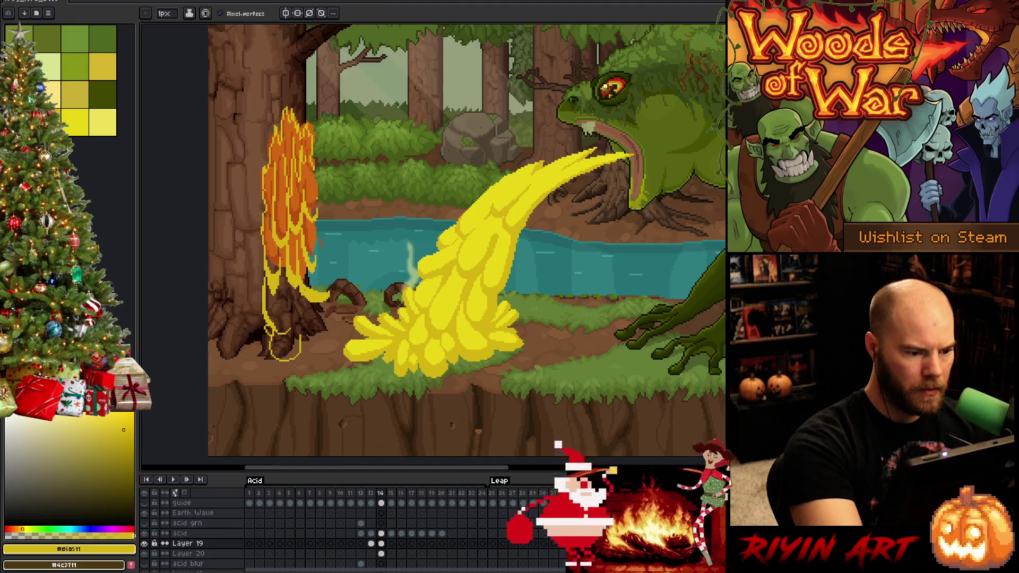
left_click(75, 122)
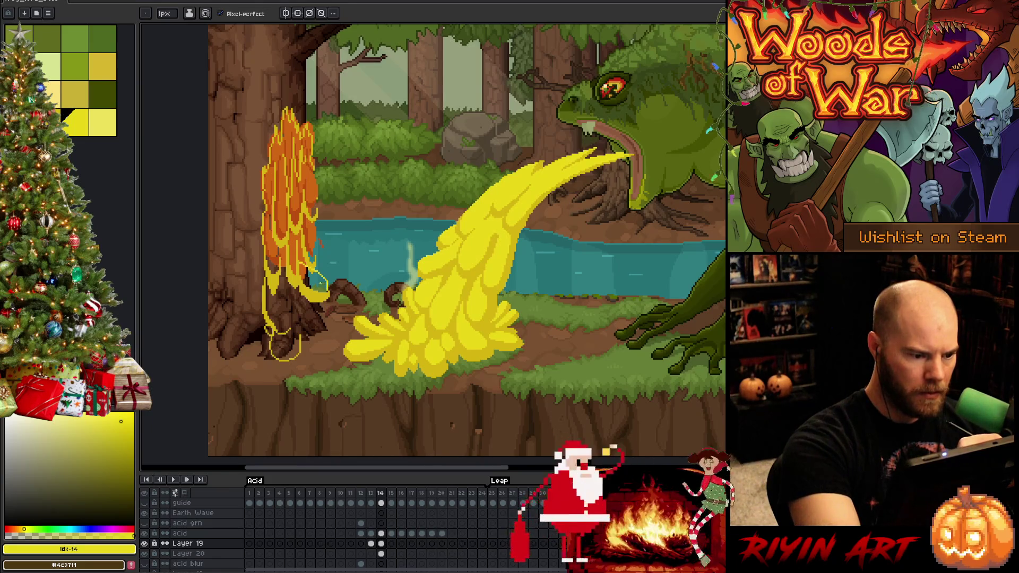
left_click_drag(308, 270, 324, 292)
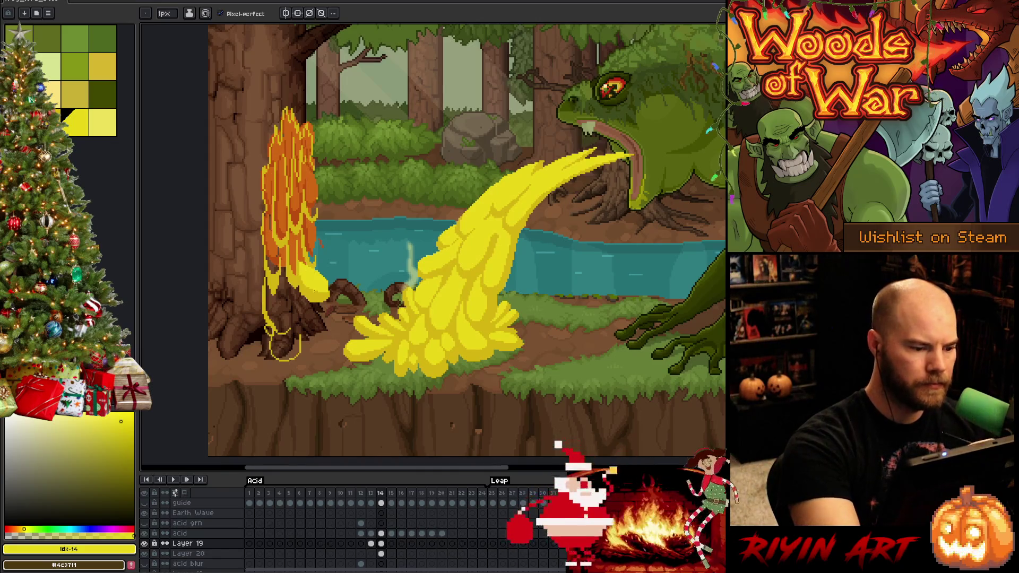
Step: With the neighbouring yellow shade, draw acid loops and curved strokes from the tree base toward the log
key("9")
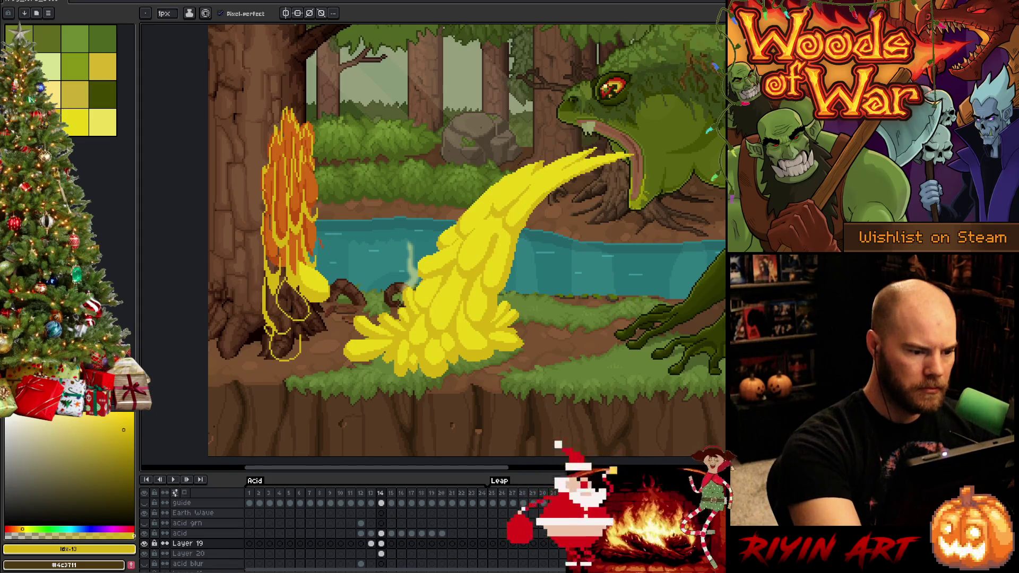
left_click_drag(295, 300, 278, 284)
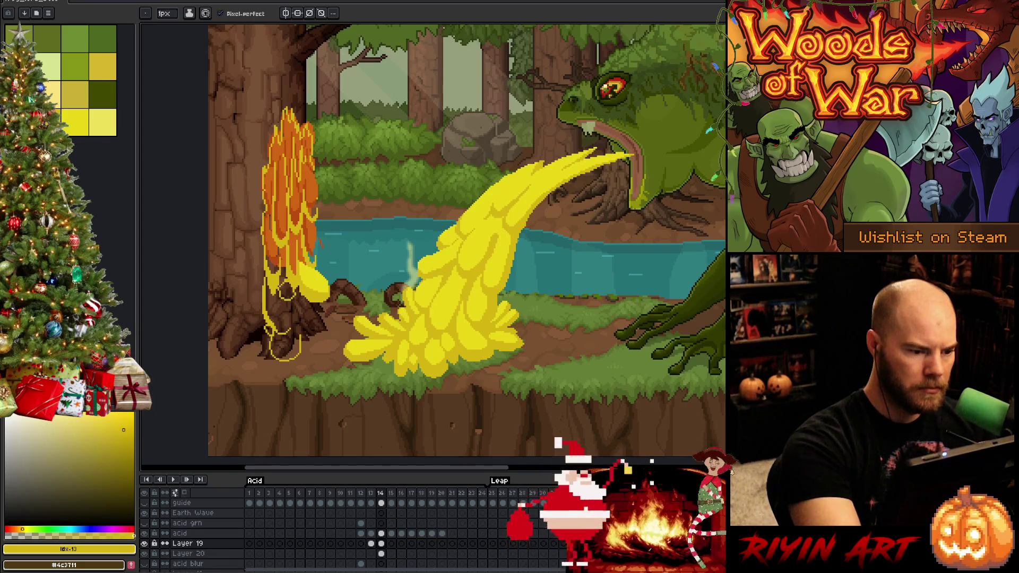
mouse_move(301, 307)
left_mouse_down()
mouse_move(321, 325)
mouse_move(293, 313)
mouse_move(328, 330)
mouse_move(292, 312)
left_mouse_up()
key("ctrl+z")
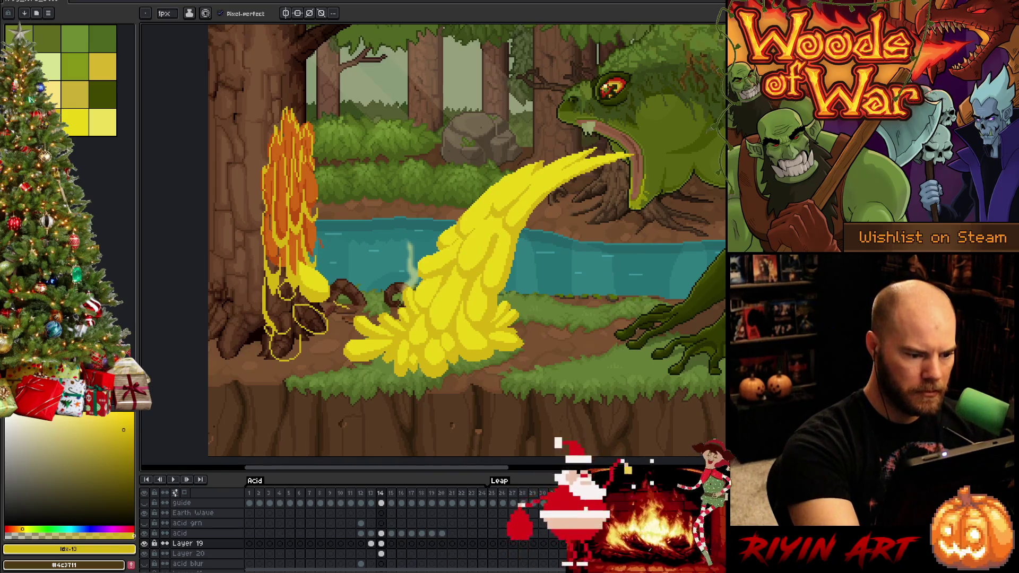
left_click_drag(326, 308, 346, 330)
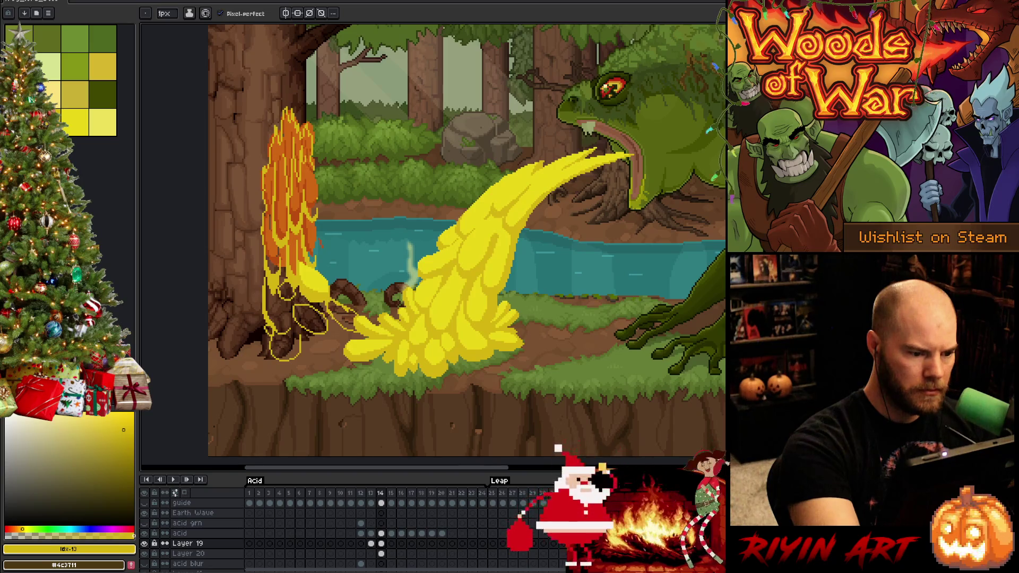
left_click_drag(297, 310, 356, 330)
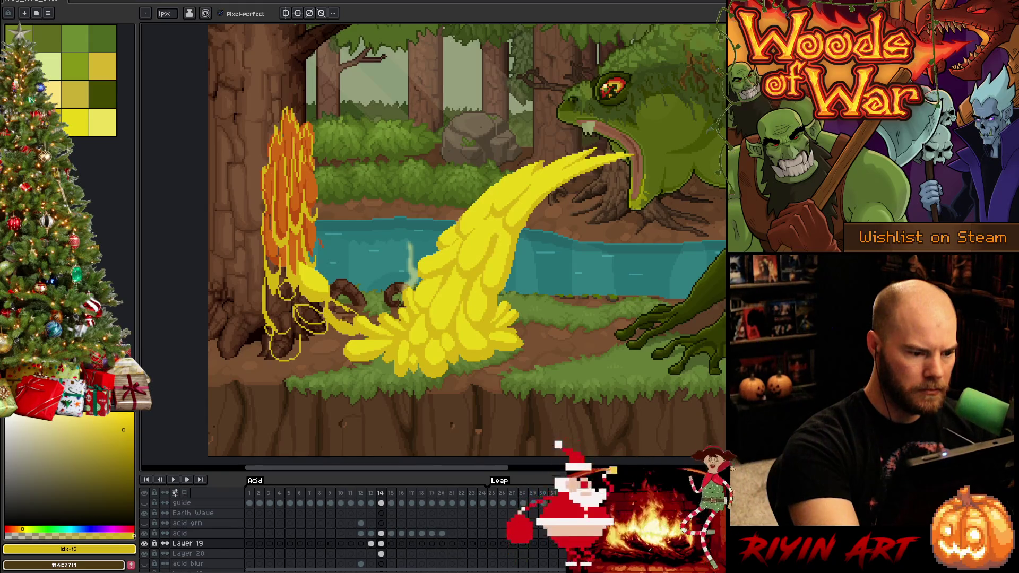
Step: Bucket-fill a small enclosed gap yellow and add yellow outline pixels at the tree base
key("g")
left_click(317, 307)
key("b")
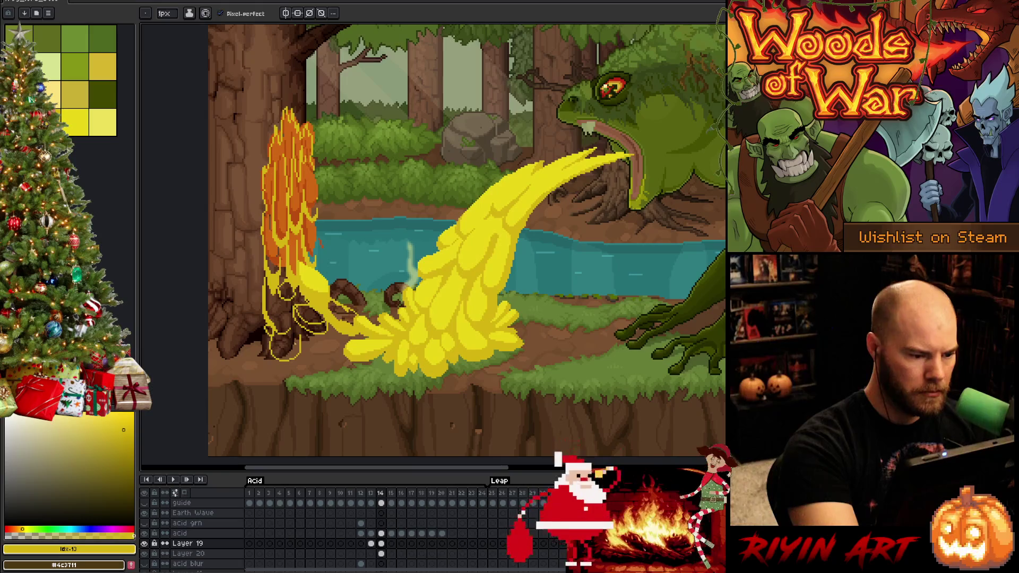
key("e")
key("b")
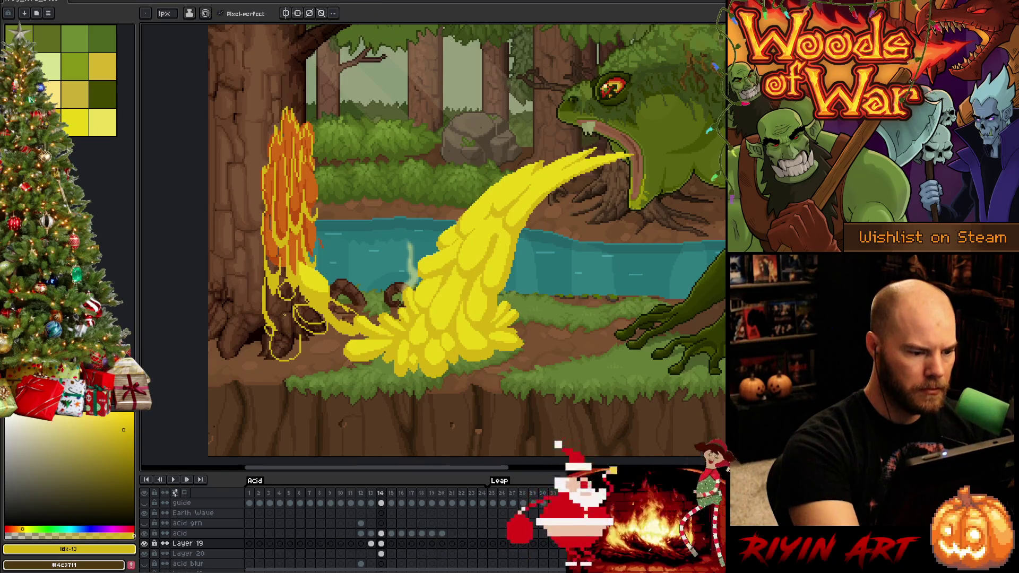
mouse_move(281, 304)
left_mouse_down()
mouse_move(273, 310)
mouse_move(294, 326)
mouse_move(250, 301)
mouse_move(258, 319)
left_mouse_up()
Step: Add yellow outline strokes below the blob and bucket-fill the tree-base blob yellow, undoing a stray stroke
key("g")
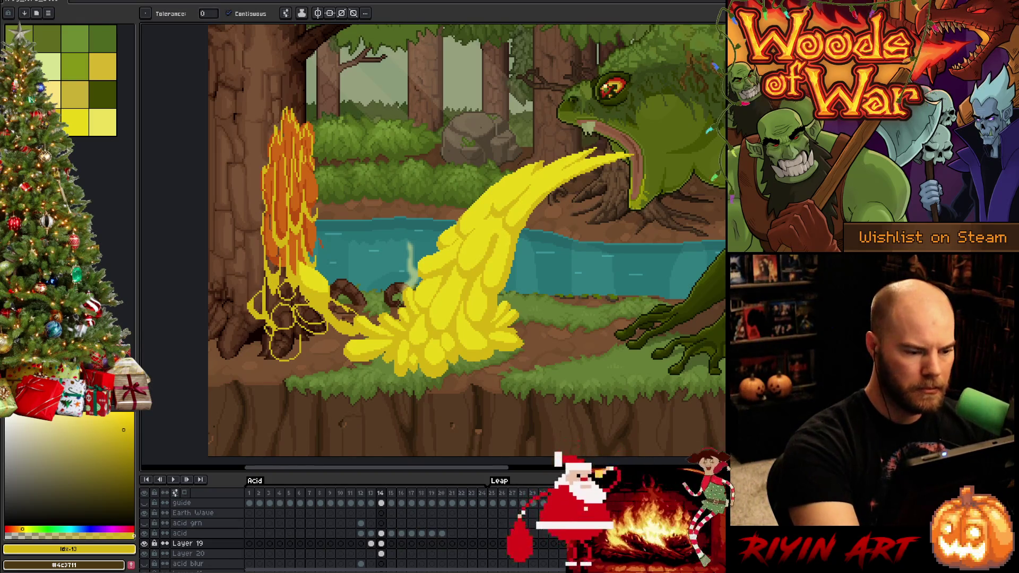
key("b")
mouse_move(277, 332)
left_mouse_down()
mouse_move(279, 348)
mouse_move(295, 352)
mouse_move(329, 354)
mouse_move(333, 336)
mouse_move(321, 340)
mouse_move(316, 367)
mouse_move(346, 335)
mouse_move(335, 331)
mouse_move(346, 335)
left_mouse_up()
key("g")
left_click(285, 349)
key("b")
key("ctrl+z")
key("ctrl+z")
key("ctrl+z")
key("ctrl+z")
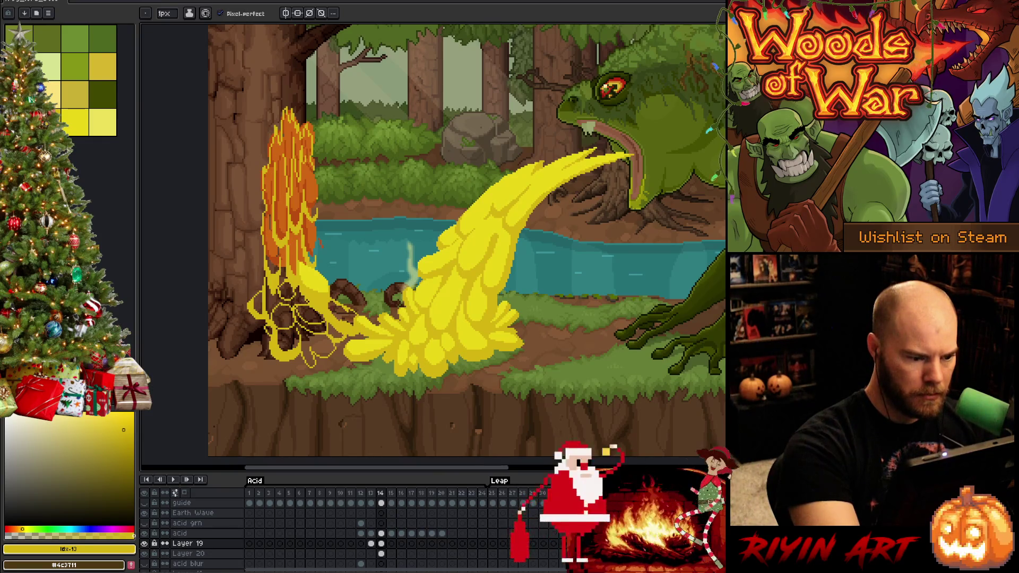
Step: Erase stray yellow outline pixels, add thin outline strokes, and darken a small patch of the outline
key("e")
left_click_drag(335, 332, 343, 326)
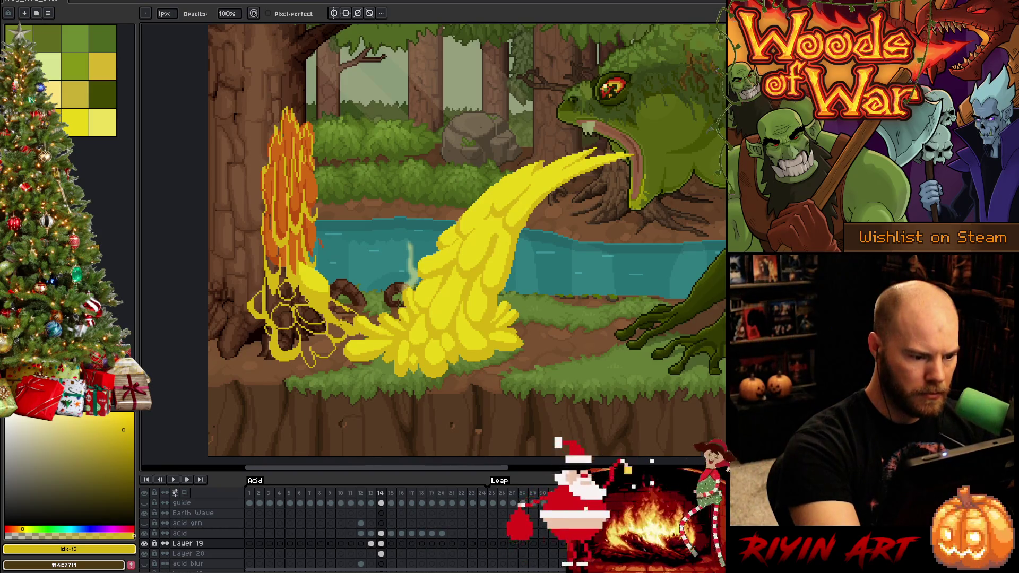
key("b")
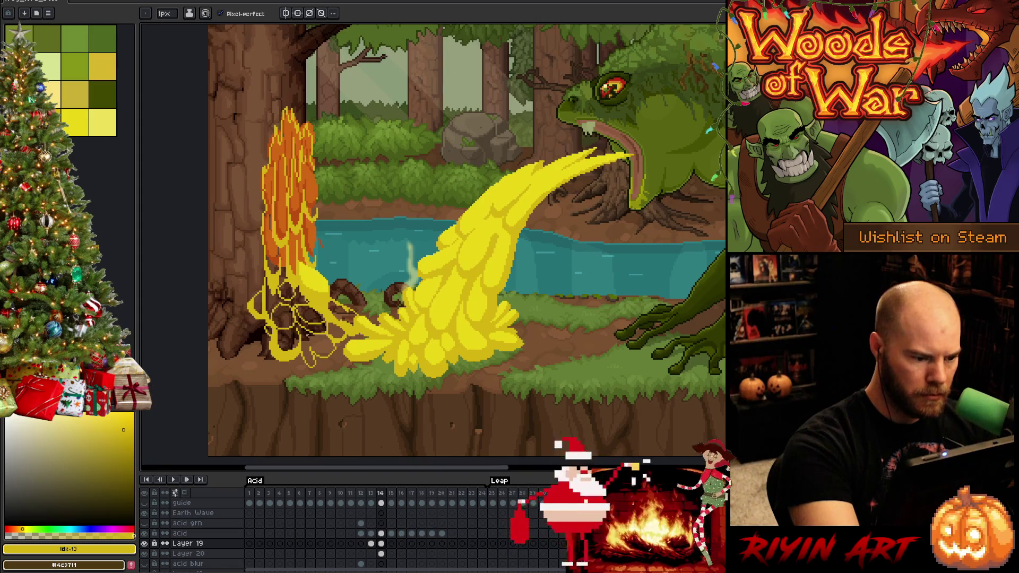
mouse_move(310, 340)
left_mouse_down()
mouse_move(328, 355)
mouse_move(319, 347)
mouse_move(333, 348)
left_mouse_up()
key("e")
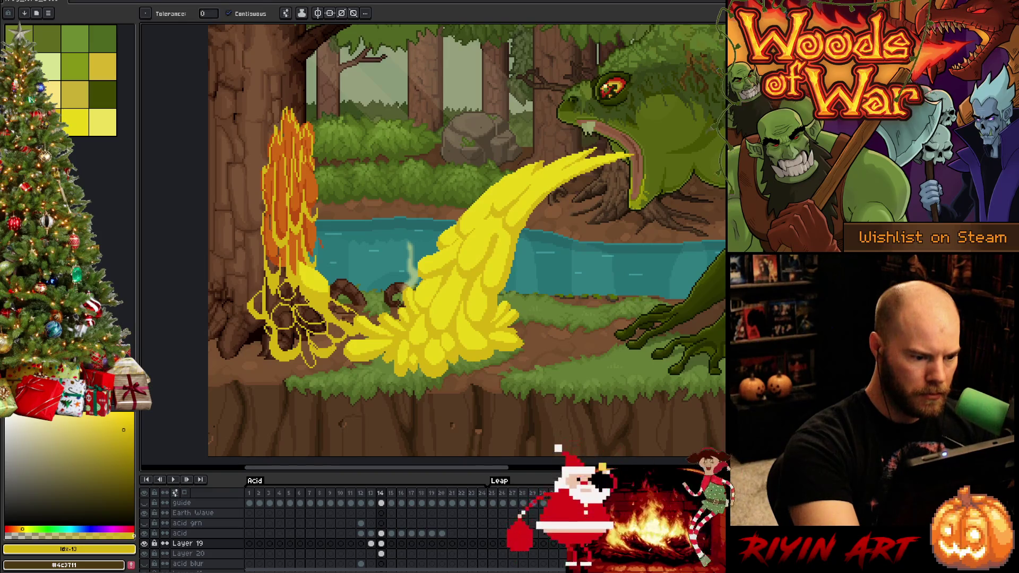
key("b")
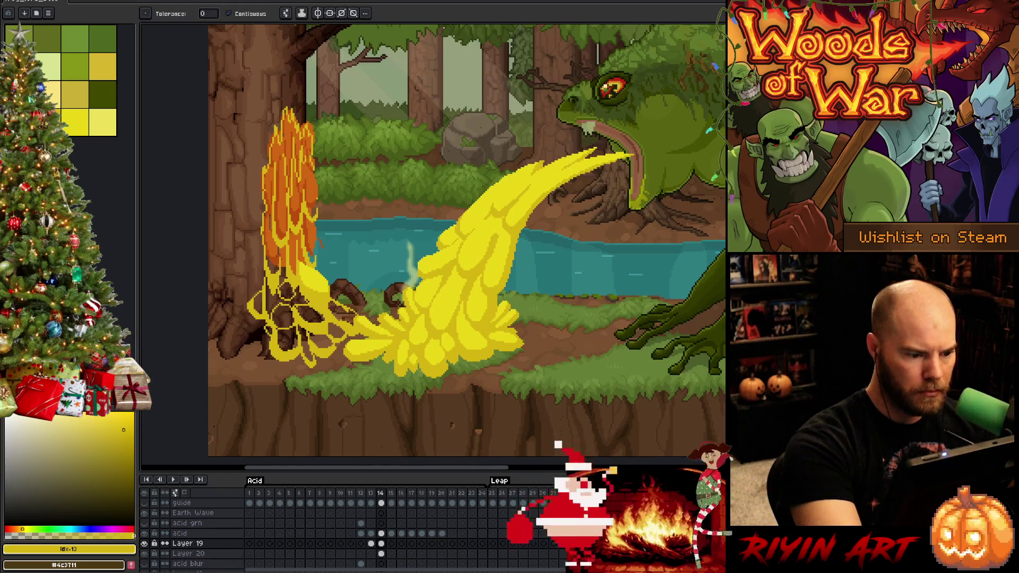
key("b")
left_click_drag(316, 334, 325, 336)
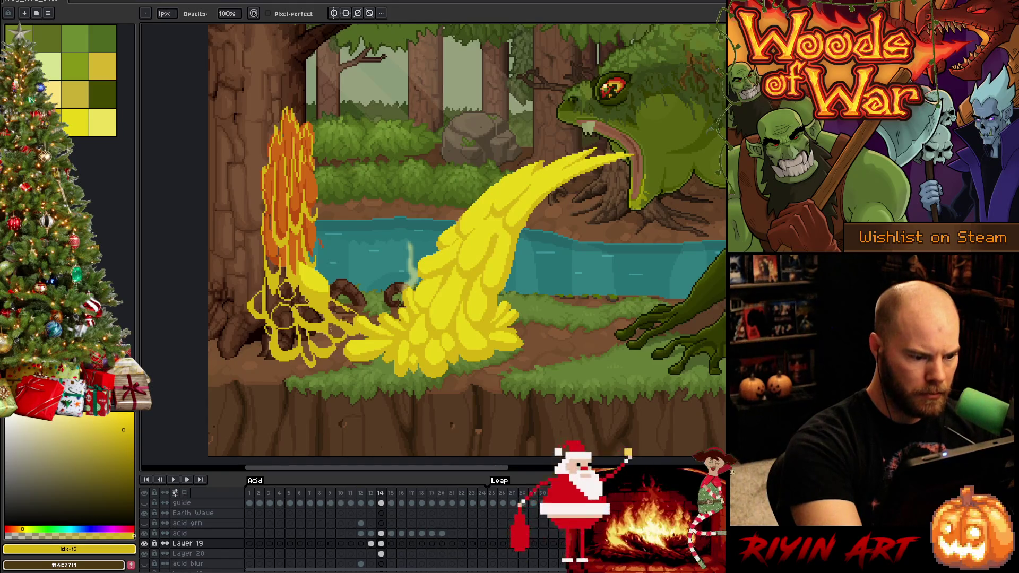
Step: Fill another acid area with a deeper yellow, then pick the bright yellow swatch
key("i")
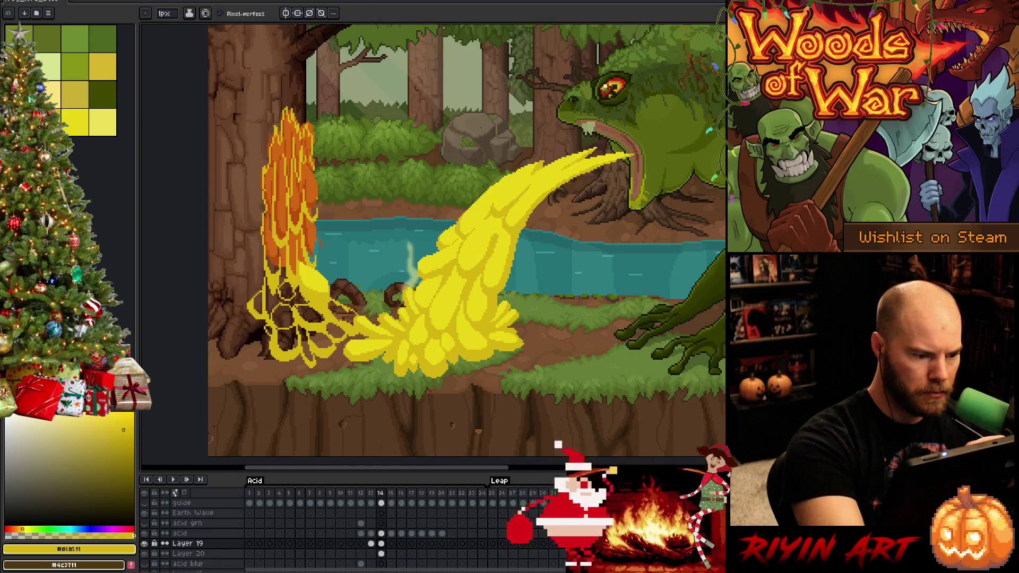
key("g")
left_click(289, 292)
key("b")
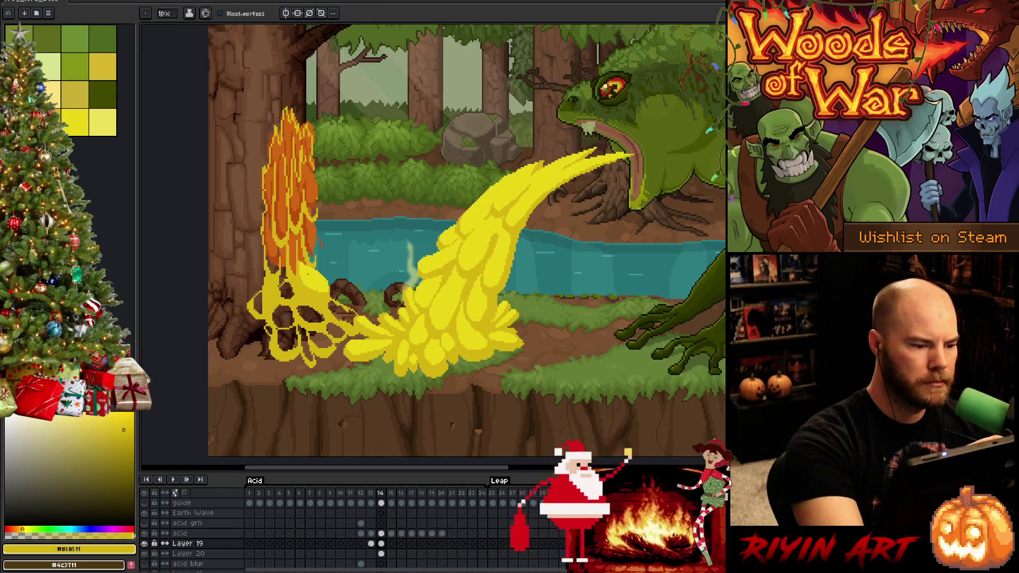
left_click(74, 122)
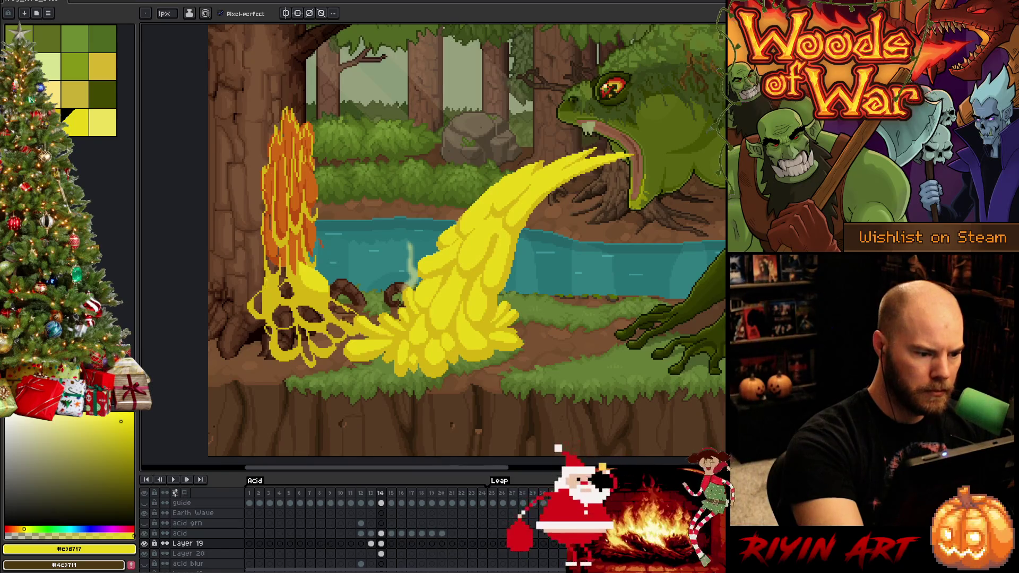
Step: Lasso-select the left edge of the acid splash
key("m")
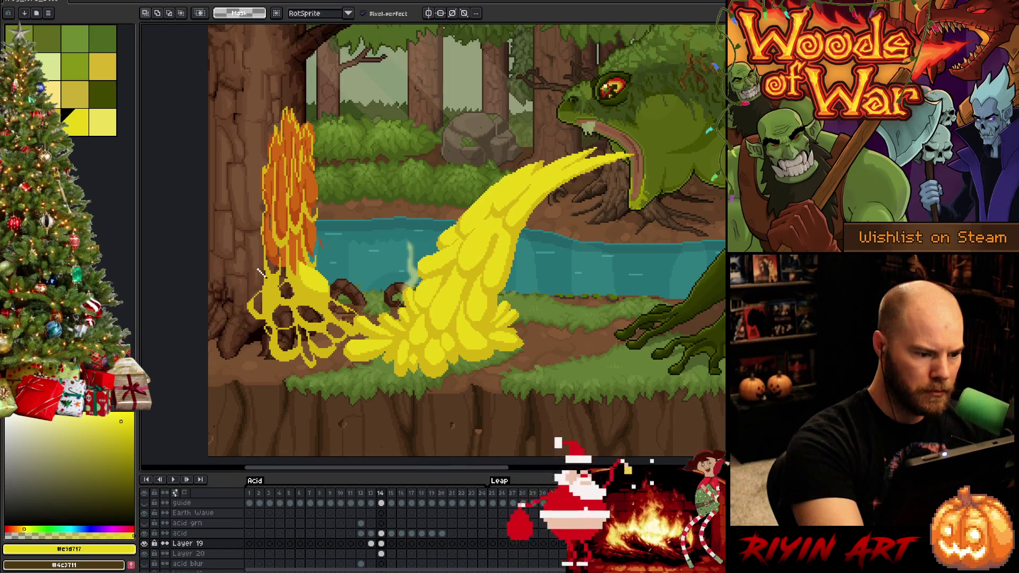
mouse_move(277, 291)
left_mouse_down()
mouse_move(260, 321)
mouse_move(256, 269)
left_mouse_up()
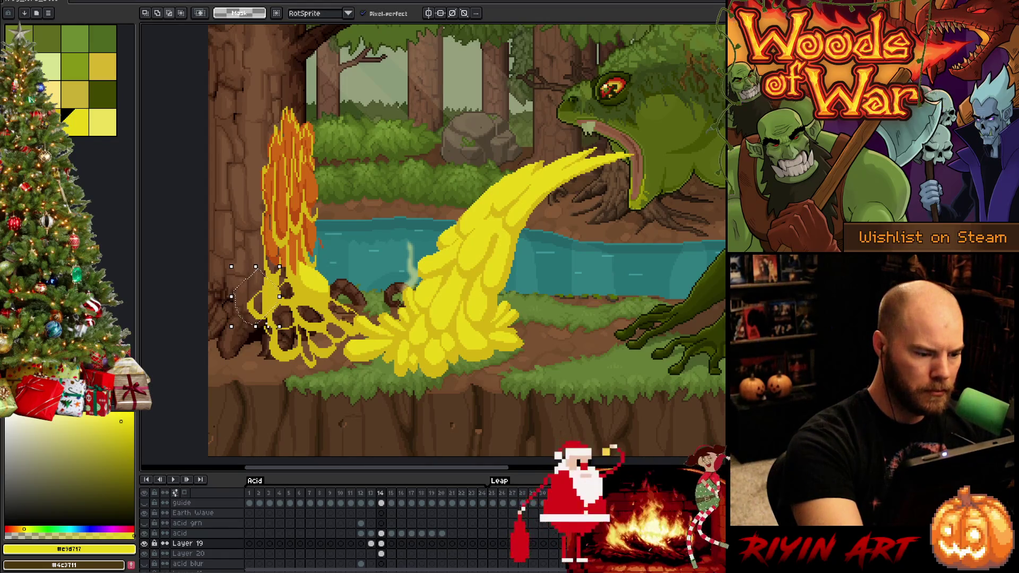
key("ctrl+d")
mouse_move(257, 261)
left_mouse_down()
mouse_move(276, 292)
mouse_move(268, 310)
left_mouse_up()
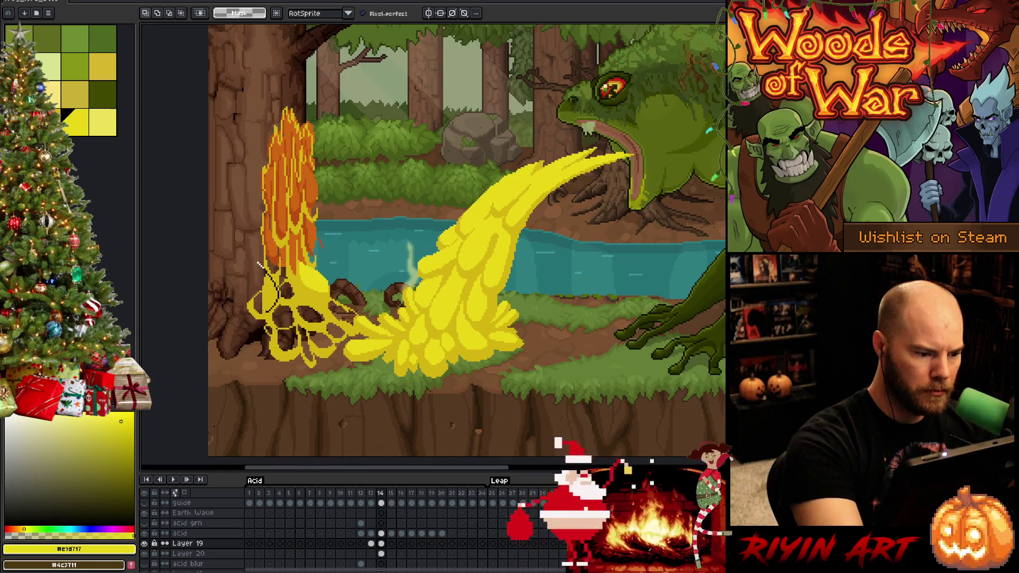
left_click_drag(259, 264, 257, 260)
Step: Bucket-fill the empty edge areas, brown gaps in the left blob, and blob-to-log gaps with yellow
key("g")
left_click(269, 294)
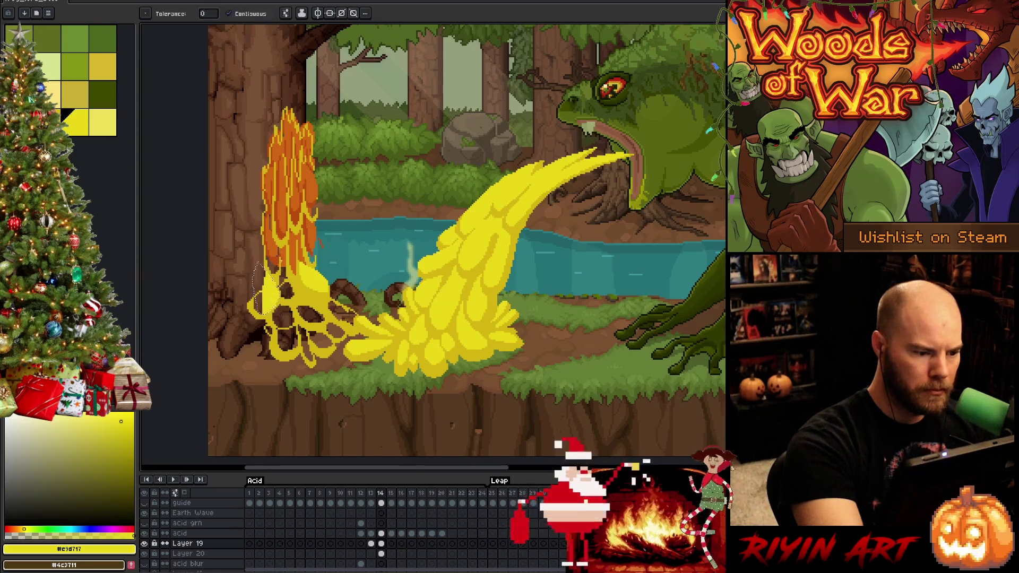
left_click(258, 304)
left_click(287, 291)
left_click(283, 316)
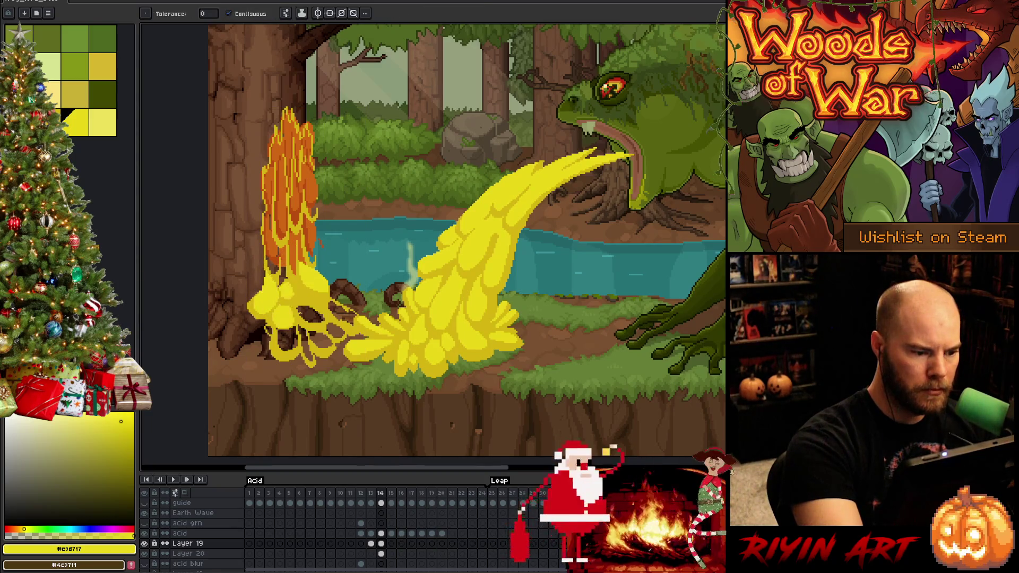
left_click(311, 314)
left_click(287, 339)
left_click(306, 343)
left_click(321, 340)
left_click(335, 330)
left_click(342, 313)
key("b")
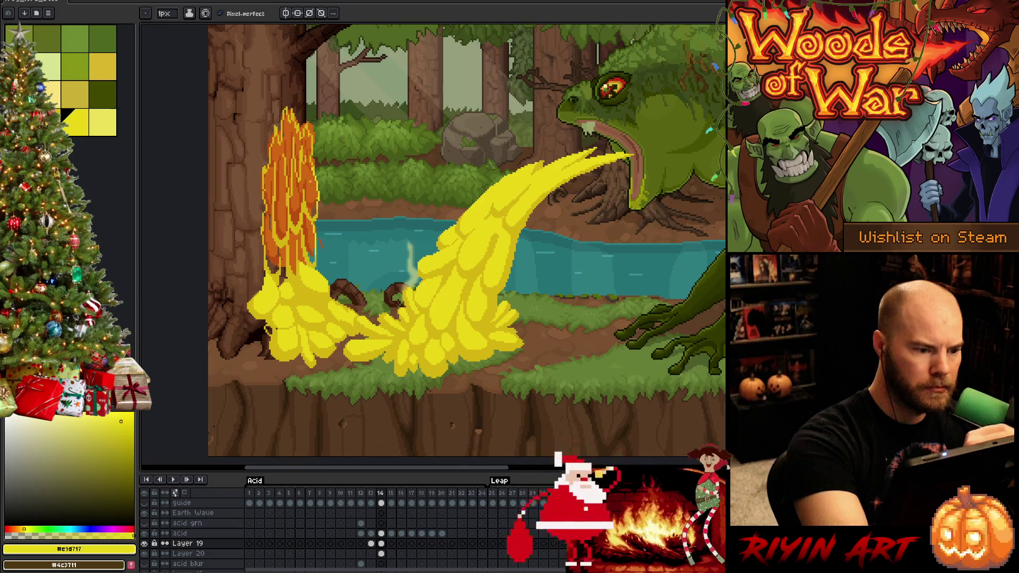
Step: Fill the three orange areas of the flame column with yellow
key("g")
left_click(290, 159)
left_click(308, 239)
left_click(298, 252)
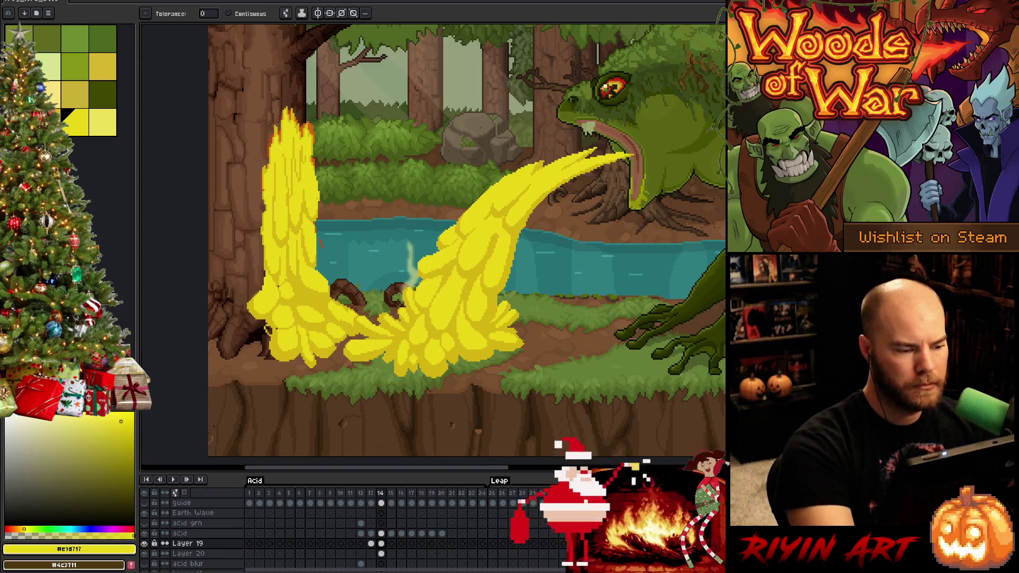
Step: Alternate between bright yellow #e9d717 and darker yellow #d6b511 using the palette and eyedropper
key("b")
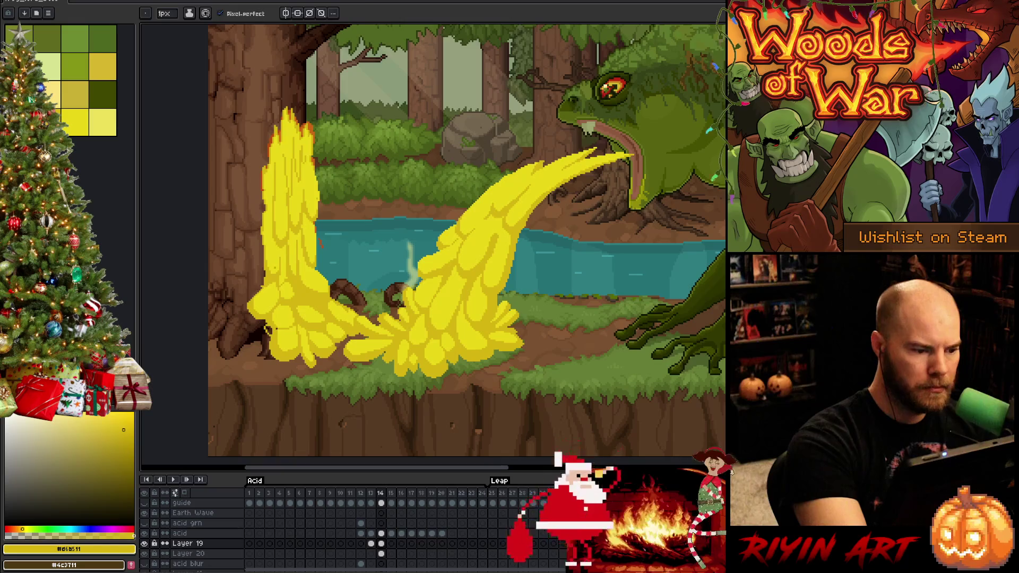
left_click(260, 279, "alt")
left_click(259, 279, "alt")
key("alt")
left_click(274, 283, "alt")
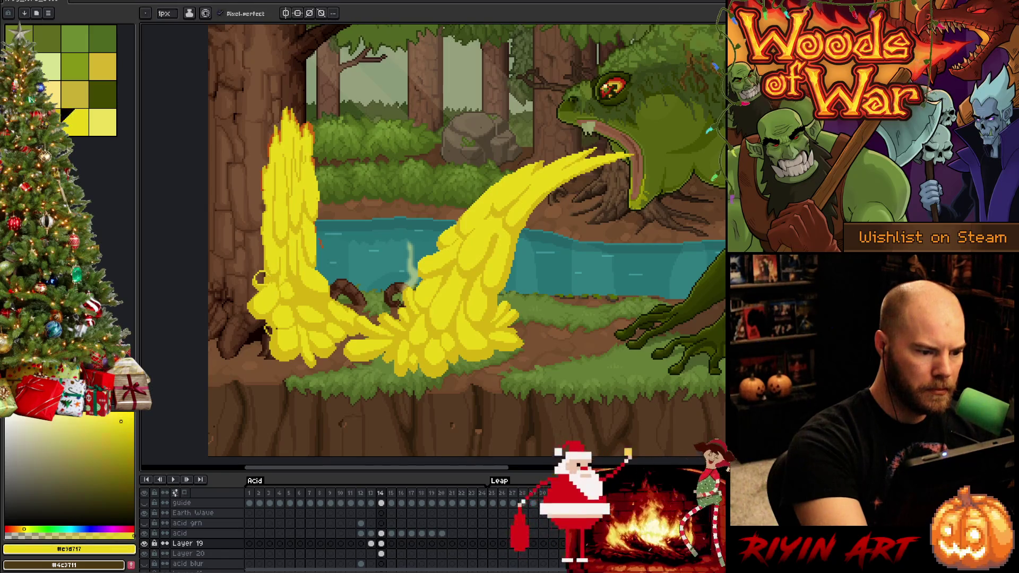
left_click(259, 277, "alt")
left_click(260, 278, "alt")
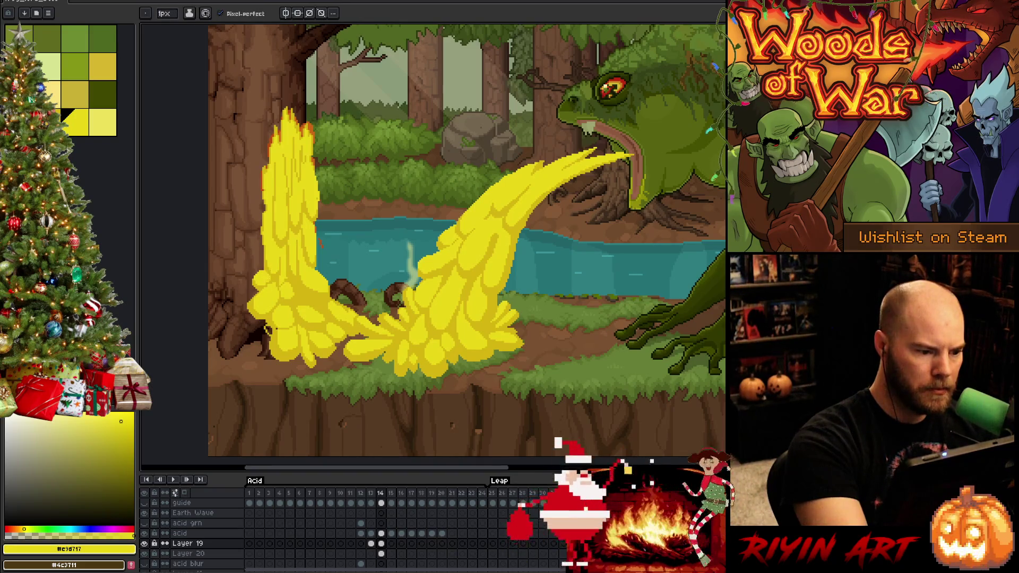
left_click(260, 277, "alt")
left_click(260, 278, "alt")
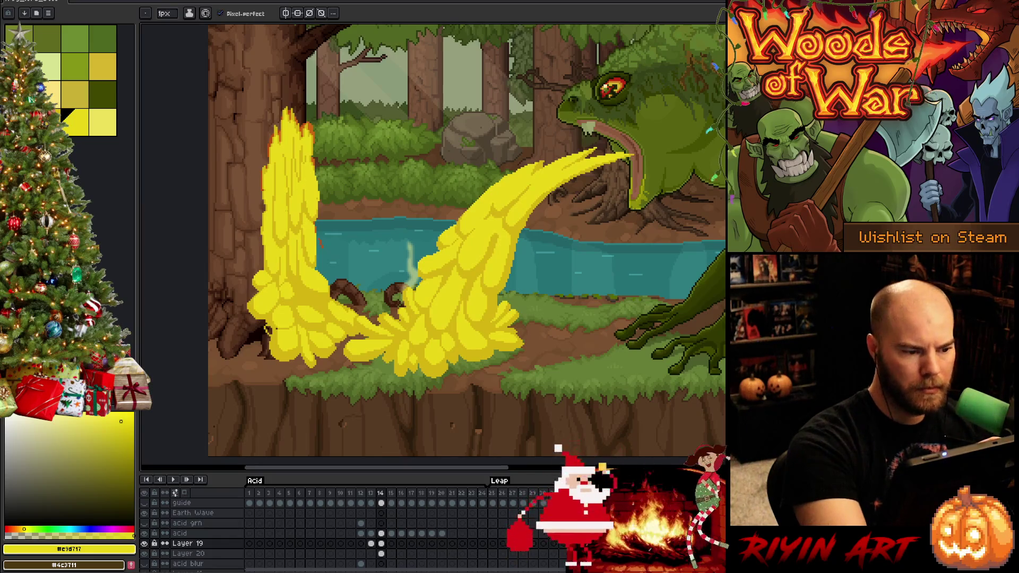
Step: Try a yellow fill on Layer 20 frame 14, undo it, and return to Layer 19
key("e")
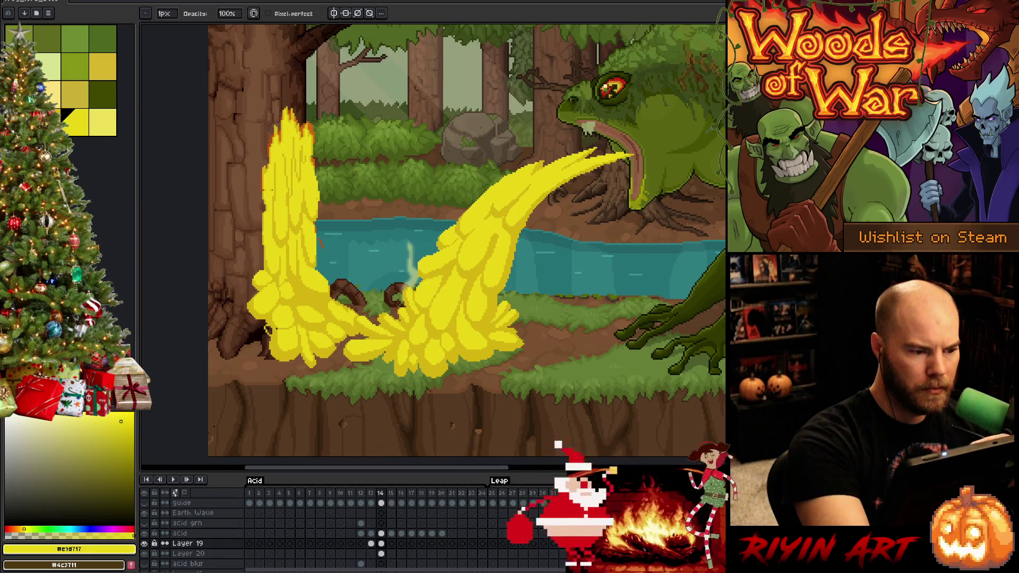
left_click(265, 239, "alt")
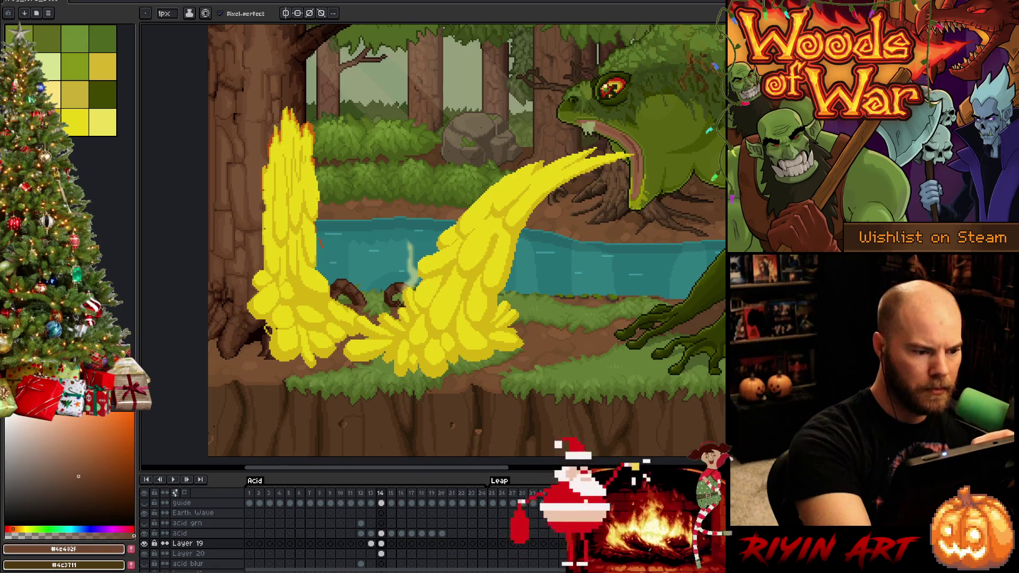
left_click(268, 218, "alt")
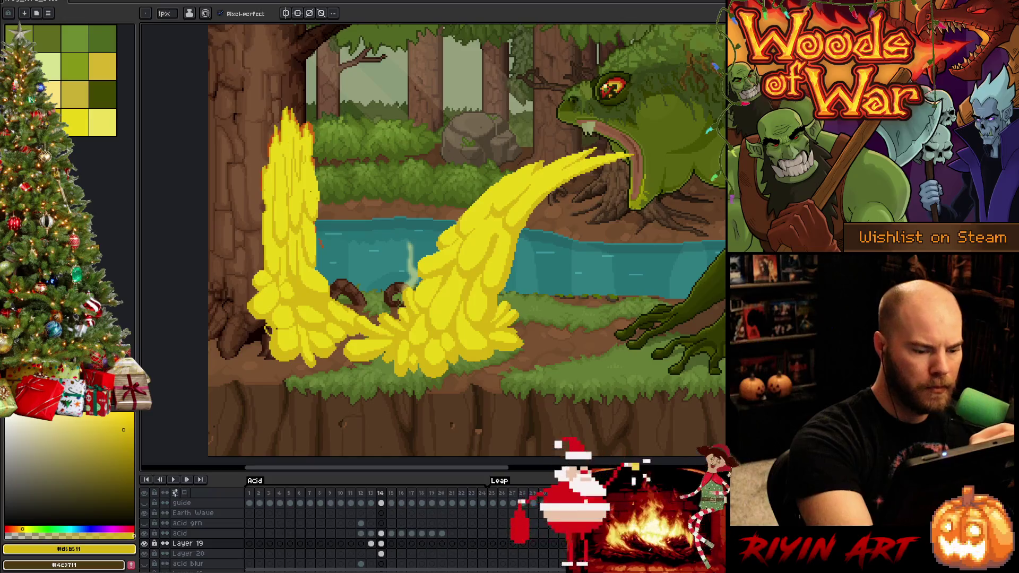
left_click(381, 554)
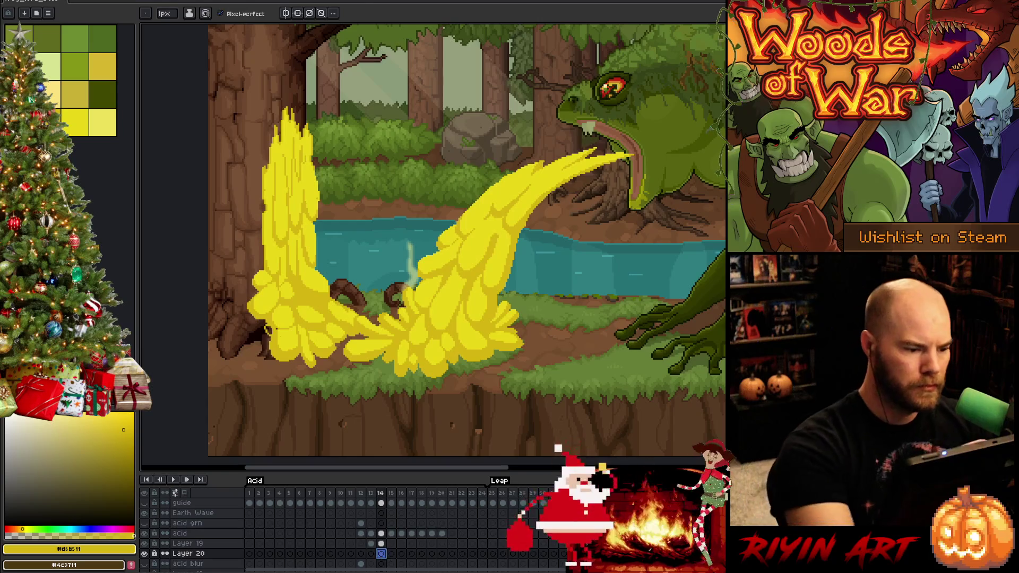
key("g")
left_click(261, 232)
key("ctrl+z")
left_click(381, 543)
key("b")
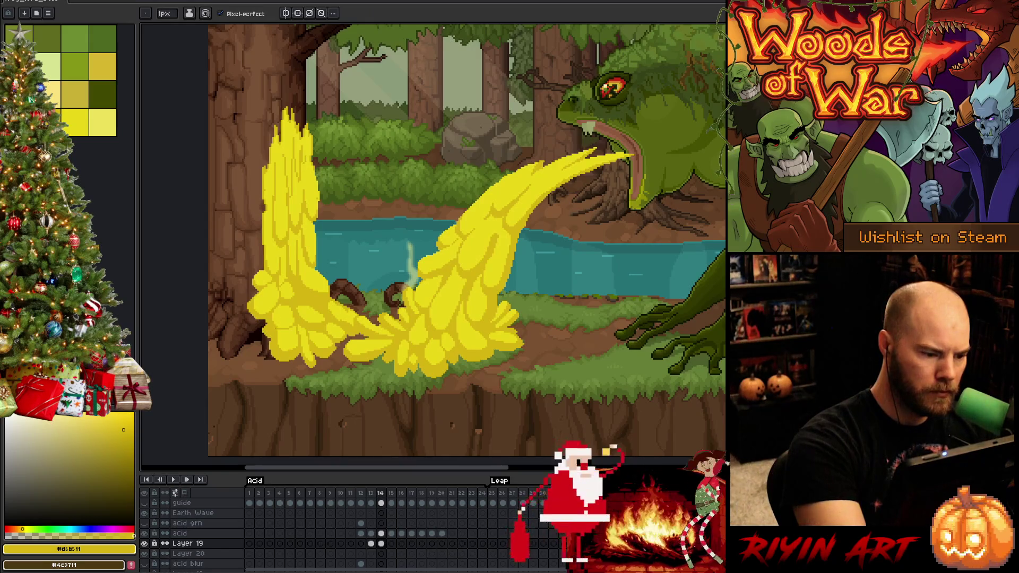
Step: Fill the small gap in the splash with darker yellow #d6b511, then reselect bright #e9d717
left_click(75, 121)
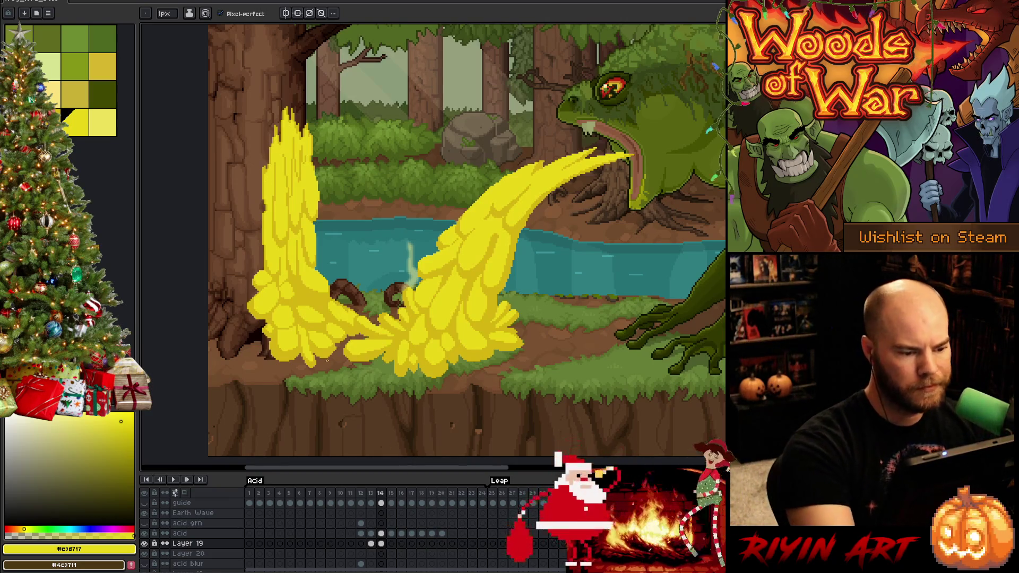
left_click(456, 318, "alt")
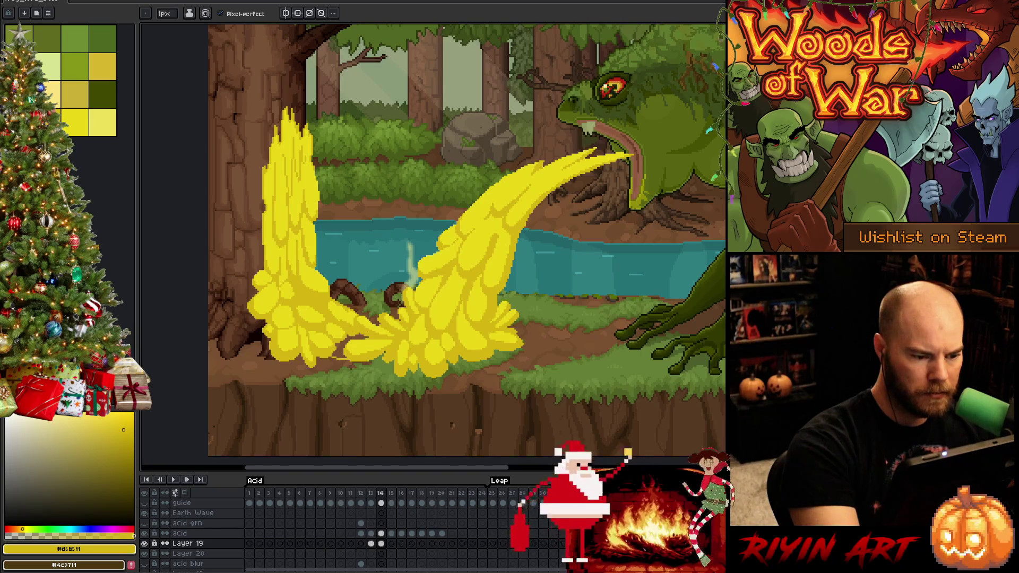
key("g")
left_click(350, 345)
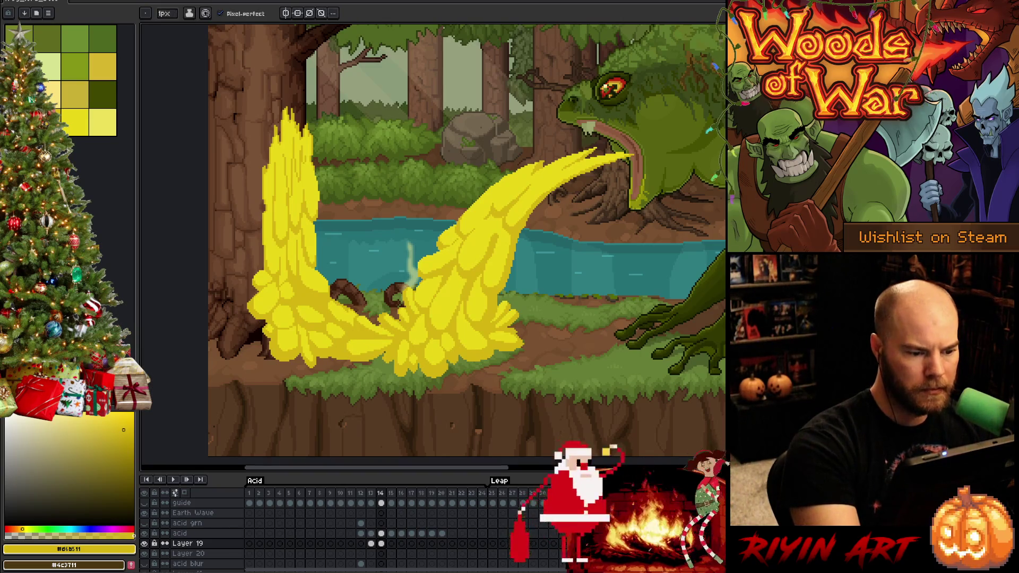
key("b")
left_click(74, 122)
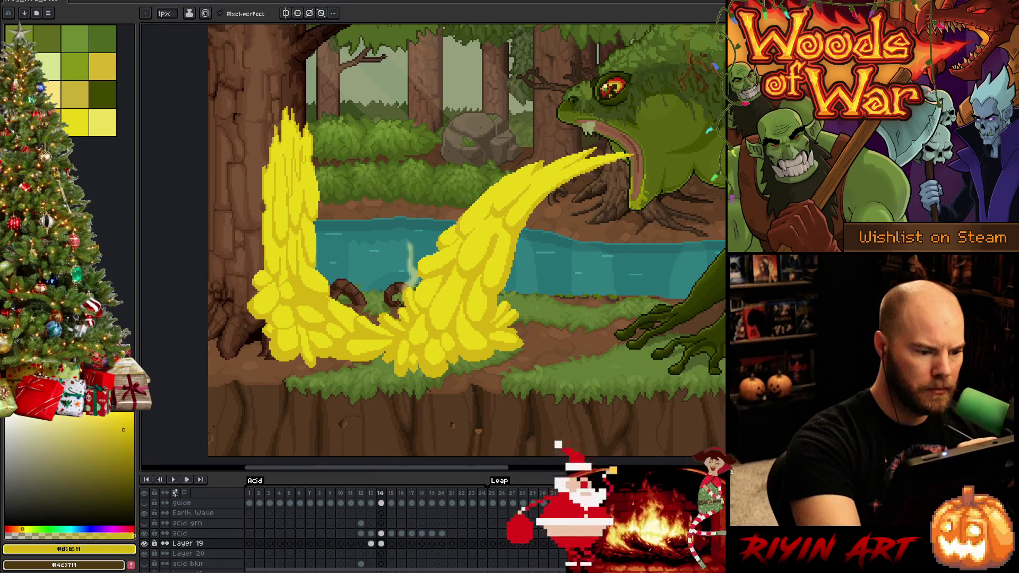
left_click(74, 122)
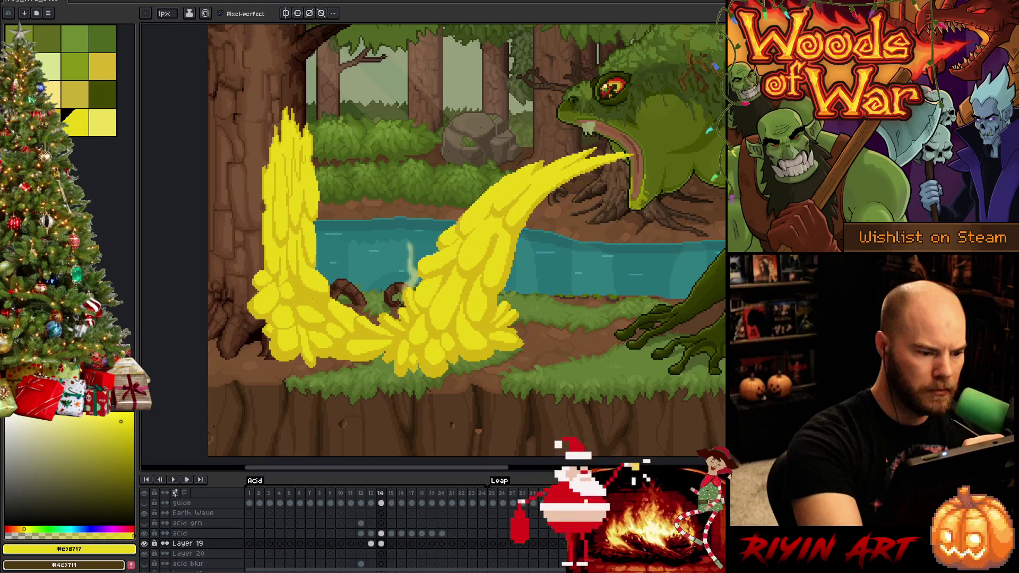
Step: Compare frames 13 and 14, then move to the Layer 20 cel on frame 15
key("g")
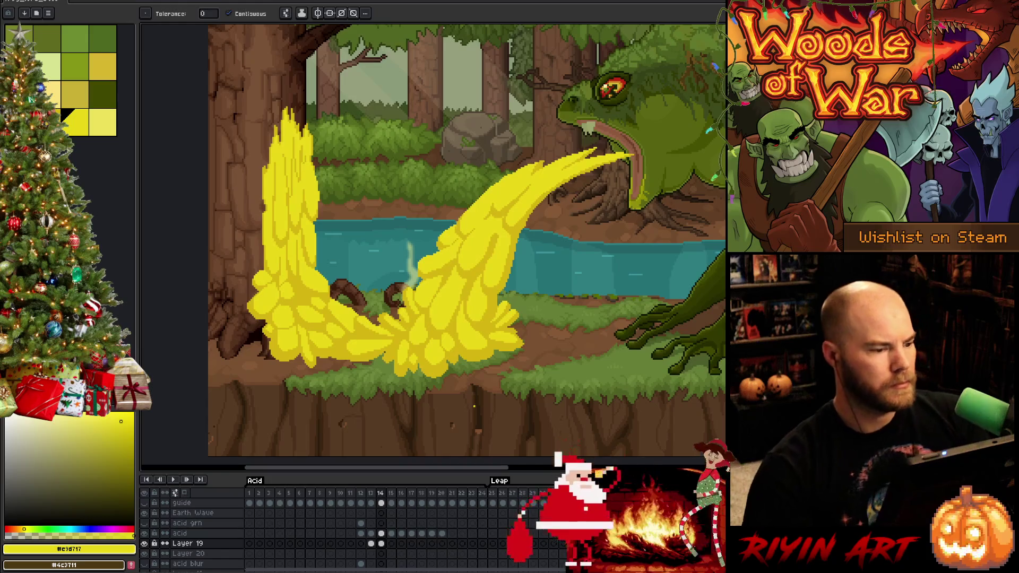
key("Left")
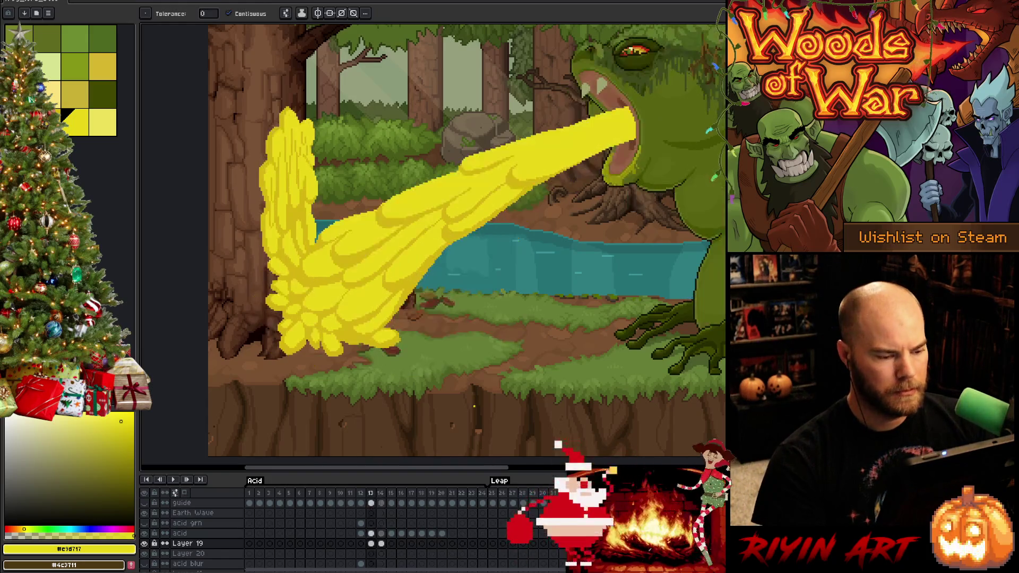
key("Right")
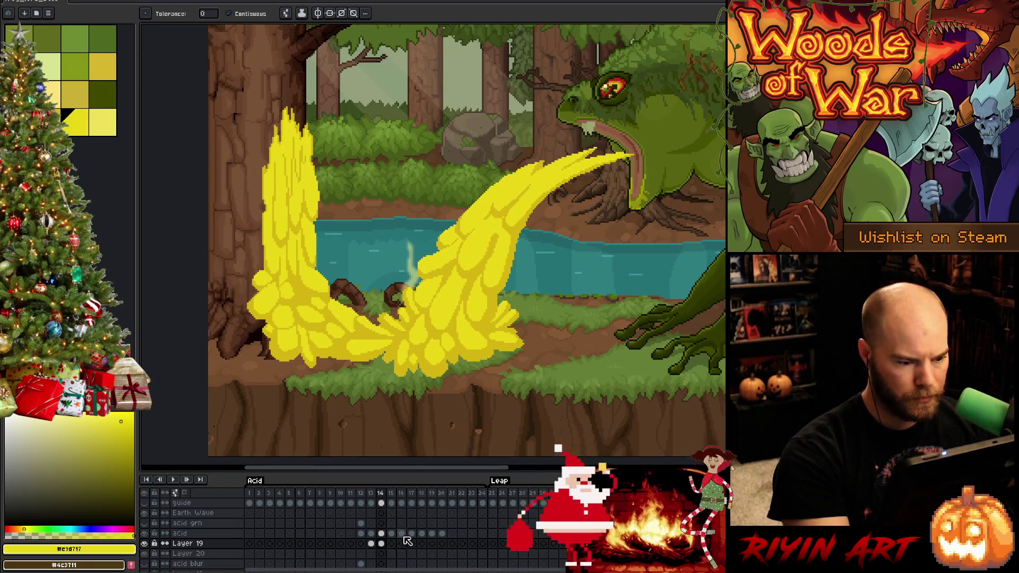
key("b")
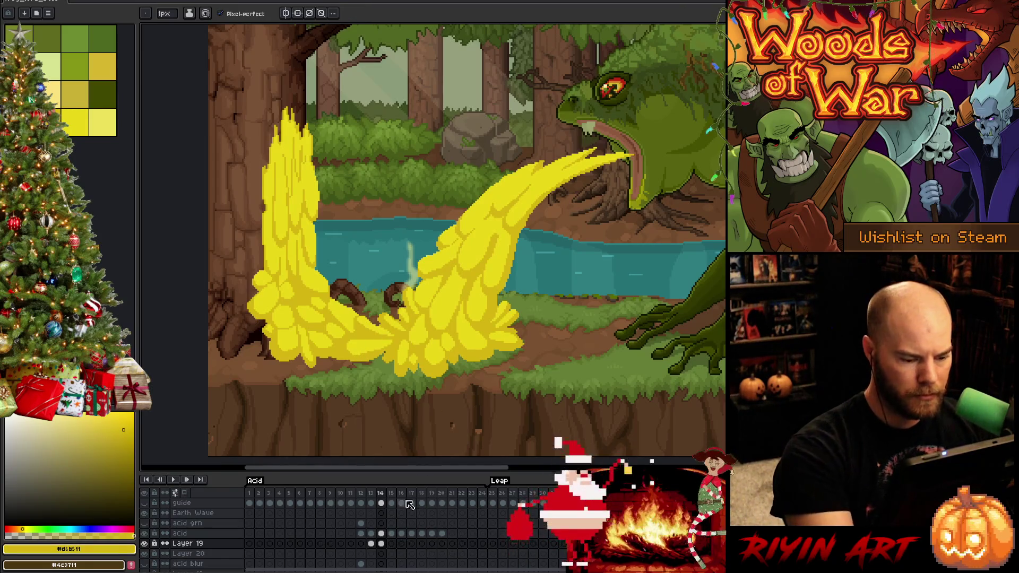
left_click(381, 544)
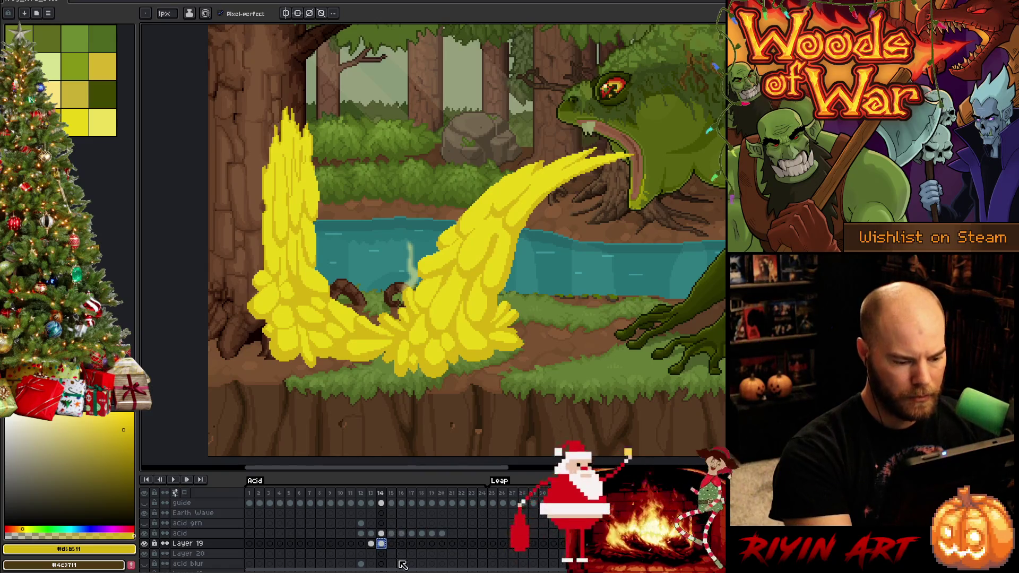
left_click(391, 553)
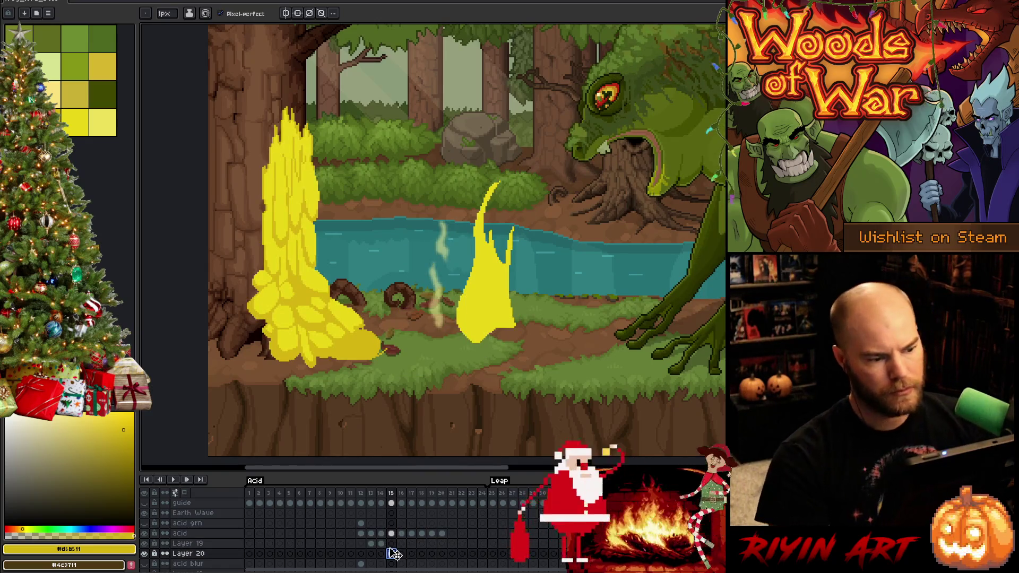
Step: Shift the splash hue to about -40 with Hue/Saturation (Ctrl+U)
key("ctrl+u")
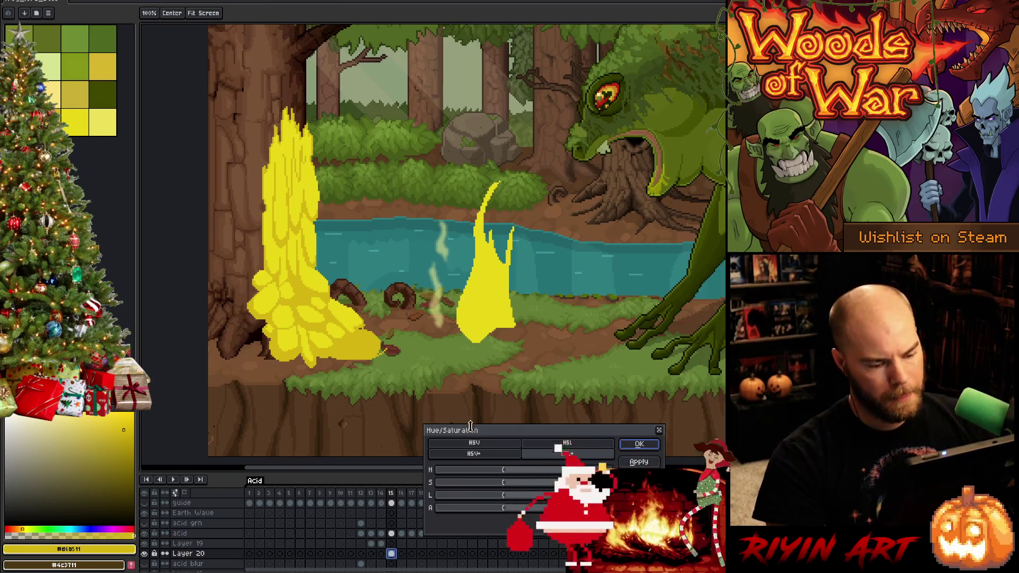
left_click(492, 472)
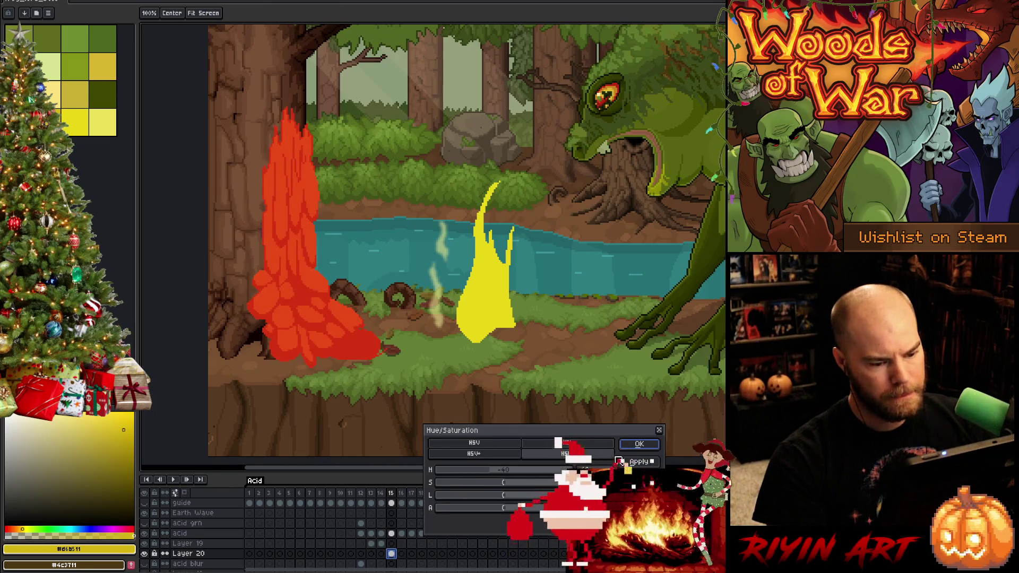
left_click(640, 446)
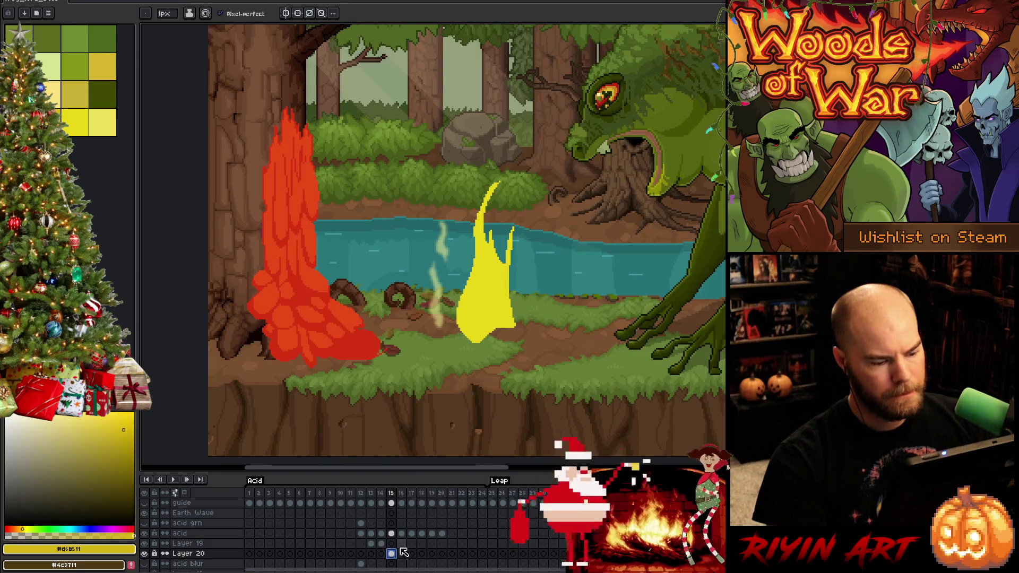
Step: Preview the animation from Layer 19 frame 14, then pick a palette yellow and return to frame 14
left_click(382, 544)
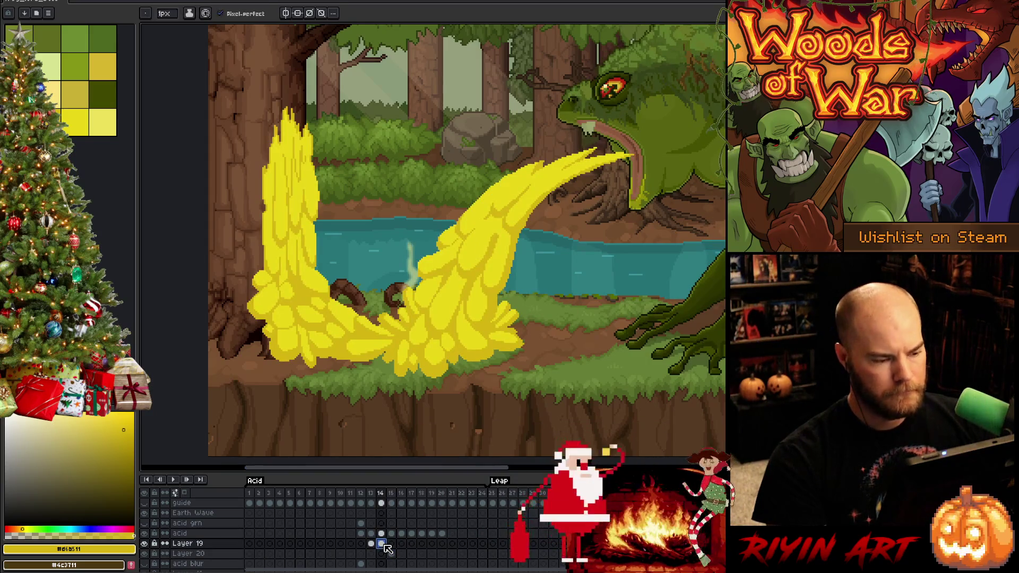
key("Return")
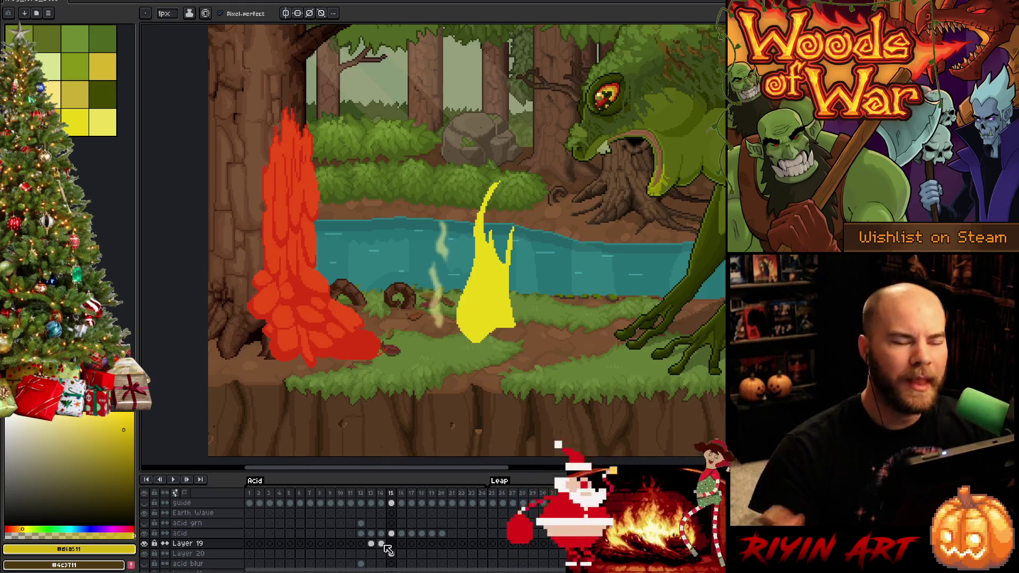
left_click_drag(425, 319, 364, 325)
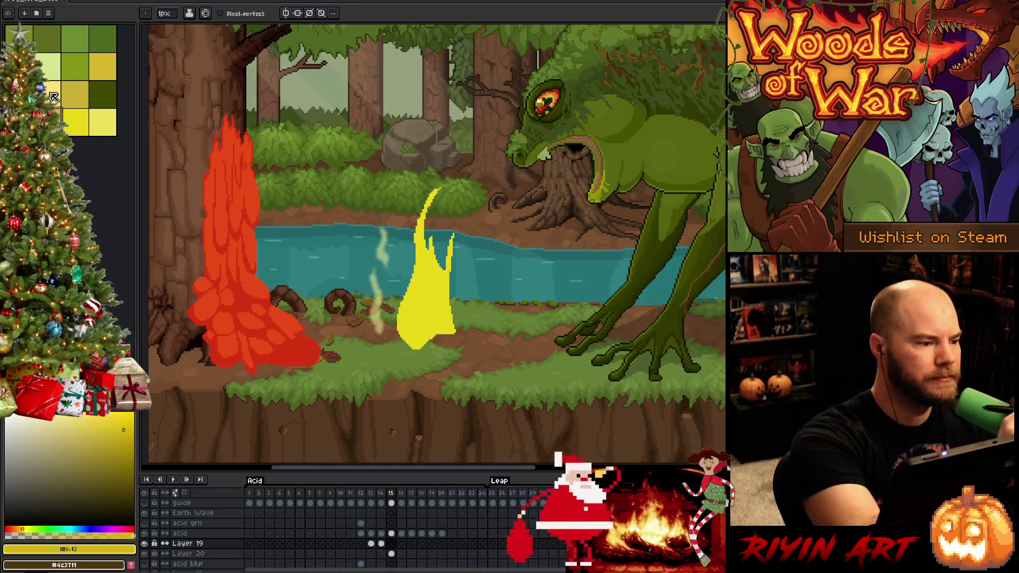
left_click(75, 122)
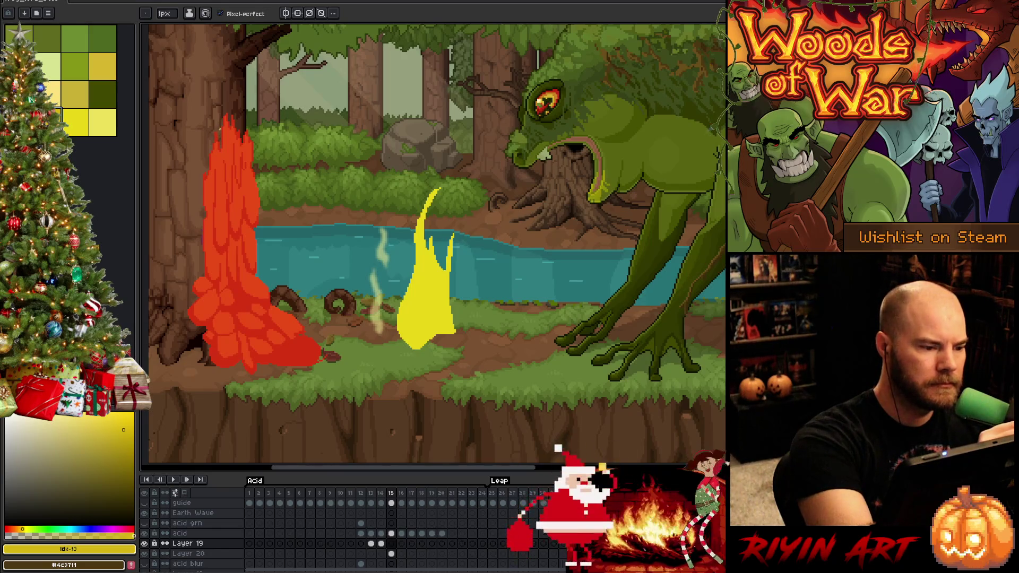
left_click(381, 543)
Step: Lasso the acid column on frame 14 and replace its colour with yellow #e9d717
key("m")
mouse_move(264, 121)
left_mouse_down()
mouse_move(264, 159)
mouse_move(249, 173)
mouse_move(234, 137)
mouse_move(218, 155)
mouse_move(204, 249)
mouse_move(201, 207)
mouse_move(247, 78)
mouse_move(260, 106)
left_mouse_up()
left_click_drag(195, 218, 204, 263)
left_click_drag(198, 213, 207, 261)
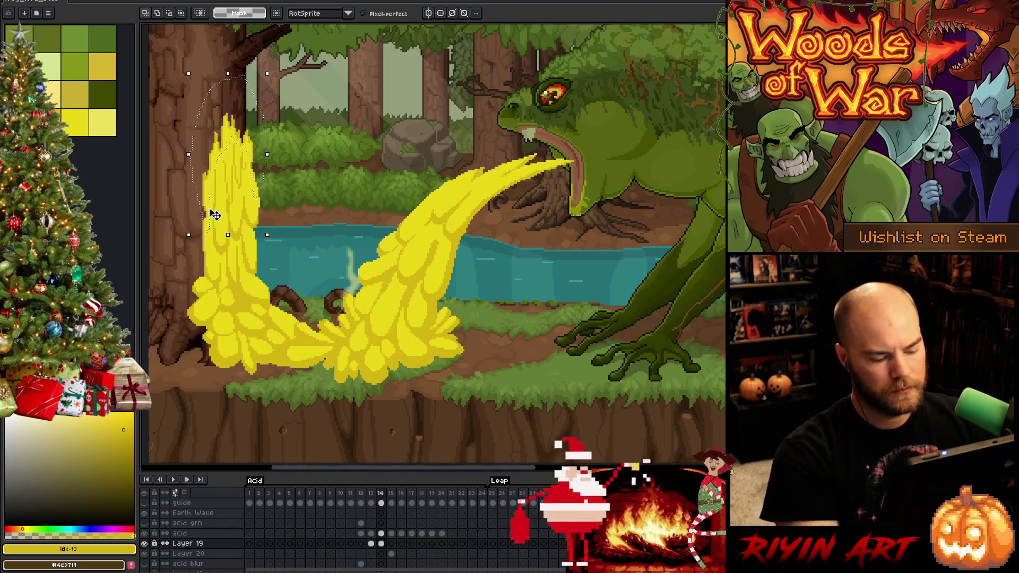
key("shift+r")
left_click_drag(255, 188, 255, 171)
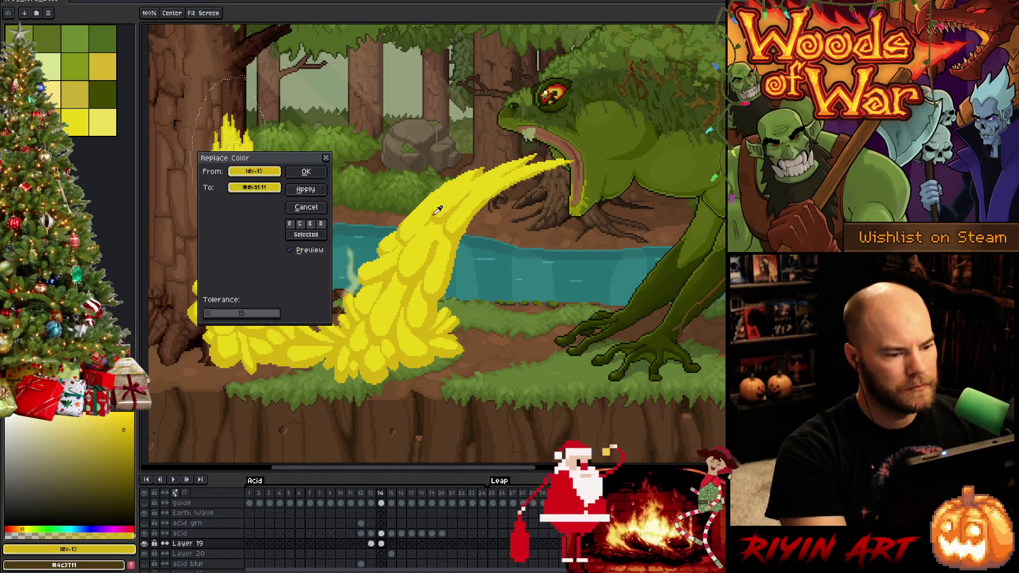
left_click(295, 173)
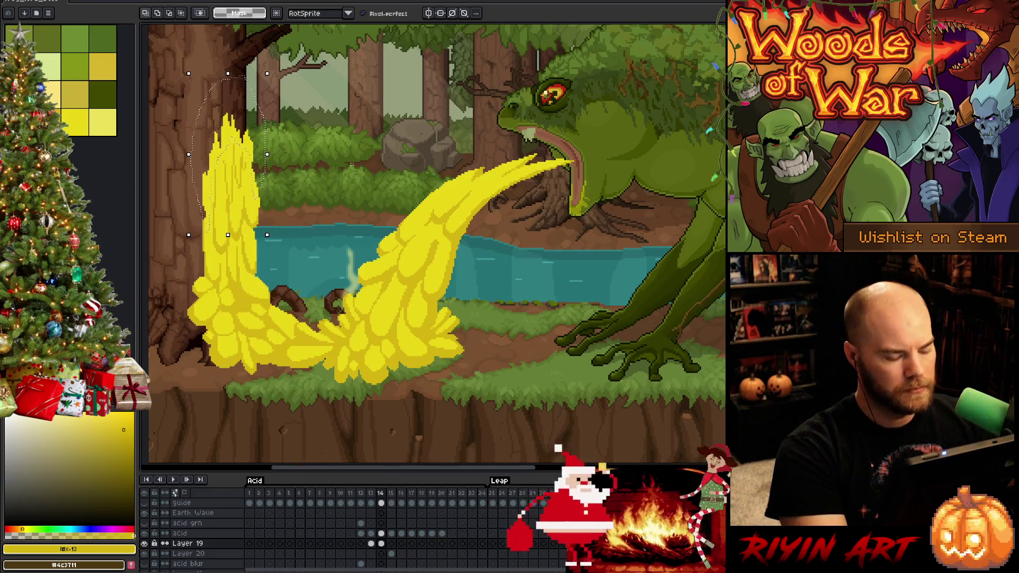
Step: On frame 13, lasso the top of the acid column and replace its colour with #e9d717
key("Left")
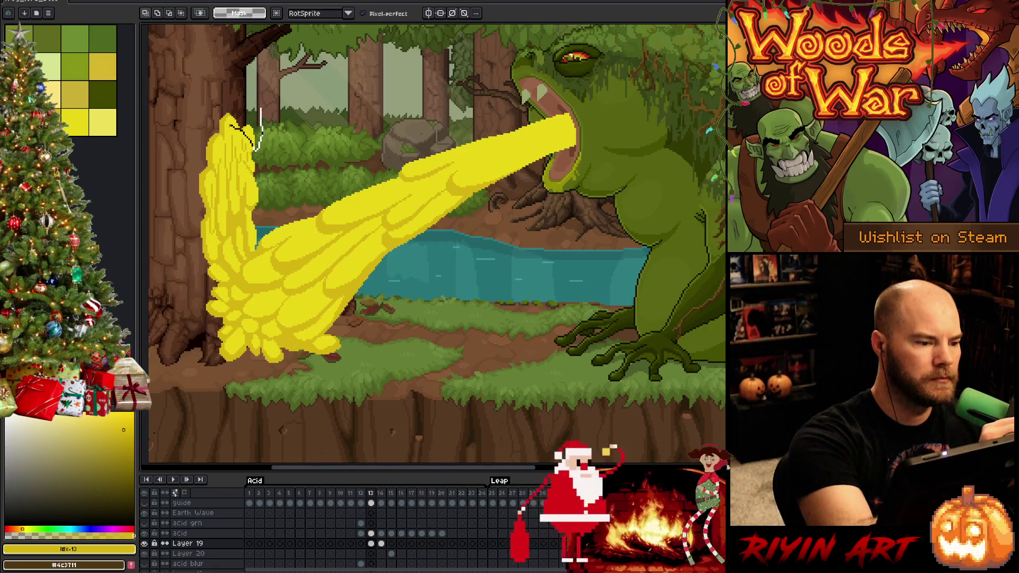
mouse_move(260, 109)
left_mouse_down()
mouse_move(215, 104)
mouse_move(207, 190)
mouse_move(198, 77)
left_mouse_up()
key("shift+r")
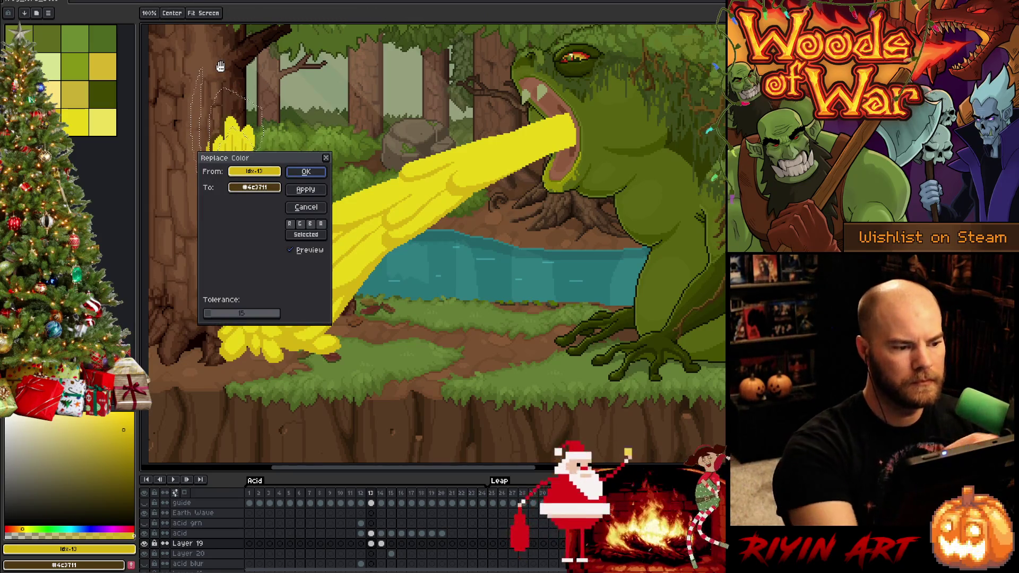
left_click(260, 188)
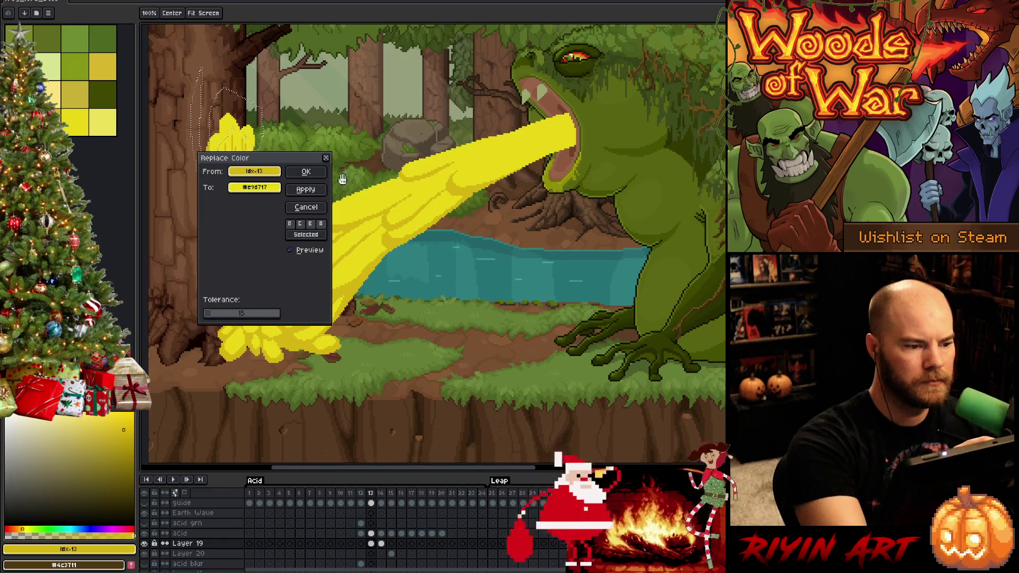
left_click(306, 171)
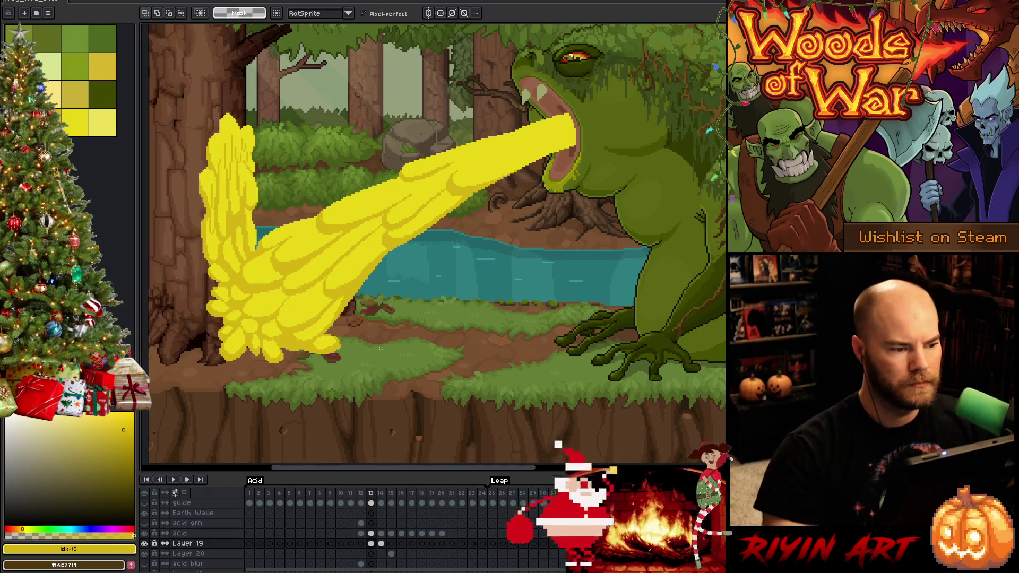
Step: Select the pencil with darker yellow #d6b511 and step between frames 12–14
key("b")
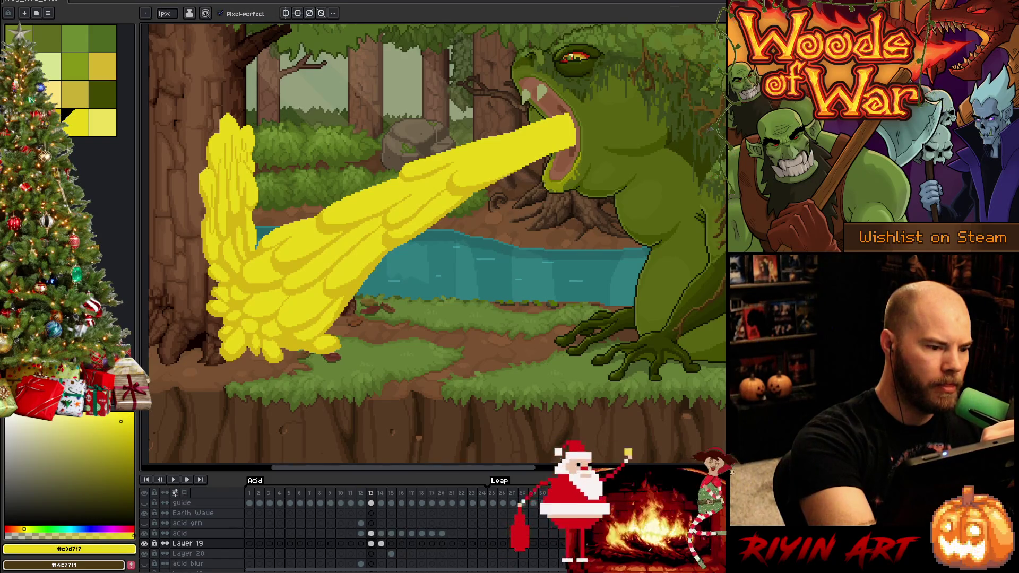
left_click(124, 430)
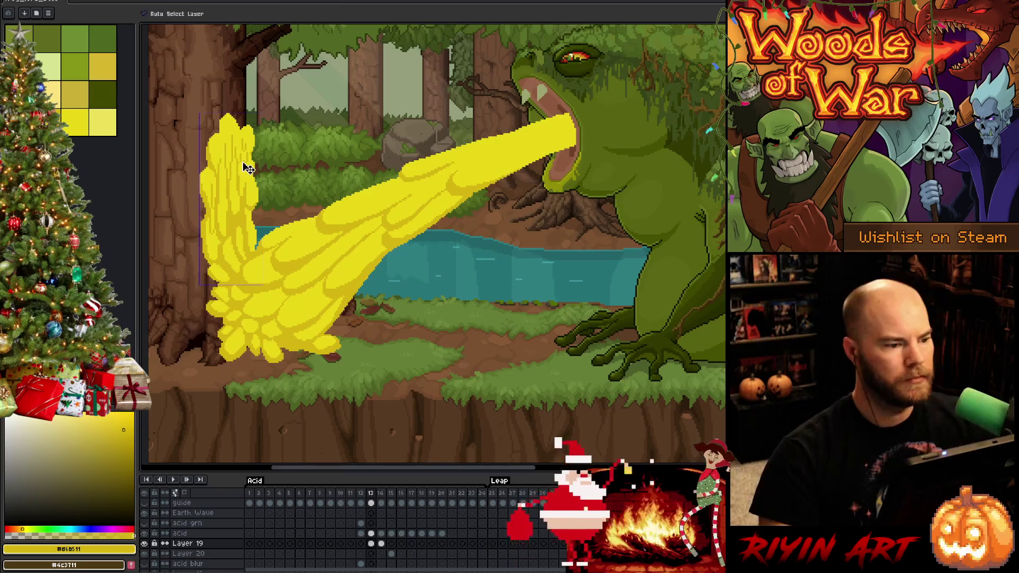
key("Right")
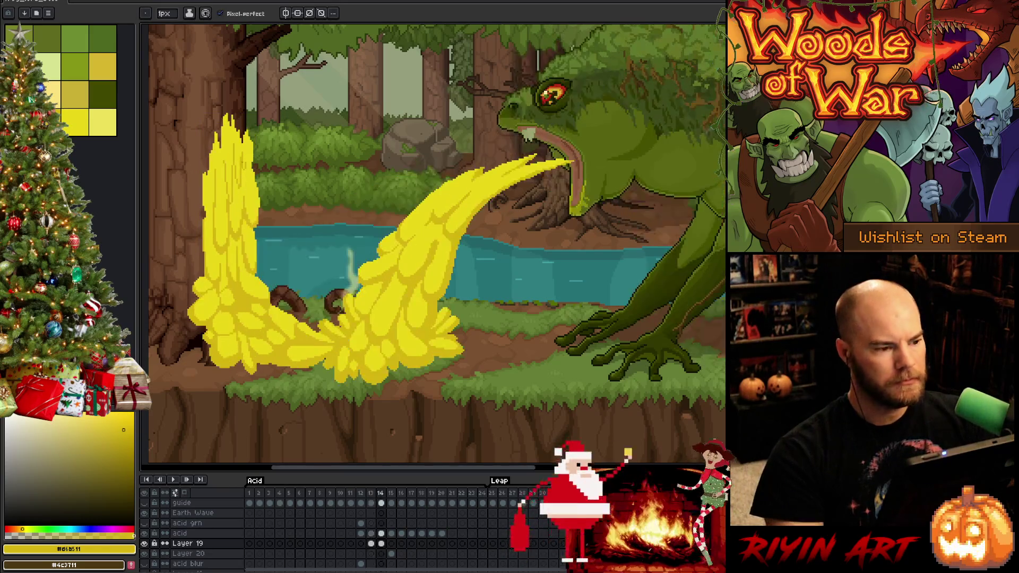
key("Left")
key("Left")
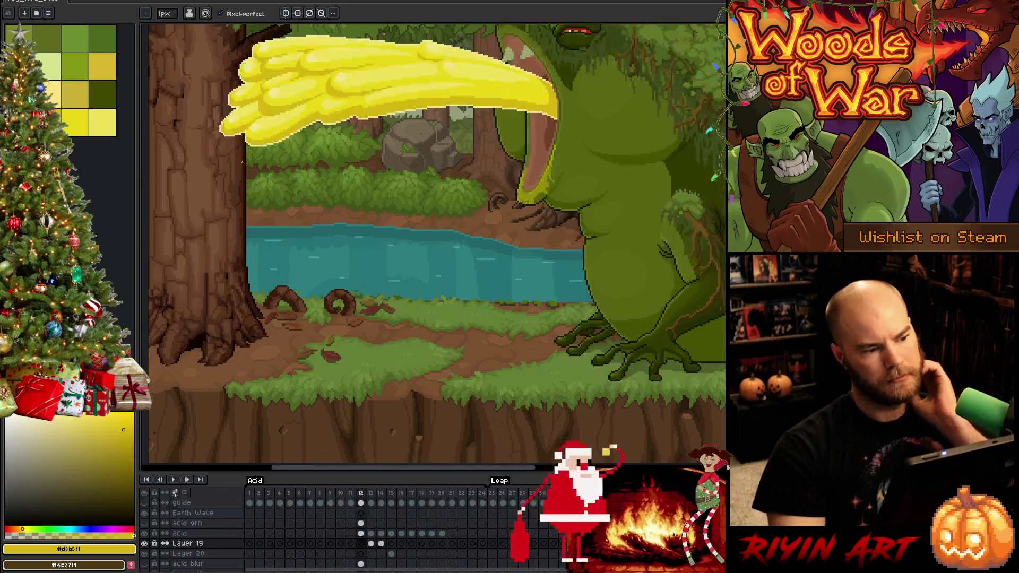
key("b")
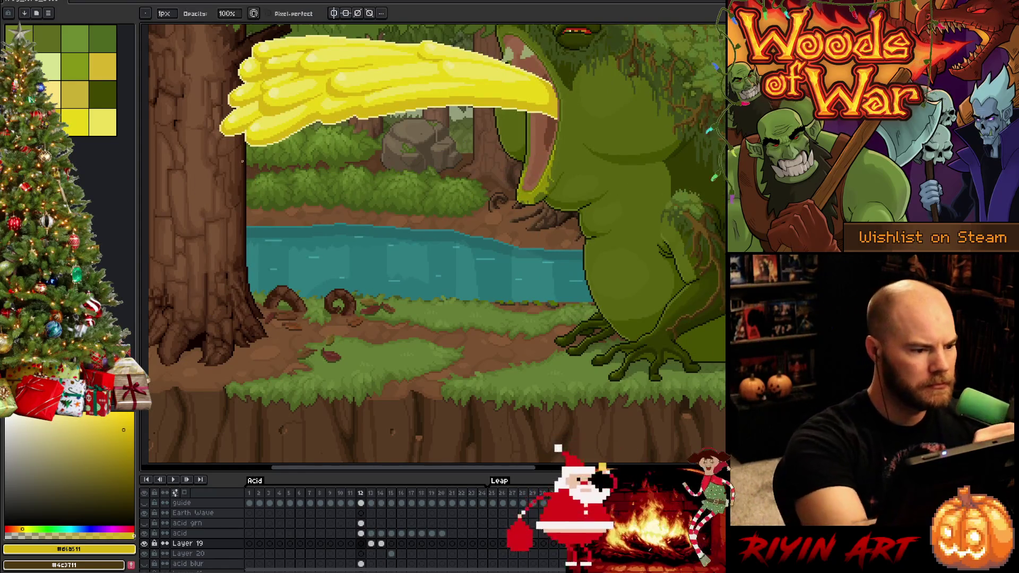
Step: Flip back and forth through frames 12 to 15 to compare the acid splash
key("Right")
key("Left")
key("Right")
key("Right")
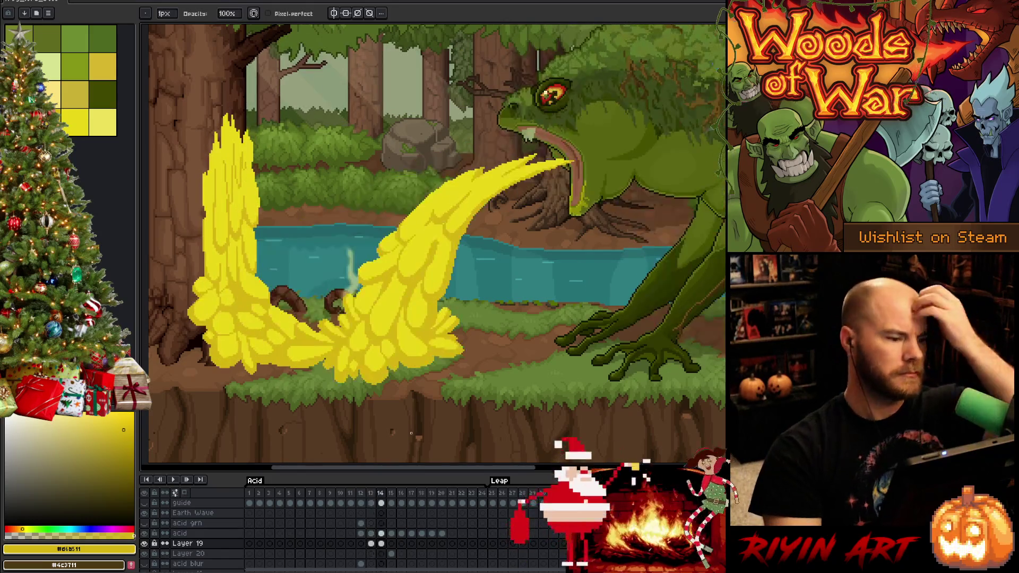
key("Left")
key("Left")
key("Right")
key("Right")
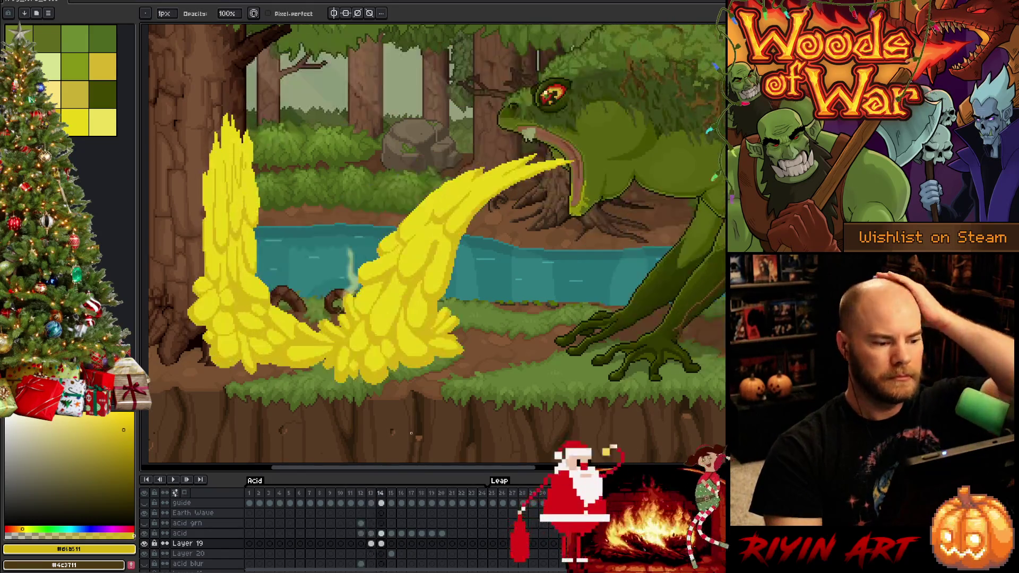
key("Right")
key("Left")
key("Right")
key("Left")
key("Right")
key("Left")
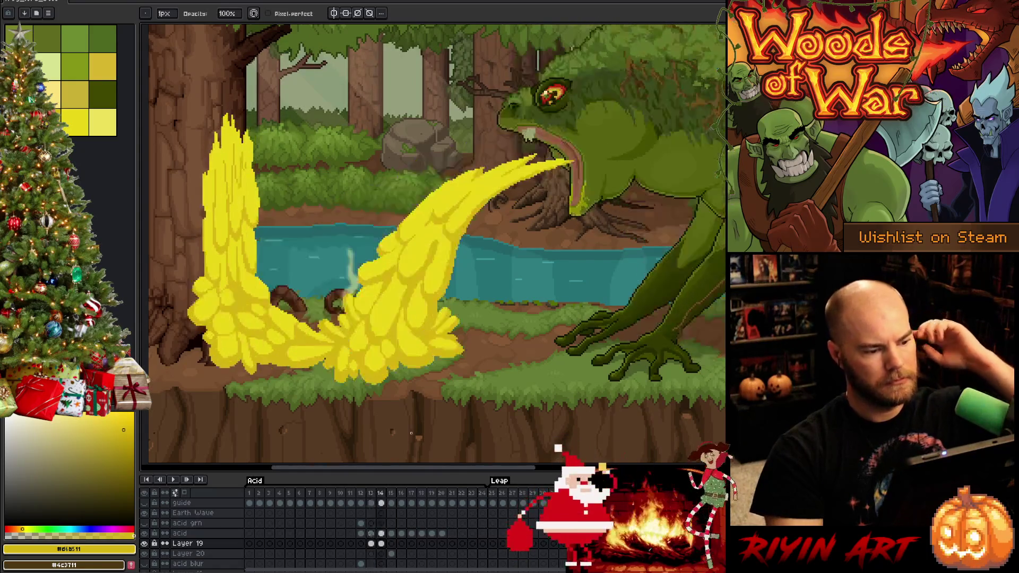
key("Right")
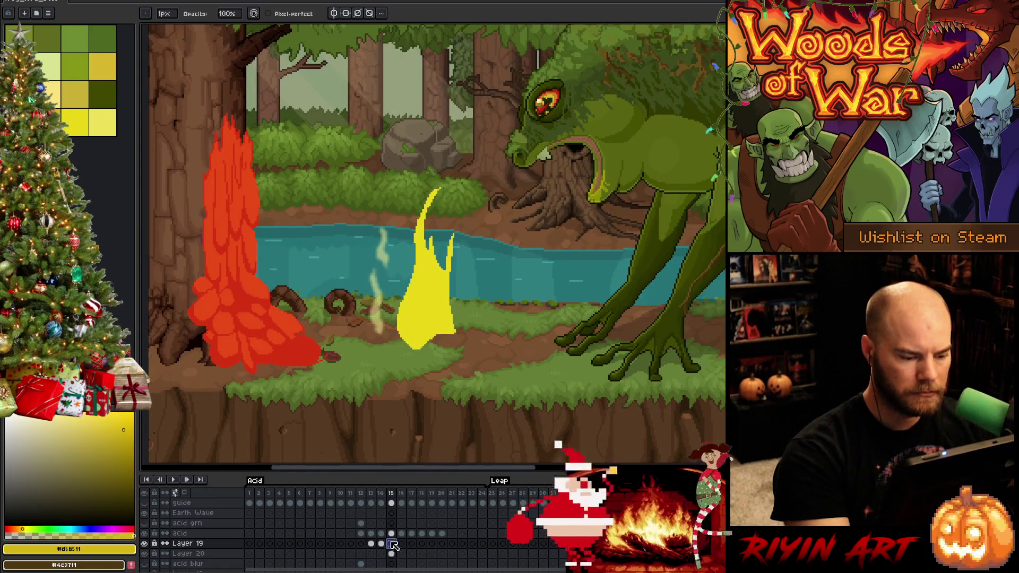
Step: Pick palette yellow and draw rim lines along the splash top, top-right and right edge
left_click(74, 122)
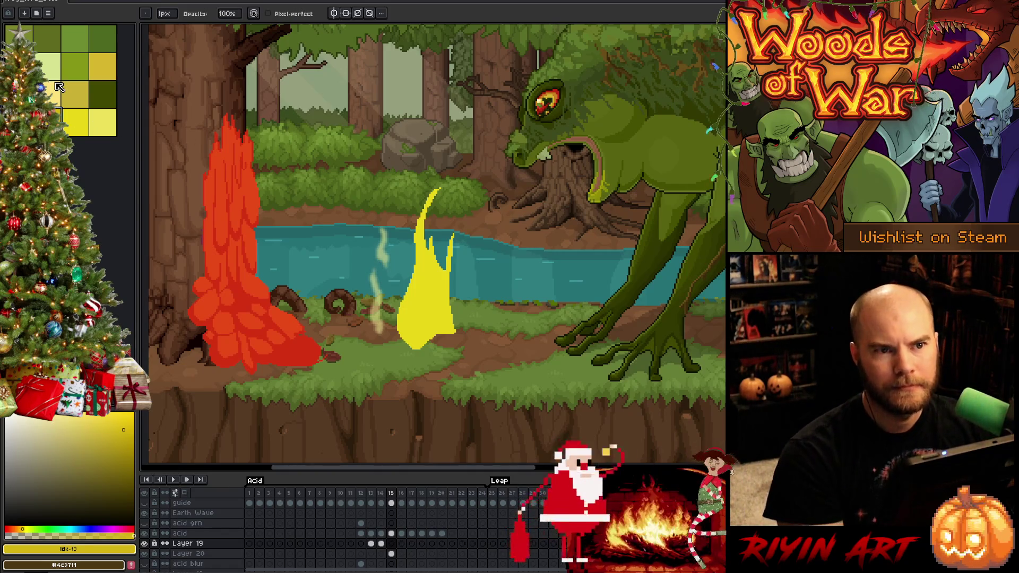
key("e")
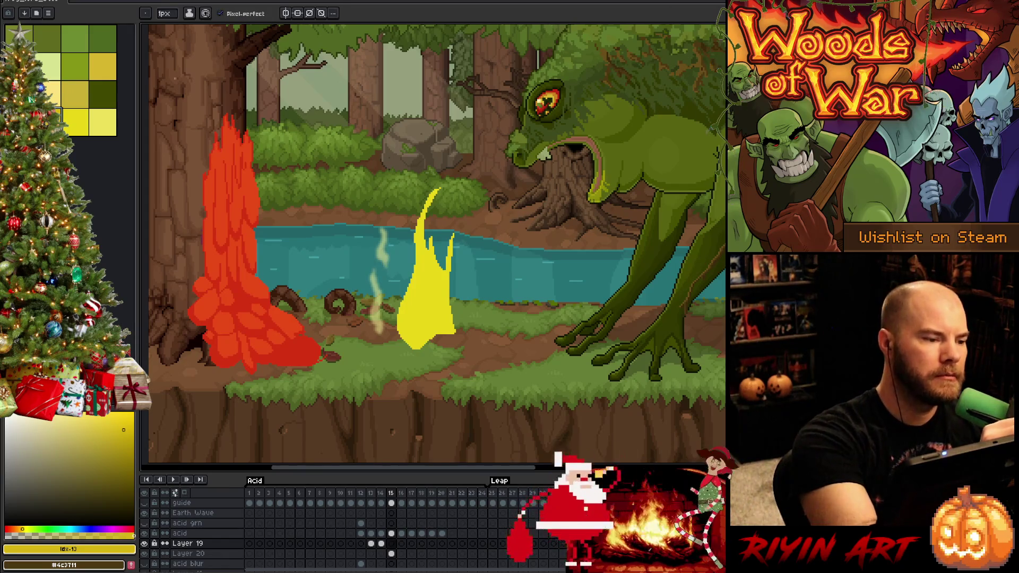
left_click(77, 122)
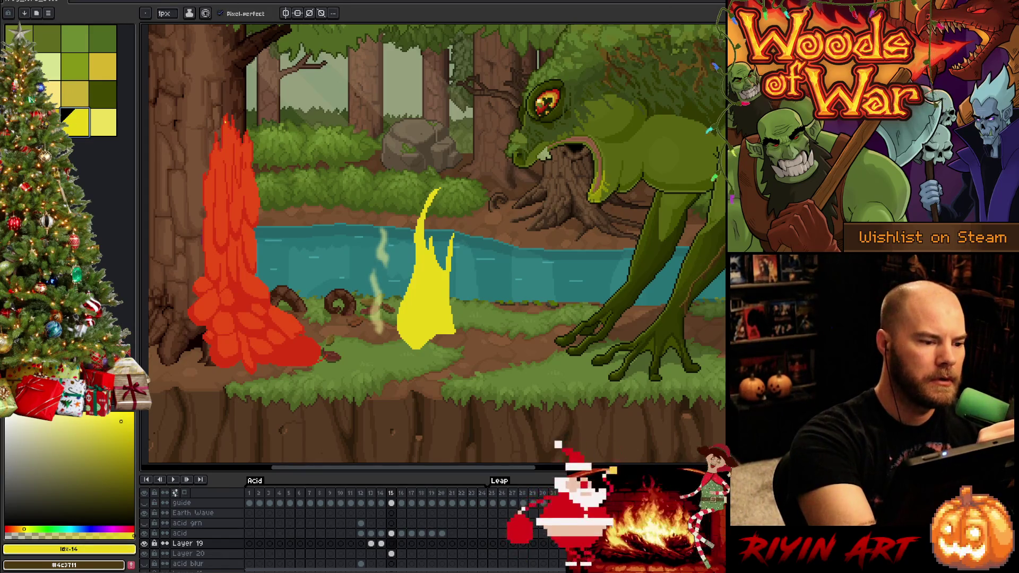
left_click(234, 223)
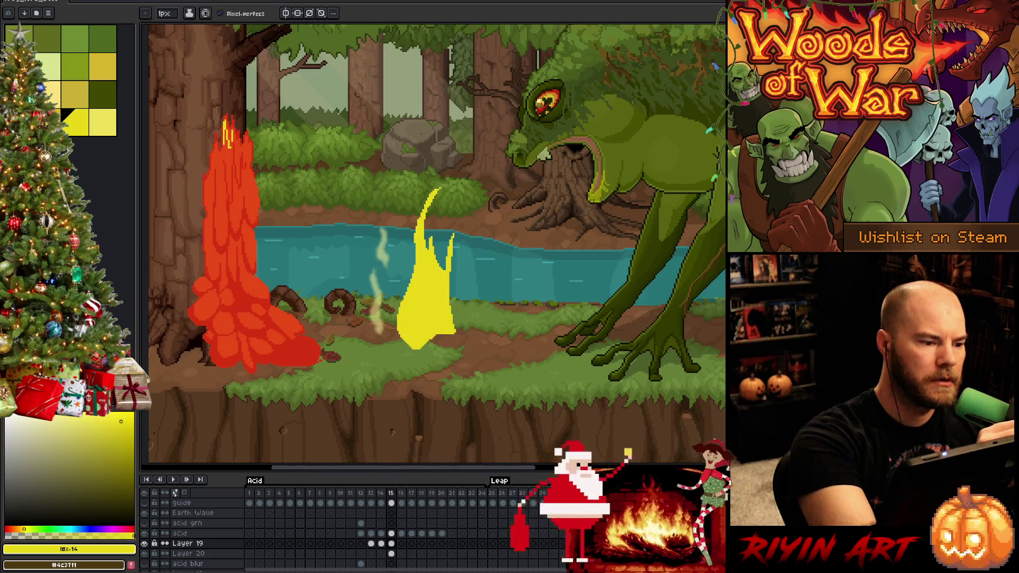
left_click_drag(232, 131, 243, 153)
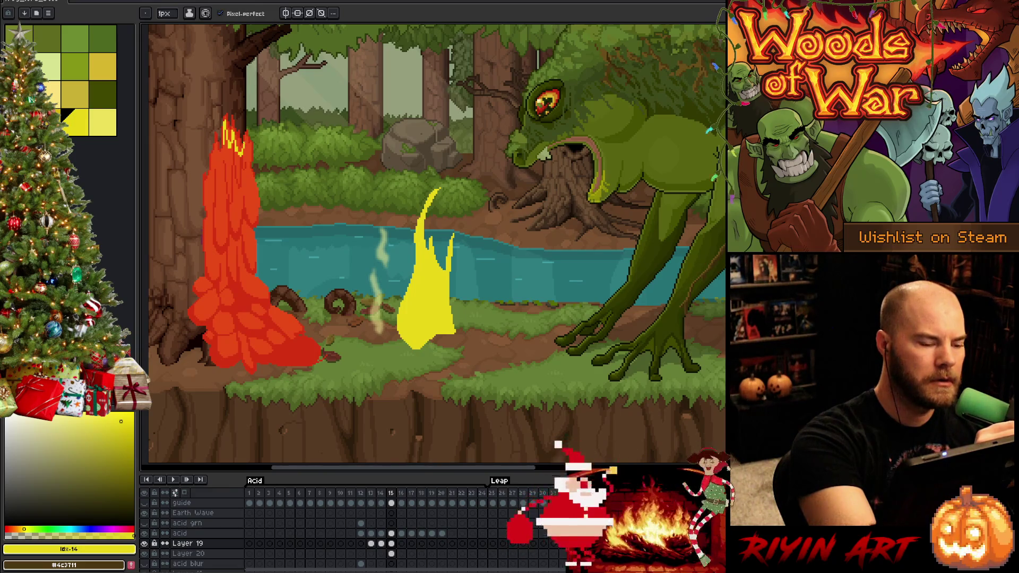
left_click_drag(245, 141, 249, 164)
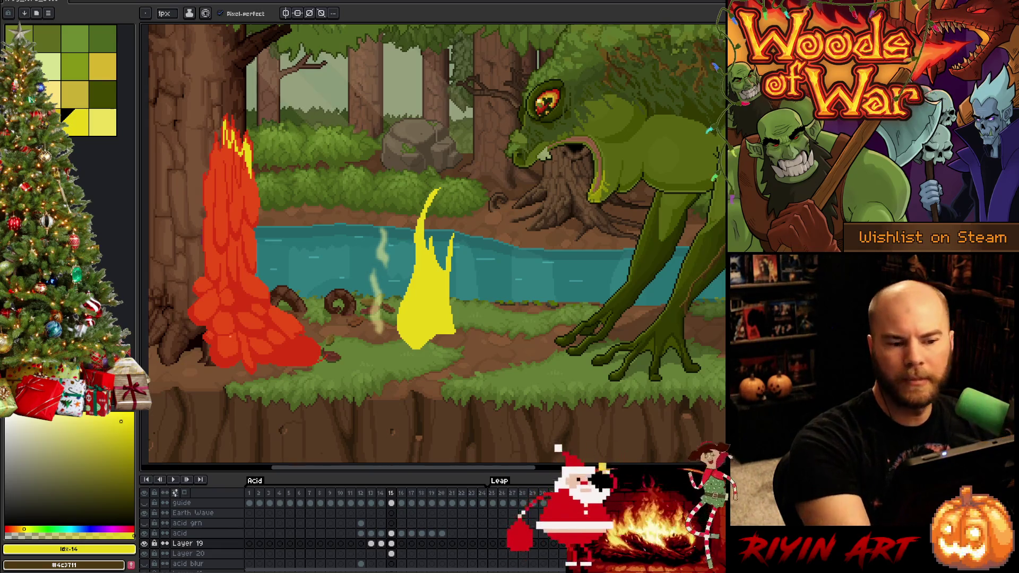
left_click_drag(252, 192, 256, 214)
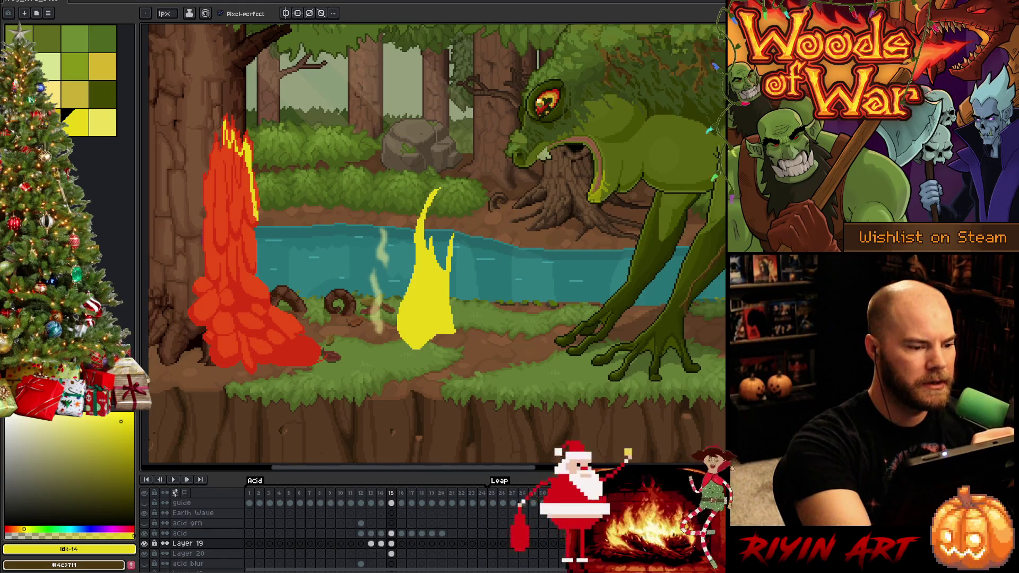
left_click_drag(221, 144, 221, 157)
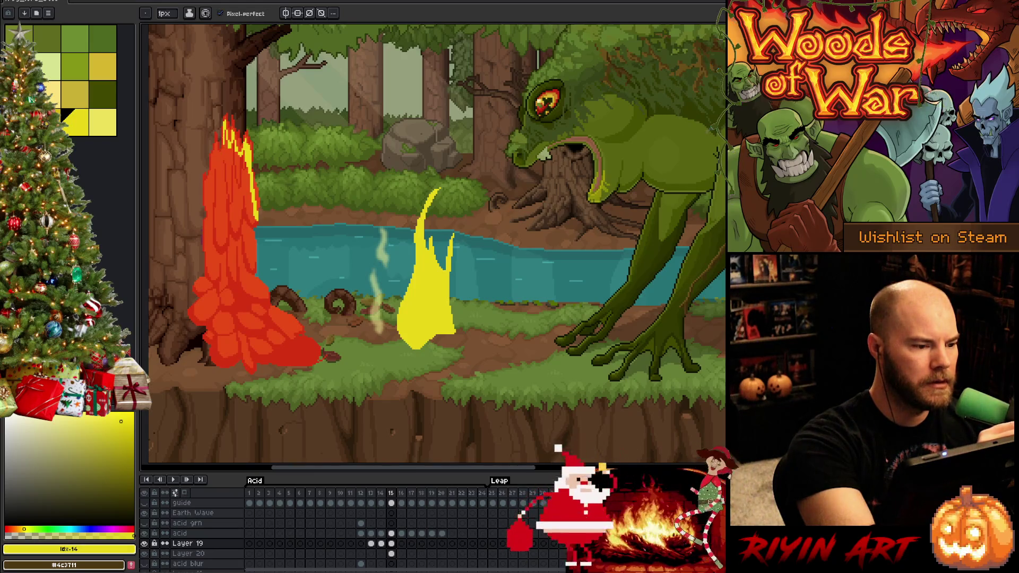
Step: Undo the upper-left yellow lines and add highlight strokes down the flame's left edge
key("ctrl+z")
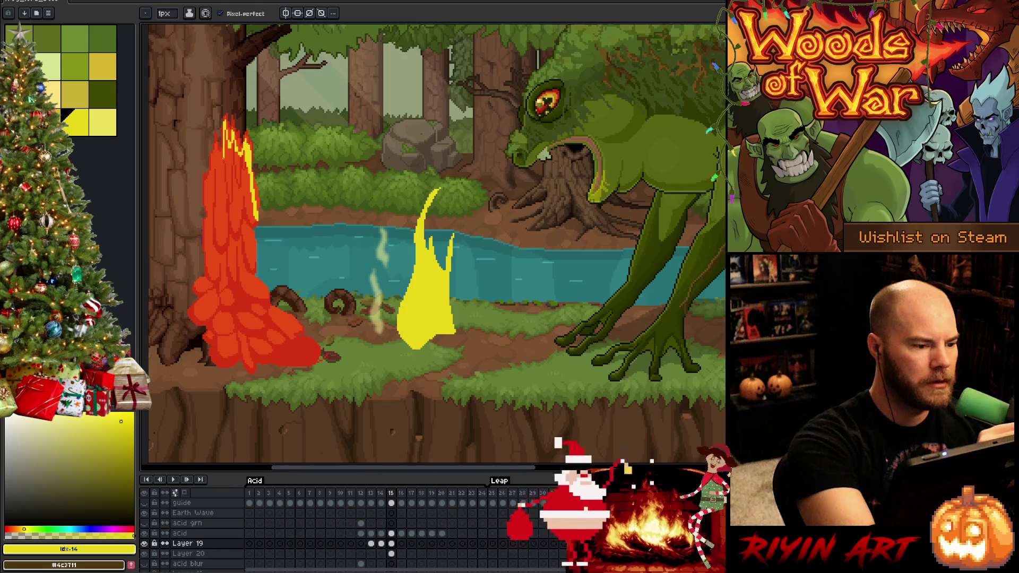
left_click_drag(222, 154, 213, 170)
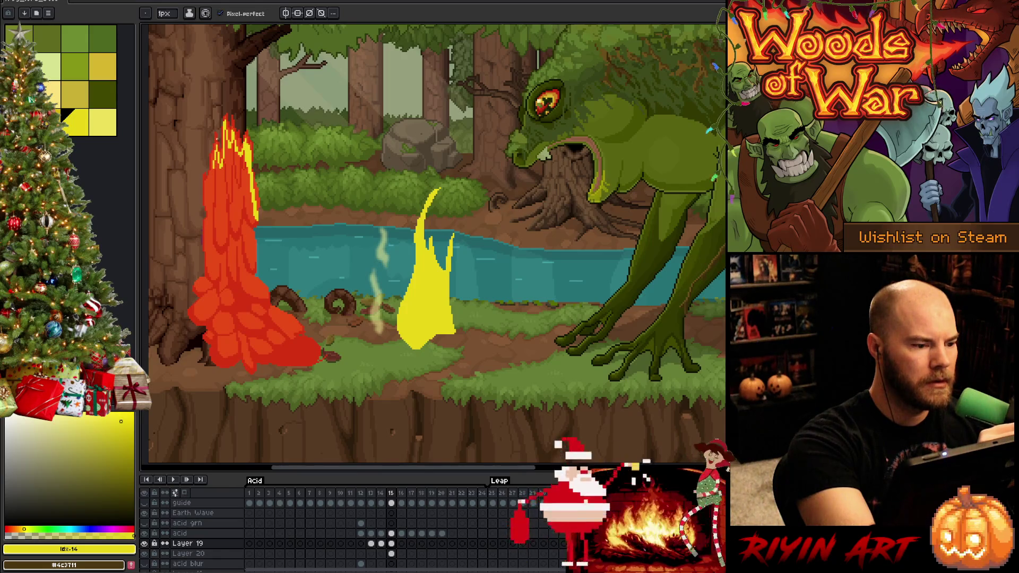
key("ctrl+z")
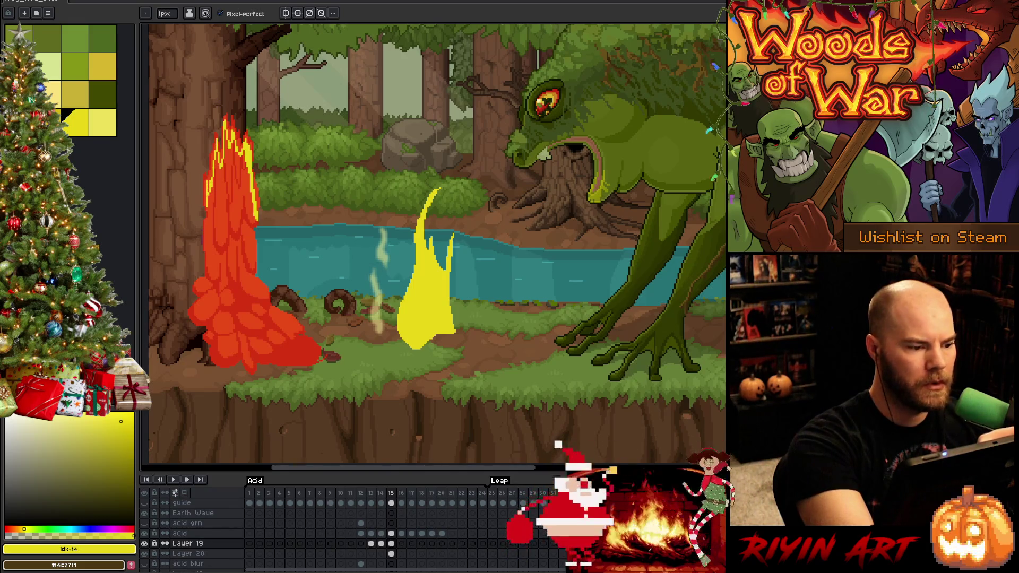
left_click_drag(206, 189, 204, 206)
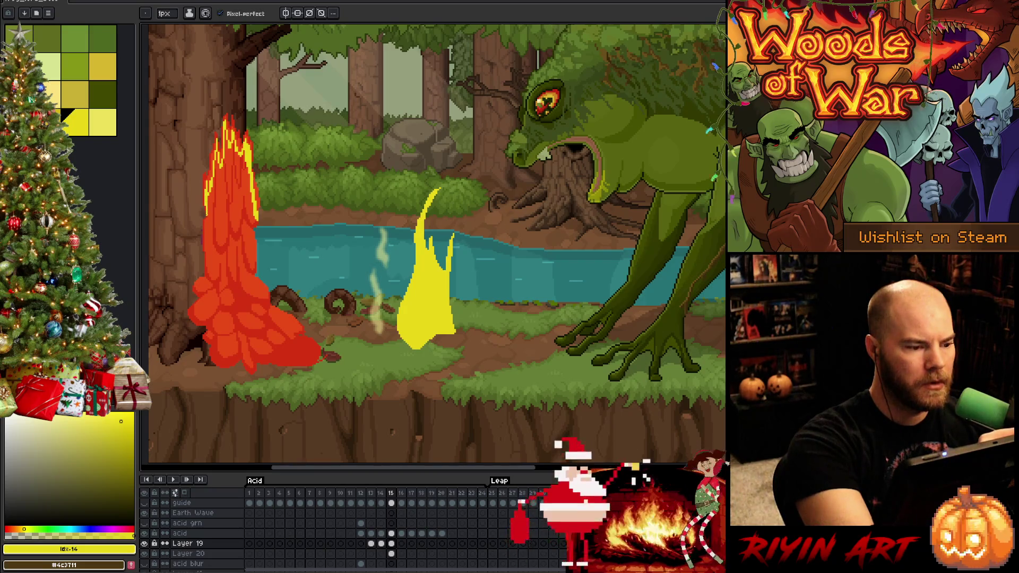
left_click_drag(207, 225, 206, 247)
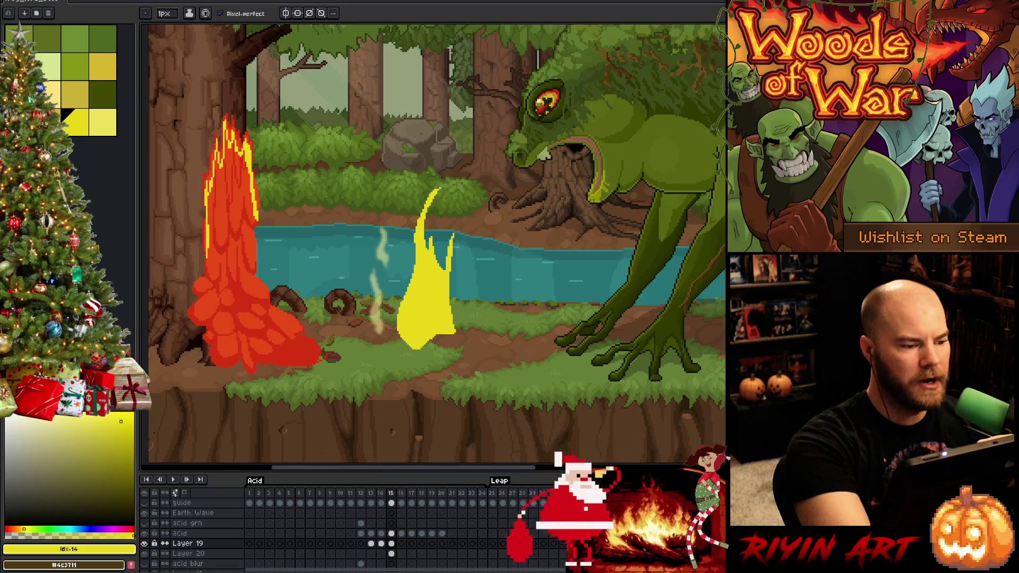
Step: Choose another yellow and retry a rim line on the lower red splash, toggling Eraser and Pencil
left_click(81, 126)
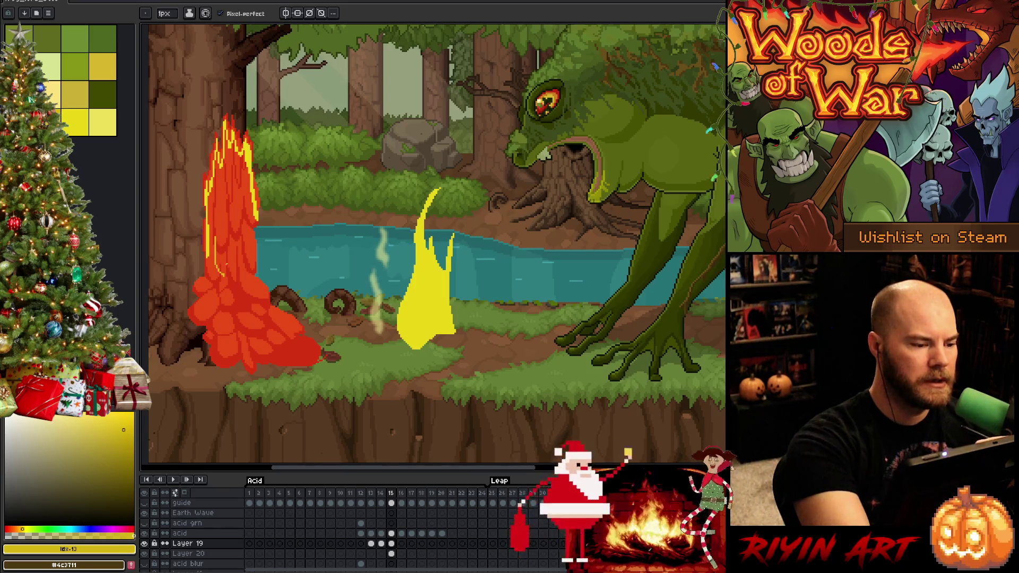
mouse_move(213, 240)
left_mouse_down()
mouse_move(231, 272)
mouse_move(215, 264)
mouse_move(231, 272)
left_mouse_up()
key("ctrl+z")
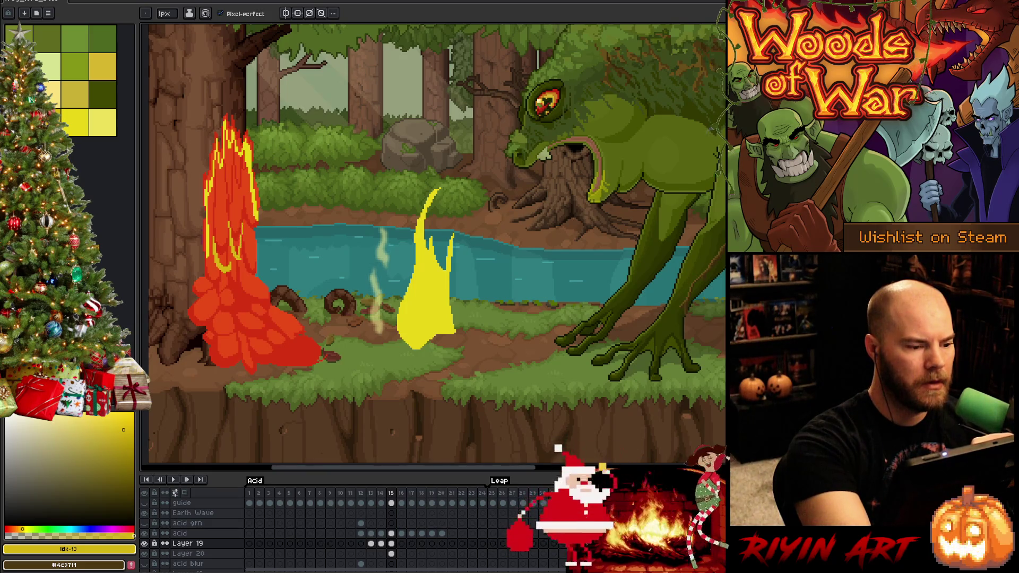
key("e")
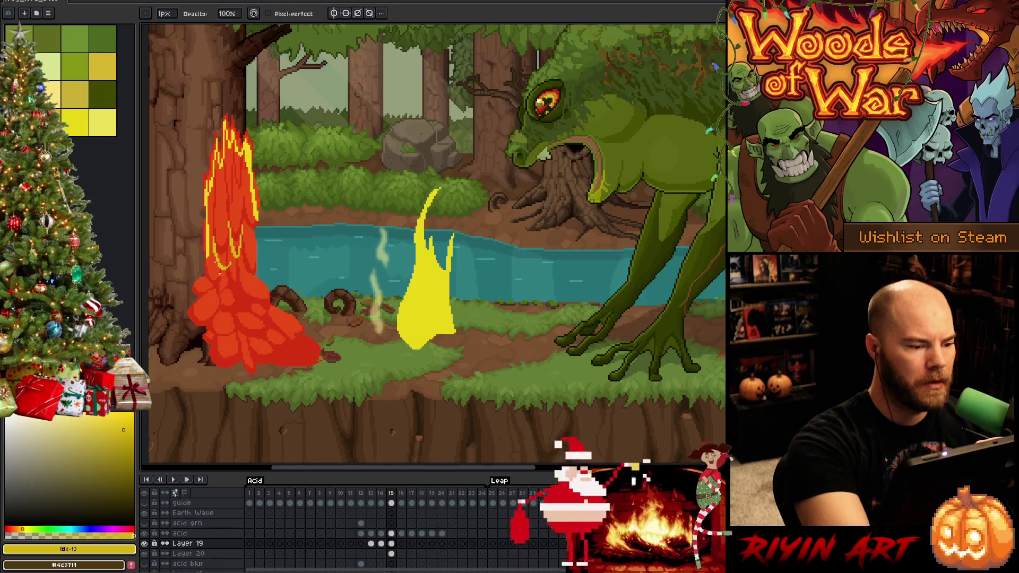
key("b")
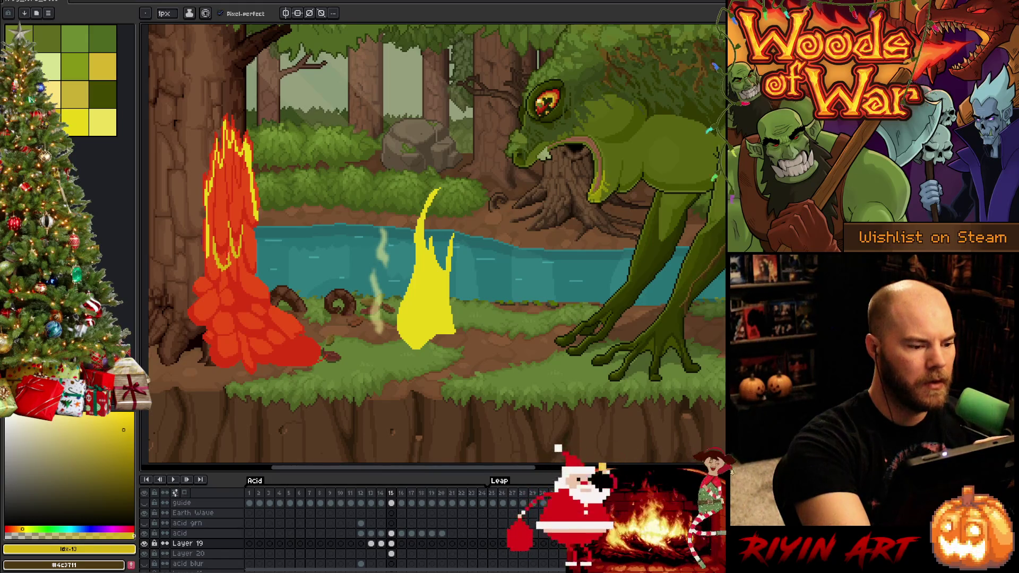
key("e")
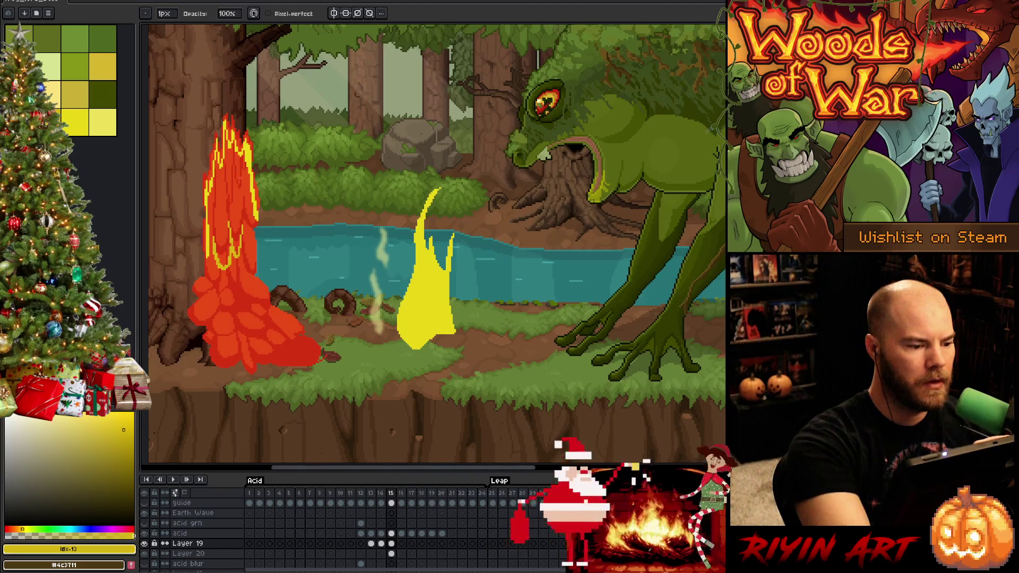
key("e")
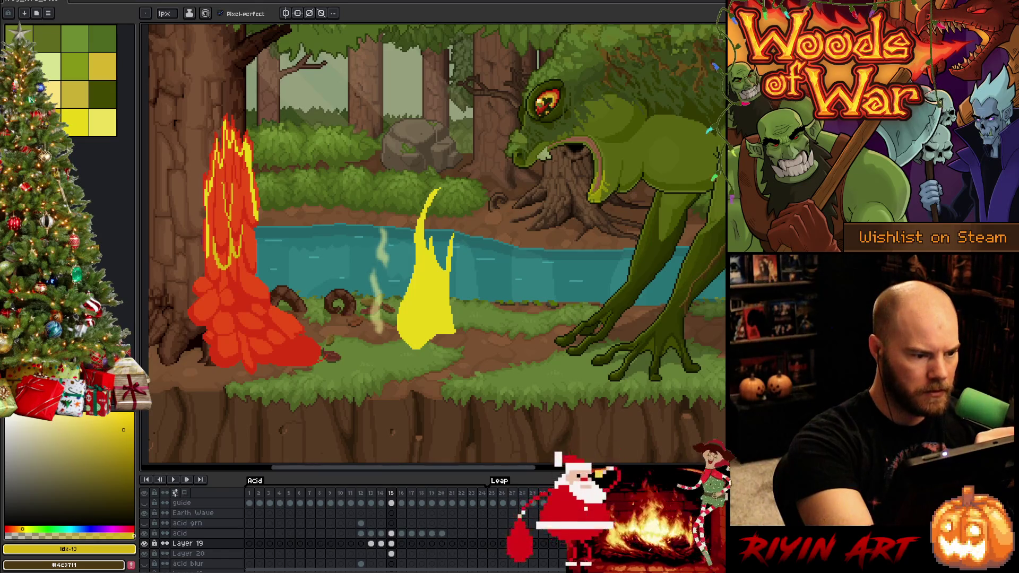
Step: Add vertical yellow lines down the middle and lower splash and sample yellow from the canvas
left_click_drag(233, 169, 241, 211)
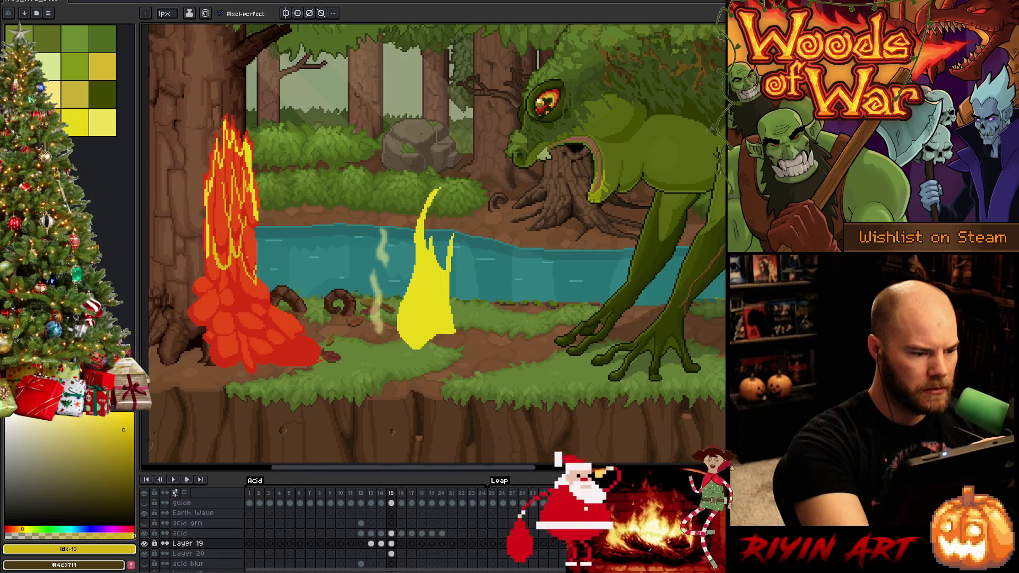
left_click_drag(239, 256, 255, 287)
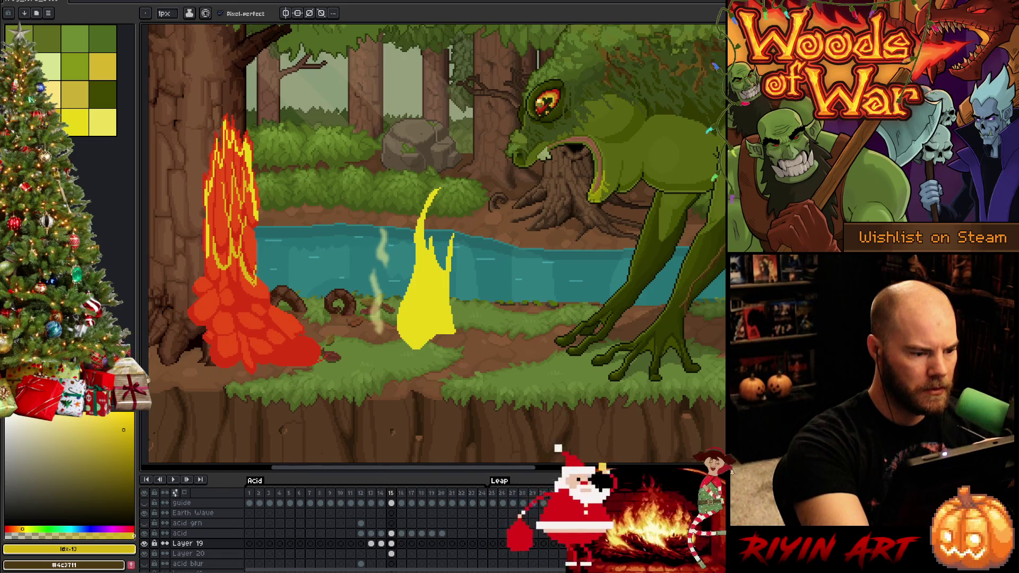
key("b")
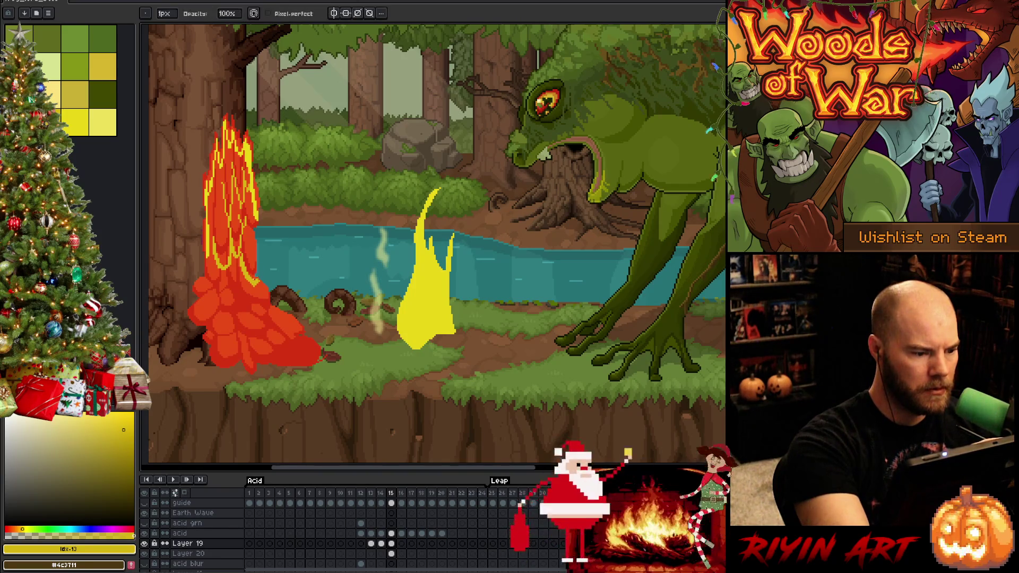
left_click(256, 252, "alt")
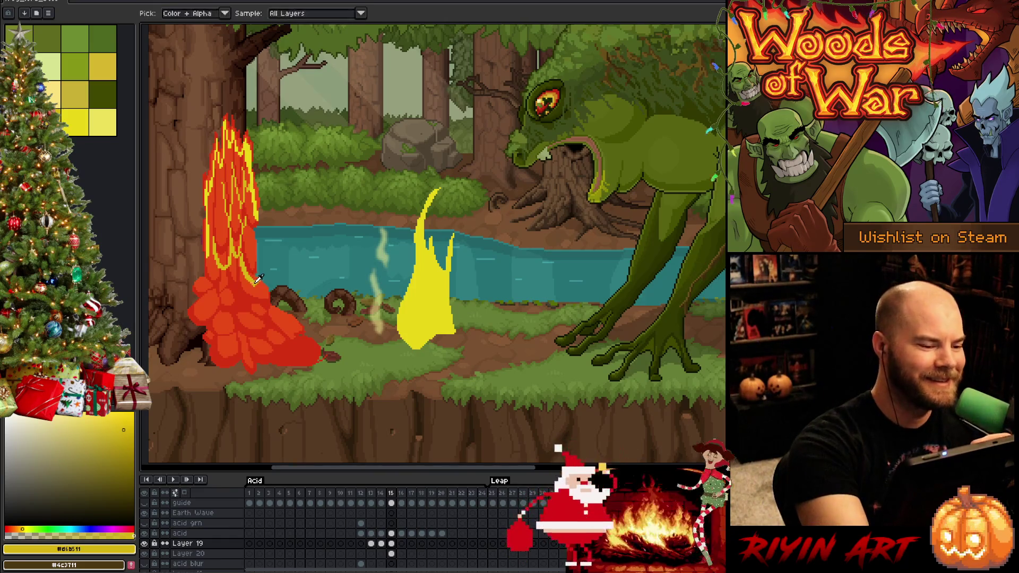
Step: Zoom out to fit the frog, tree and acid splash, then zoom in one step
key("e")
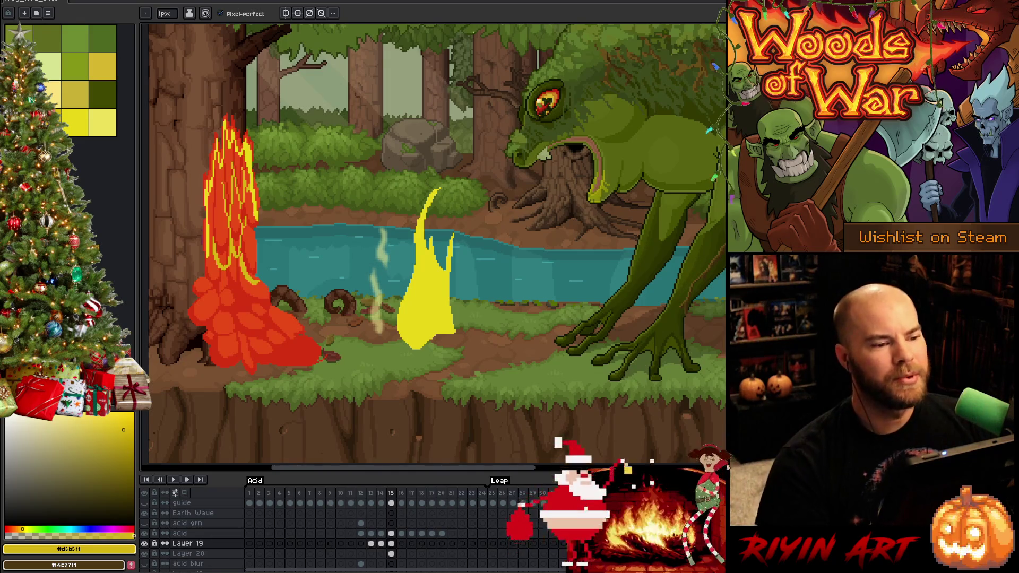
key("minus")
key("plus")
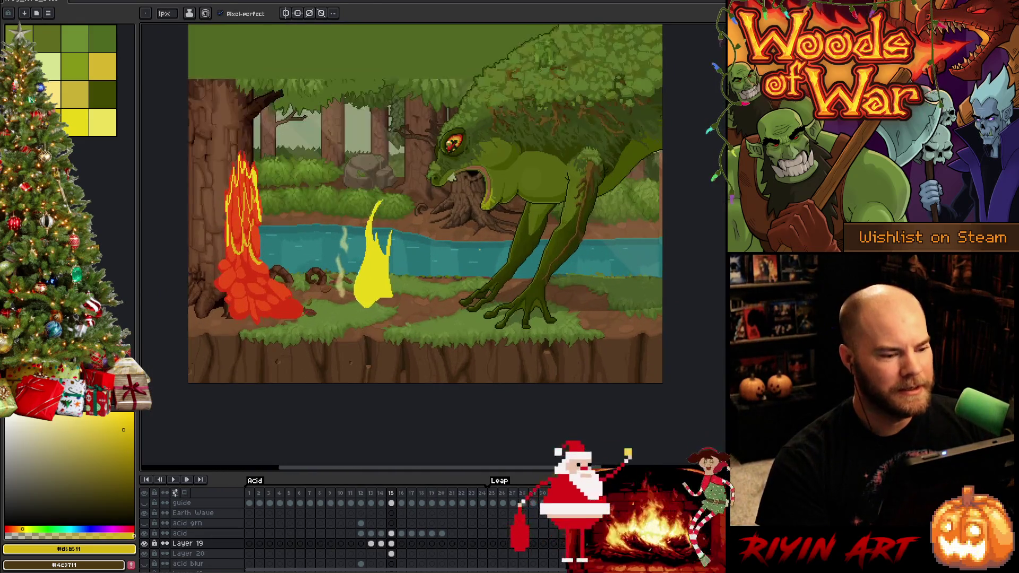
key("Return")
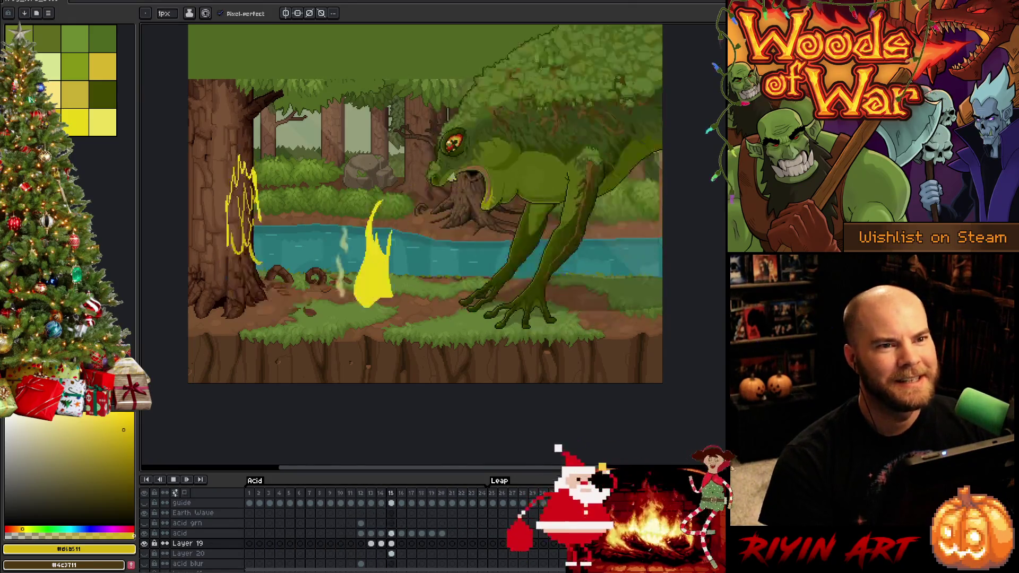
key("Return")
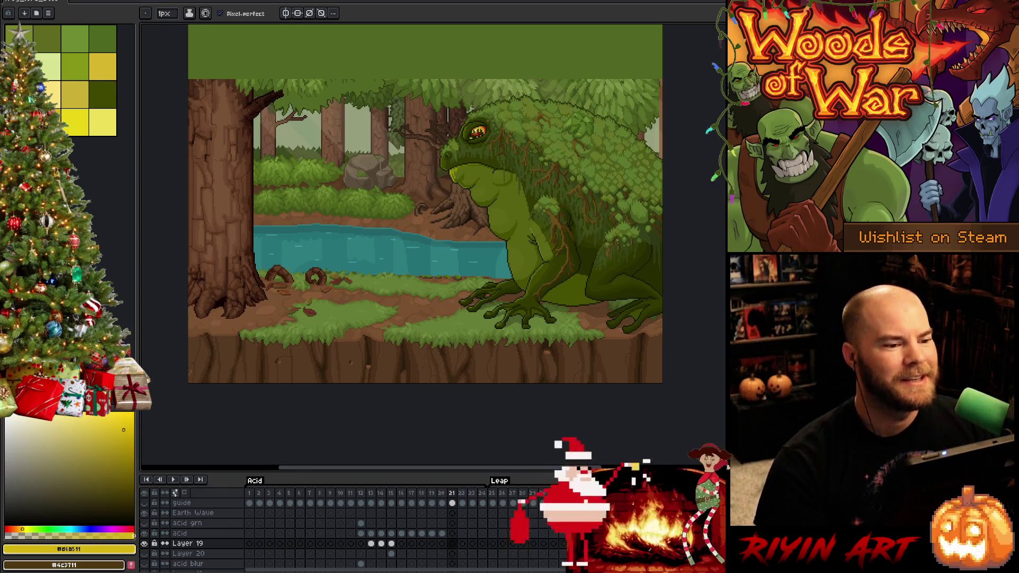
key("Return")
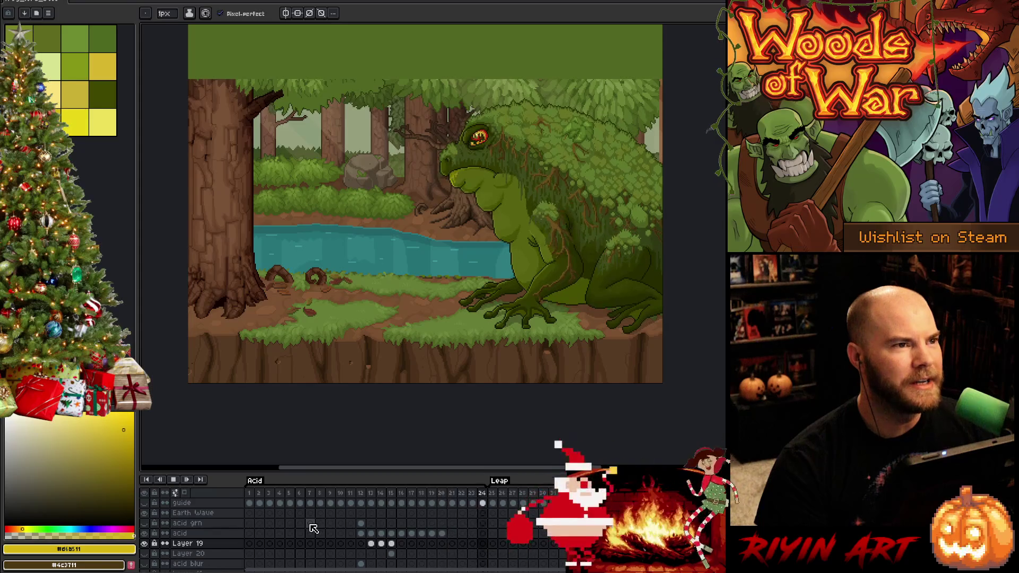
key("Return")
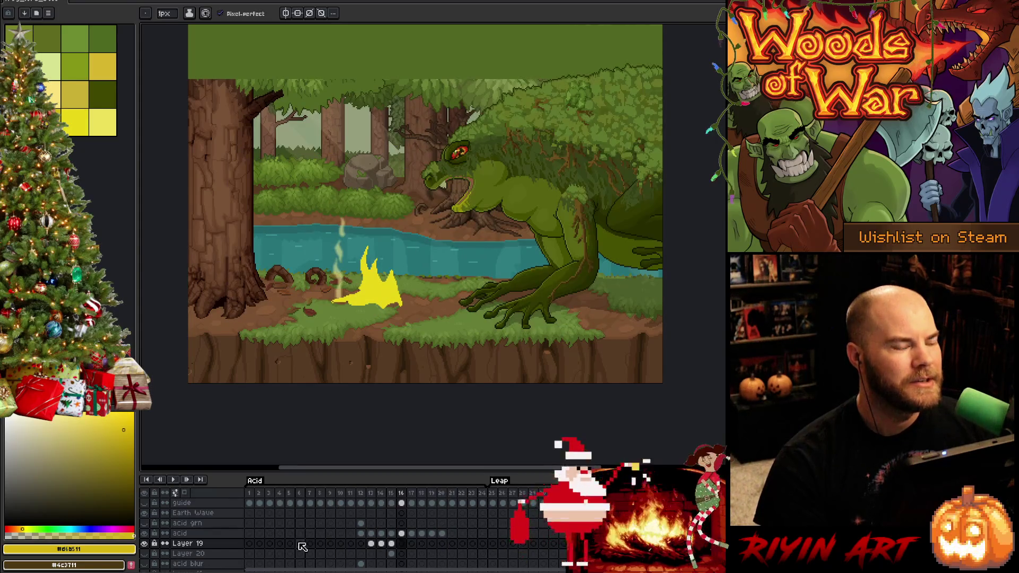
left_click(361, 497)
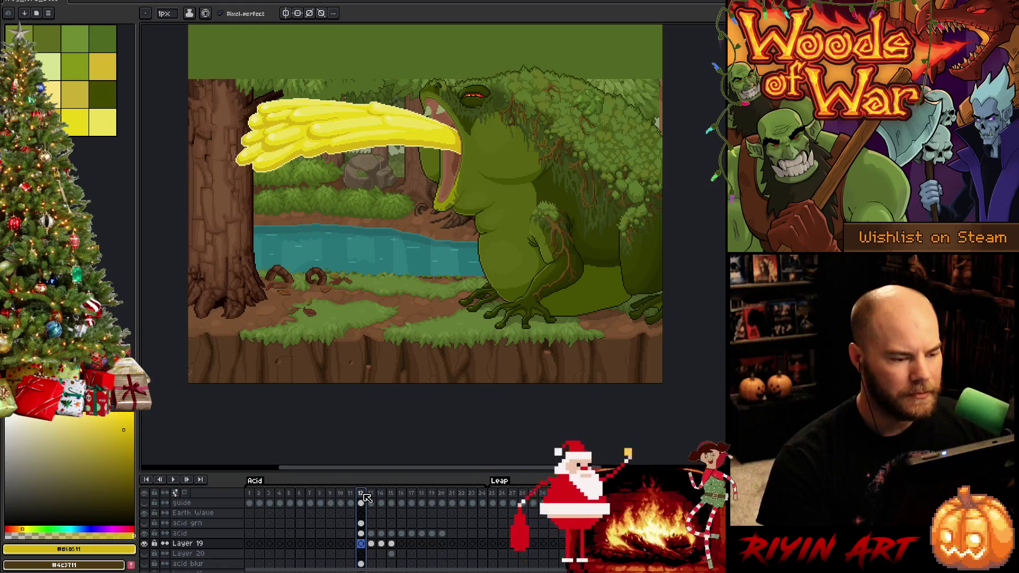
left_click(367, 498)
key("Right")
key("Left")
key("Right")
key("Left")
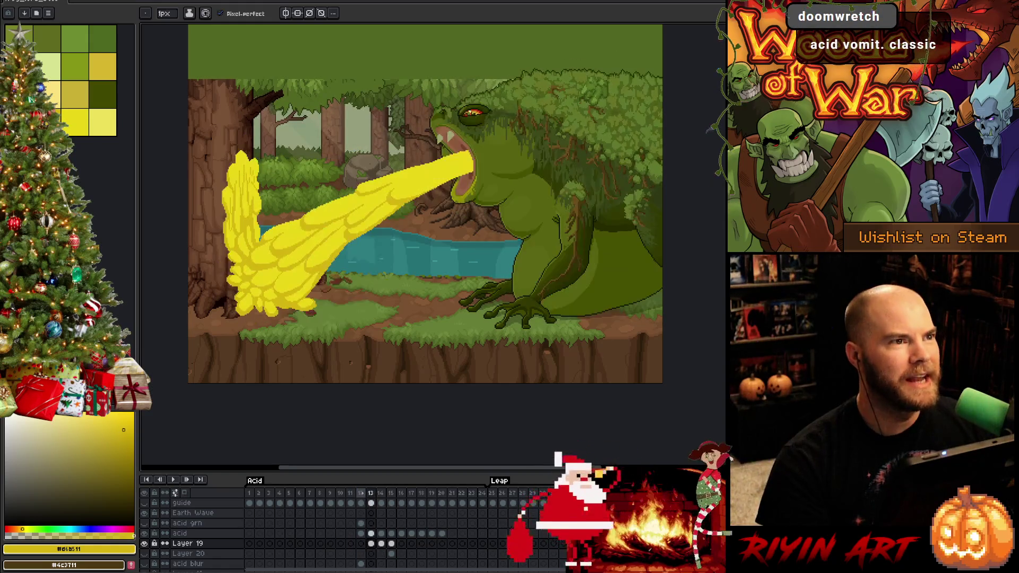
key("Right")
key("Left")
key("Right")
key("Right")
key("Left")
key("Left")
key("Right")
key("Left")
key("Right")
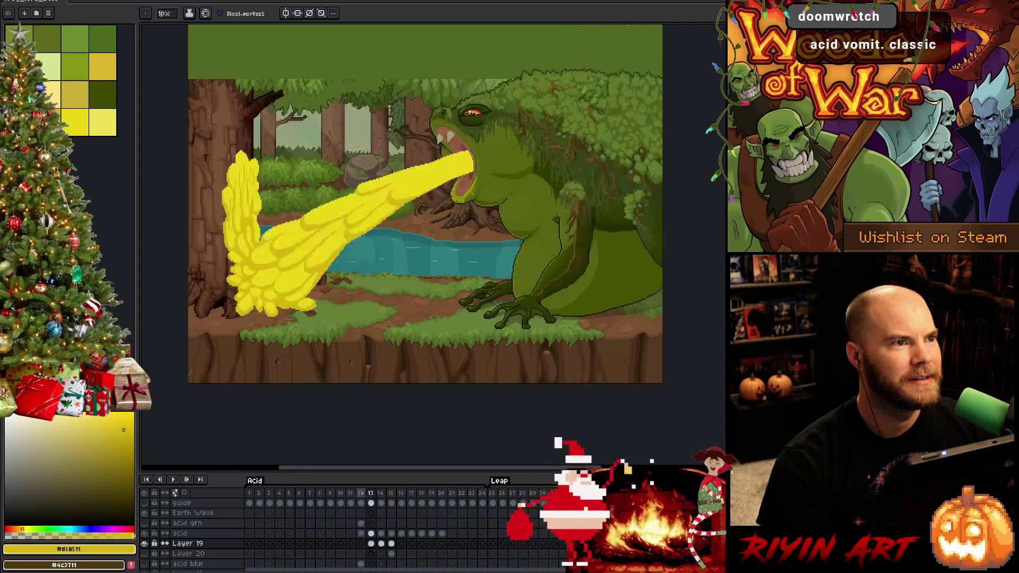
key("Right")
key("Left")
key("Right")
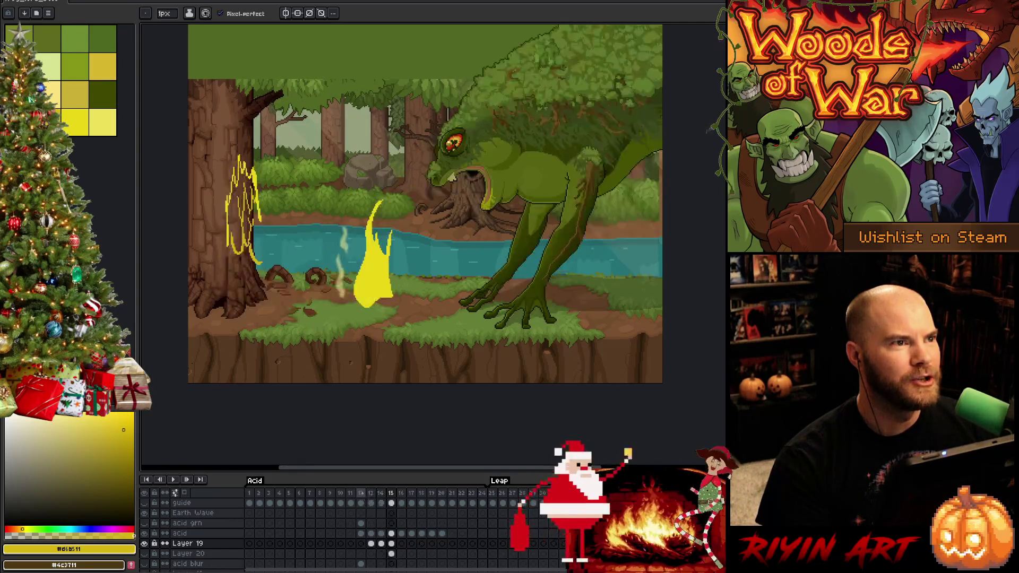
key("Left")
key("Right")
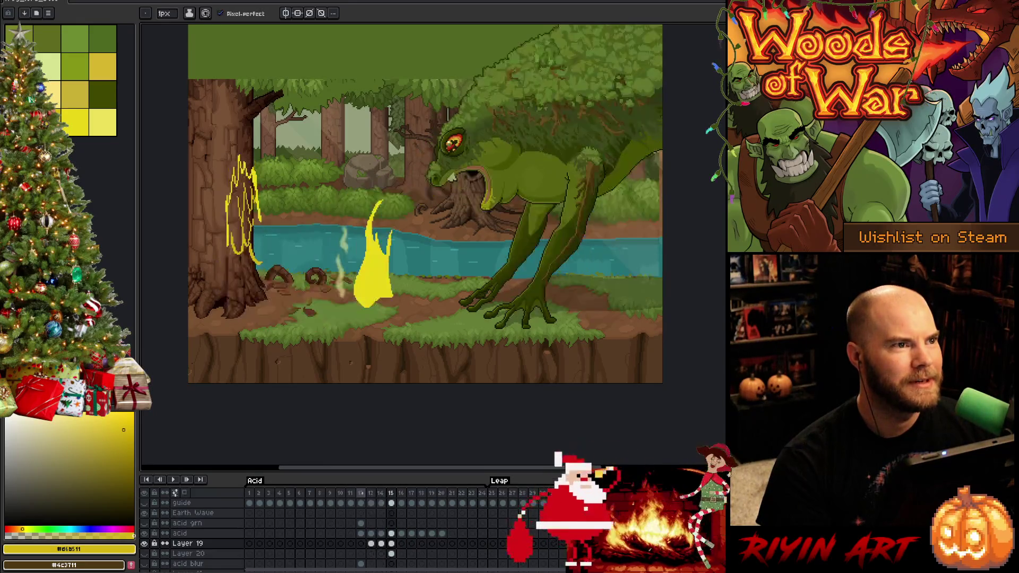
left_click(367, 499)
key("Right")
key("Right")
key("Right")
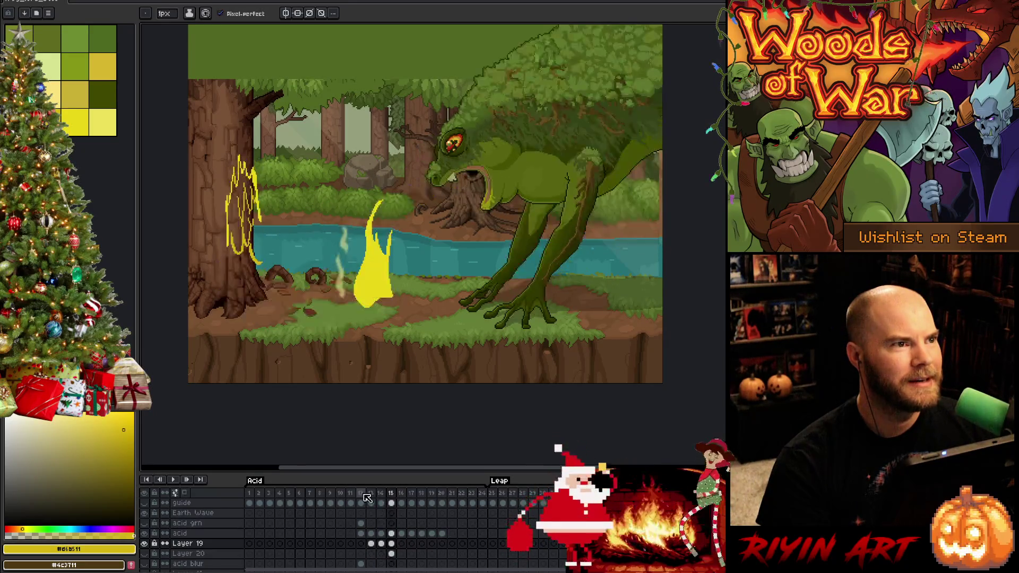
key("Right")
key("Left")
key("Left")
key("Left")
key("Right")
key("Right")
key("Left")
key("Left")
key("Right")
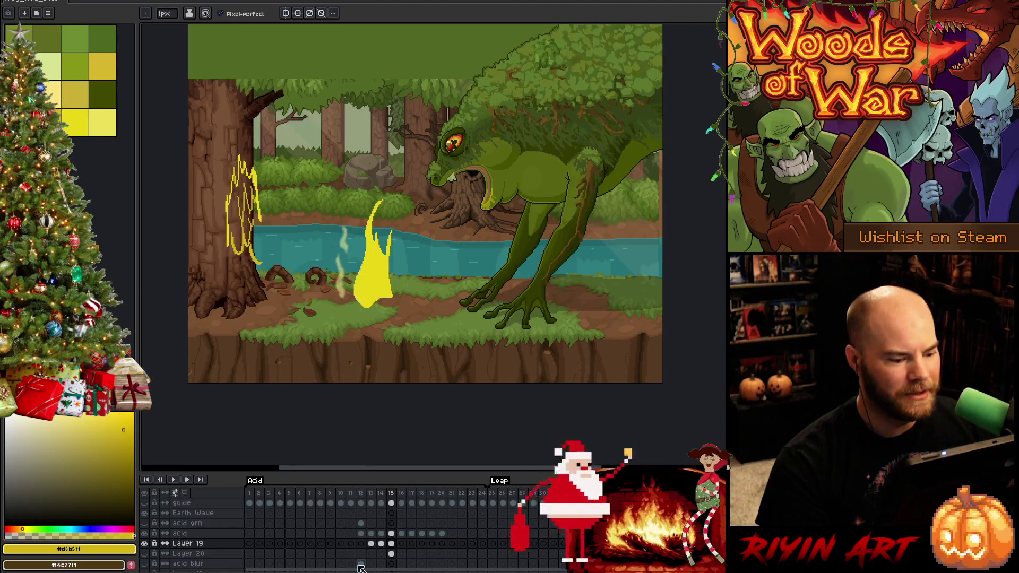
left_click(144, 553)
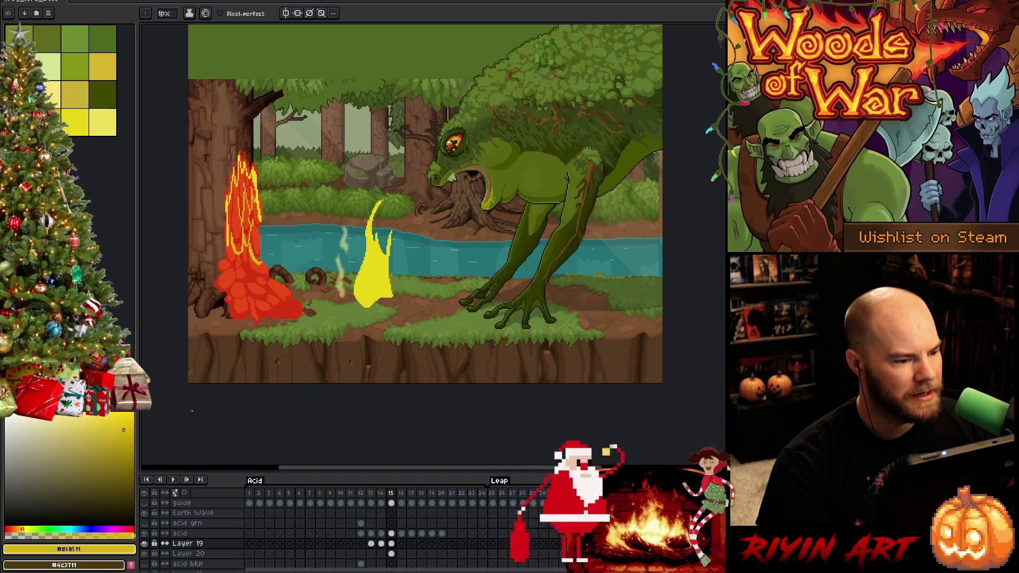
Step: Select the whole flame, nudge it down and left, and commit on frame 15's cel
scroll(216, 250, "up", 1)
scroll(216, 250, "up", 2)
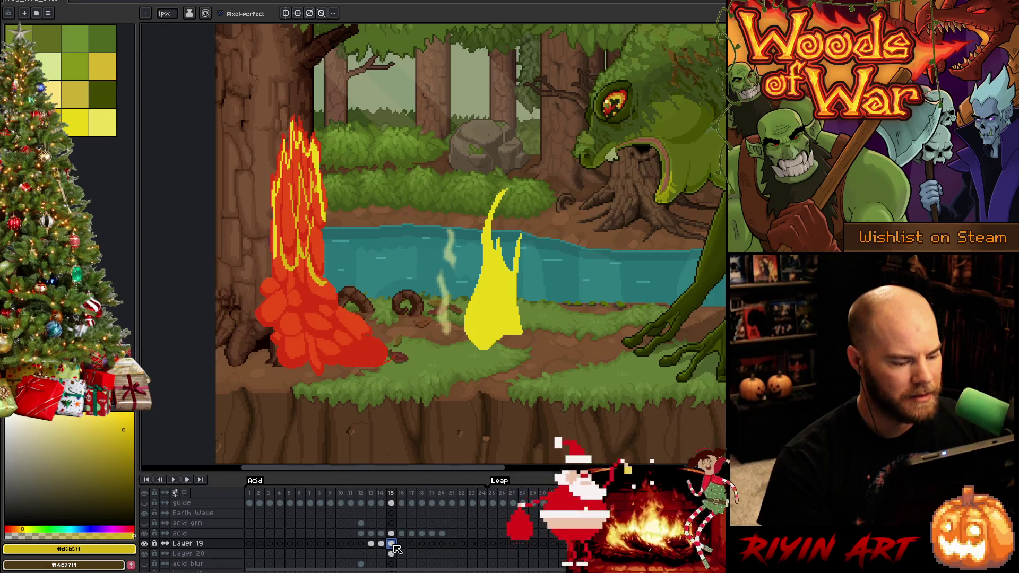
key("m")
key("ctrl+t")
key("Down")
key("Left")
key("Left")
key("Return")
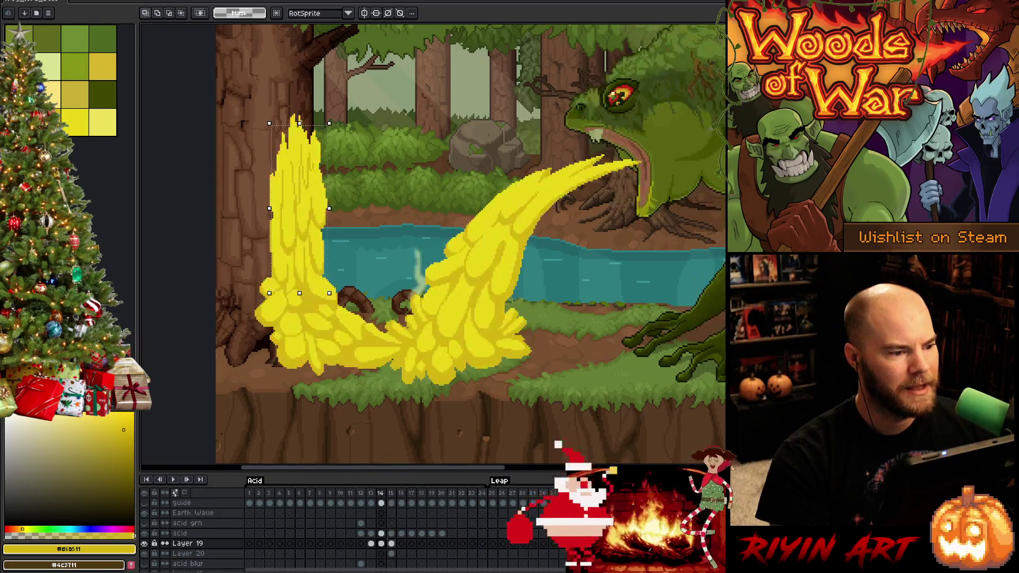
left_click(392, 544)
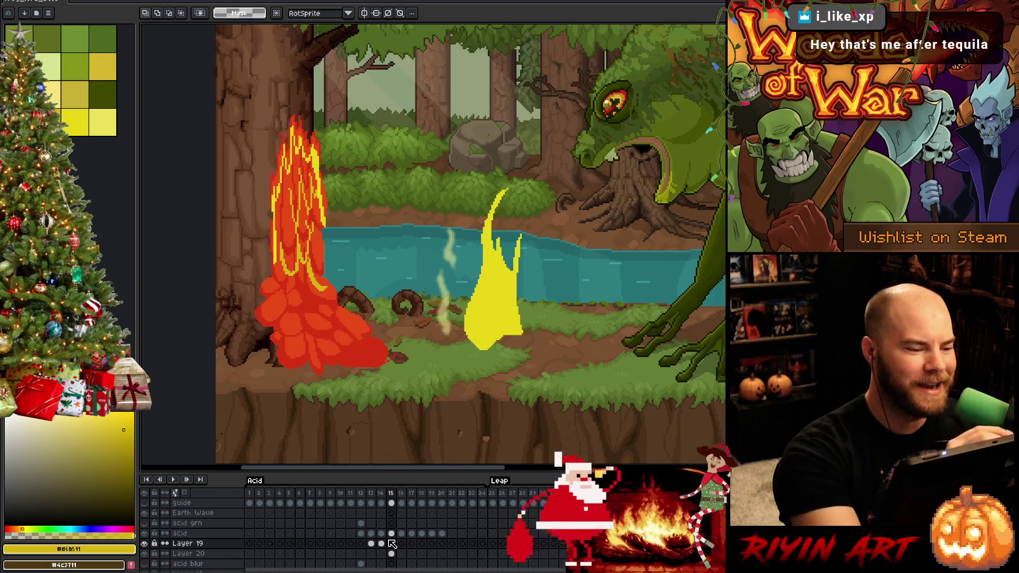
Step: Switch to the Pencil and undo the yellow strokes on the lower mound
key("b")
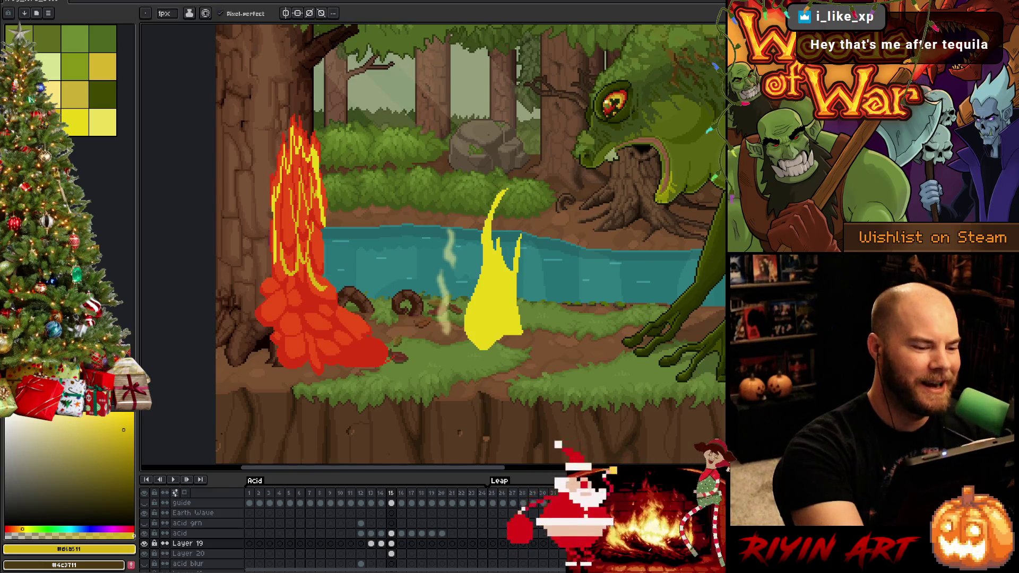
key("ctrl+z")
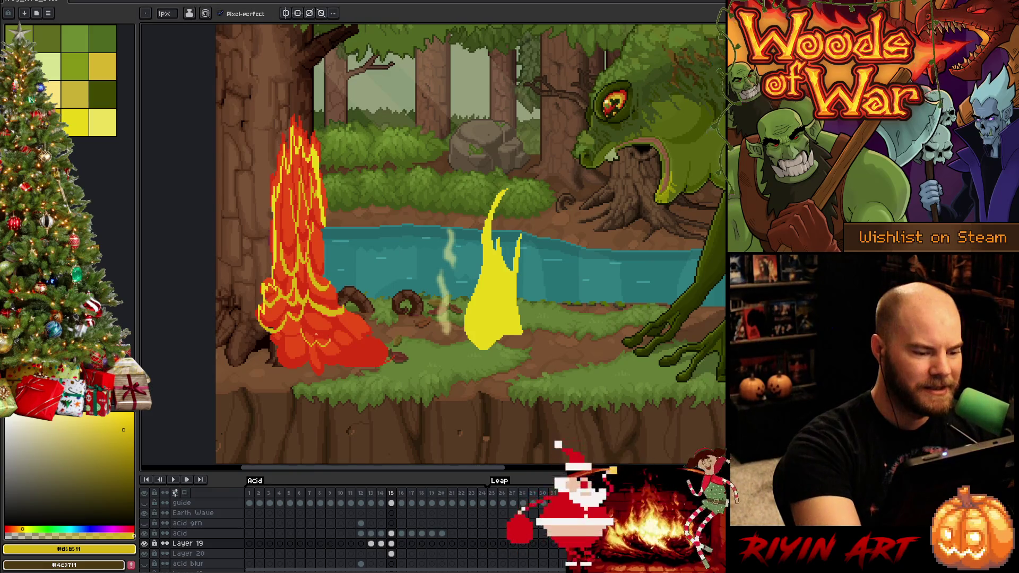
key("ctrl+z")
Step: Draw a yellow rim line across the mound base, toggling the eraser to clean stray pixels
left_click_drag(304, 333, 339, 345)
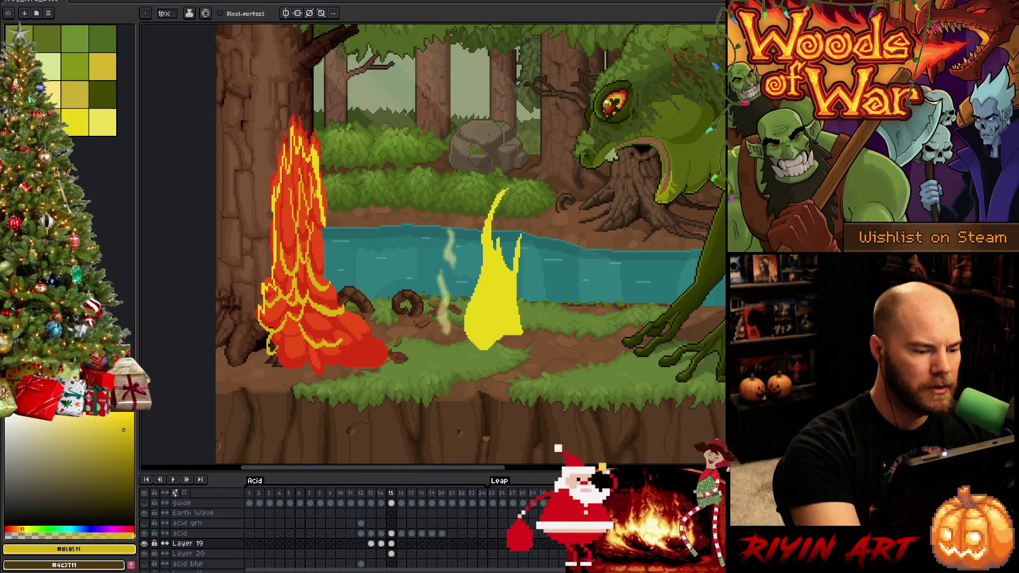
key("e")
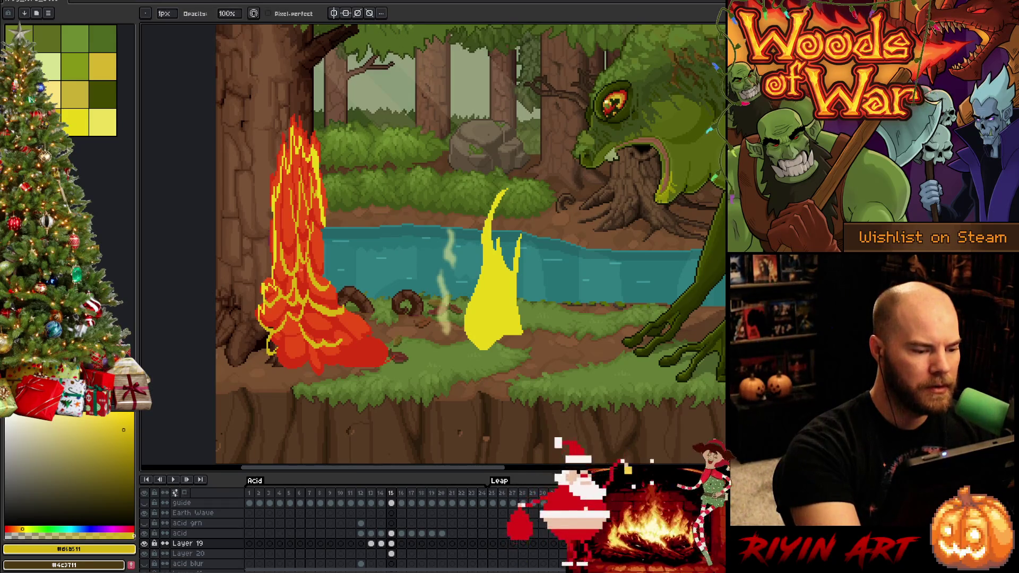
key("b")
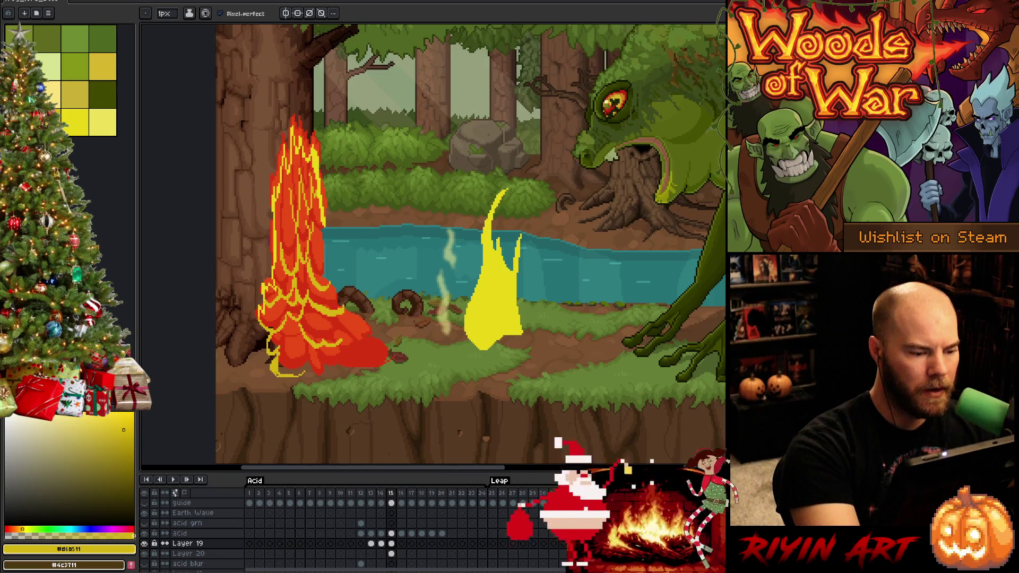
key("e")
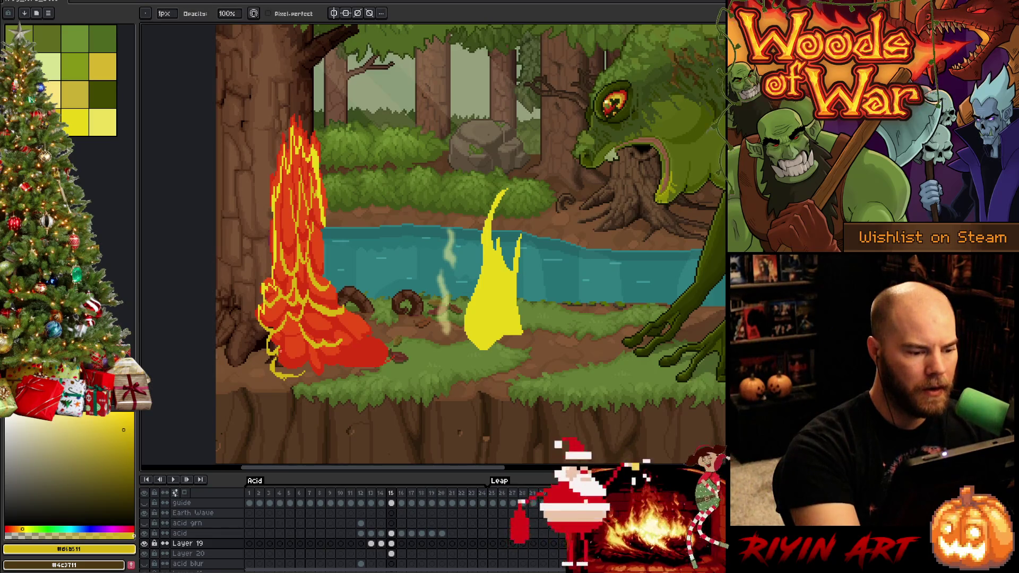
key("b")
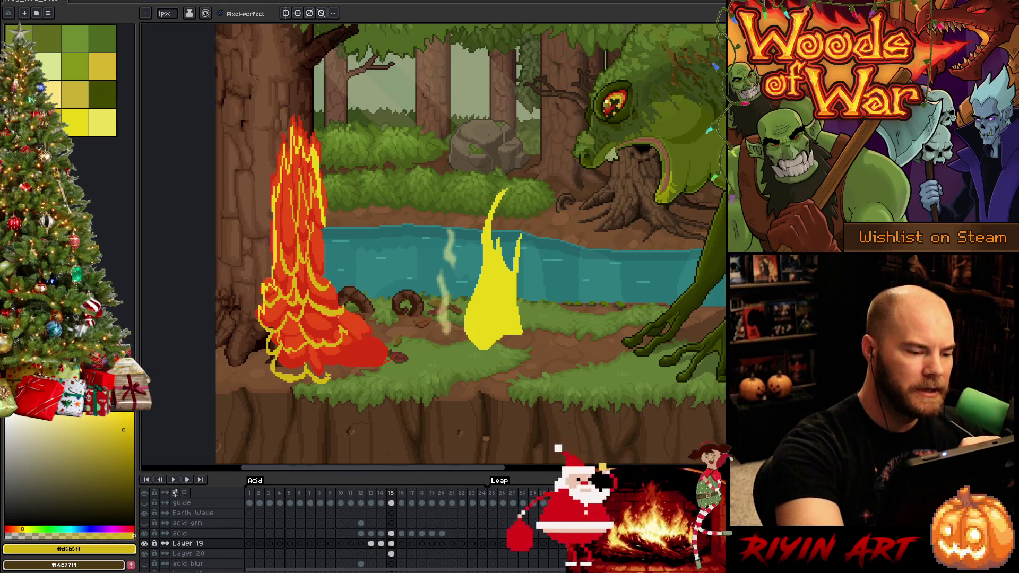
Step: Add yellow pixels along the mound's bottom and bottom-right edges
key("b")
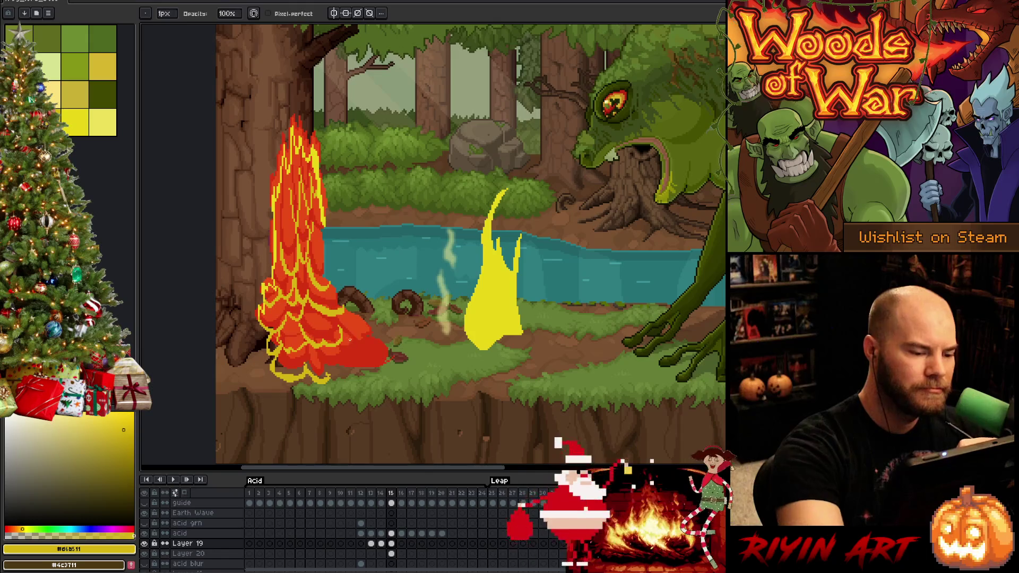
key("e")
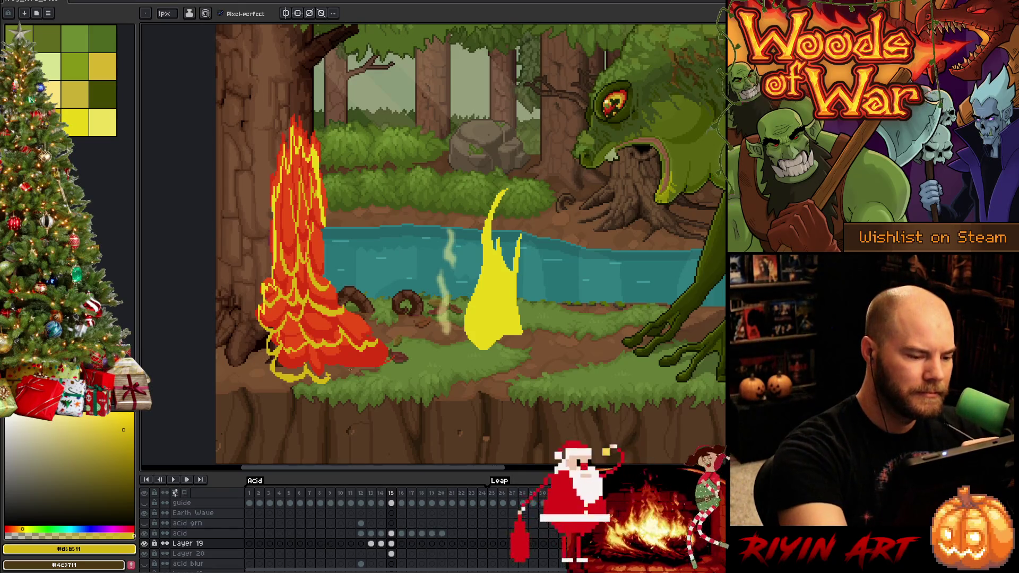
left_click_drag(330, 376, 342, 372)
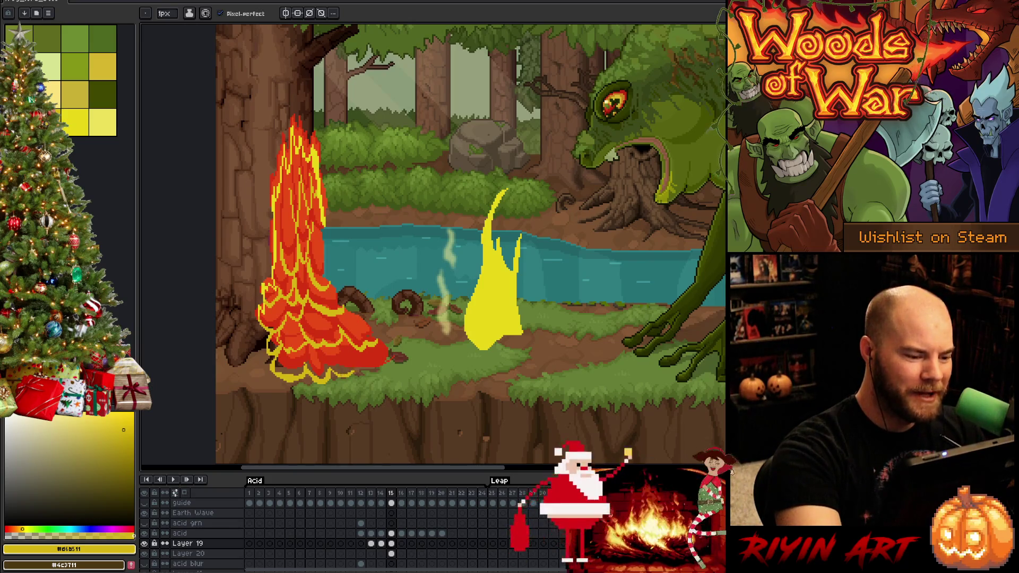
left_click_drag(354, 375, 358, 363)
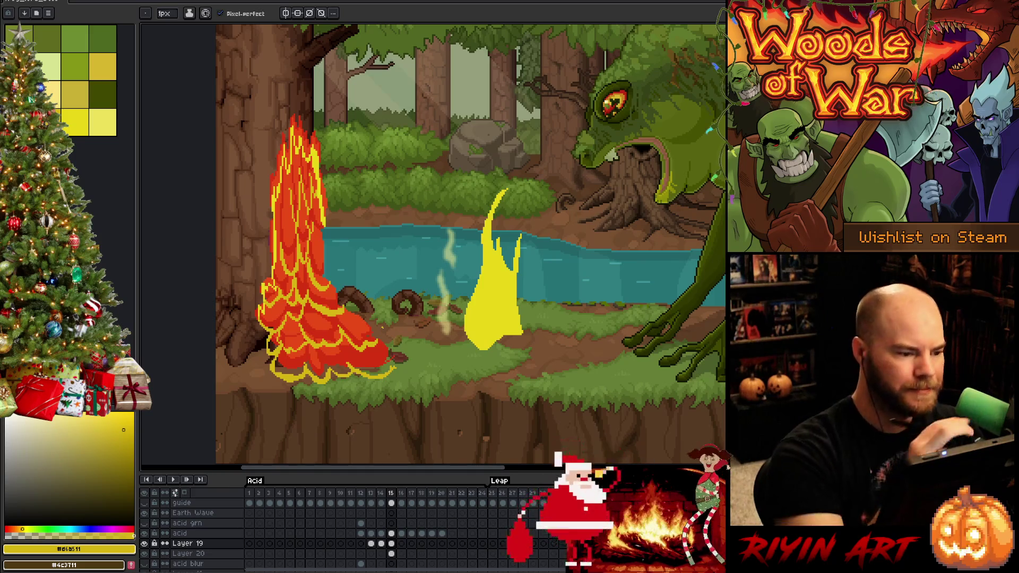
Step: Pick the brighter yellow (#e9d717) and bucket-fill every red flame region, base and patch yellow
left_click(74, 122)
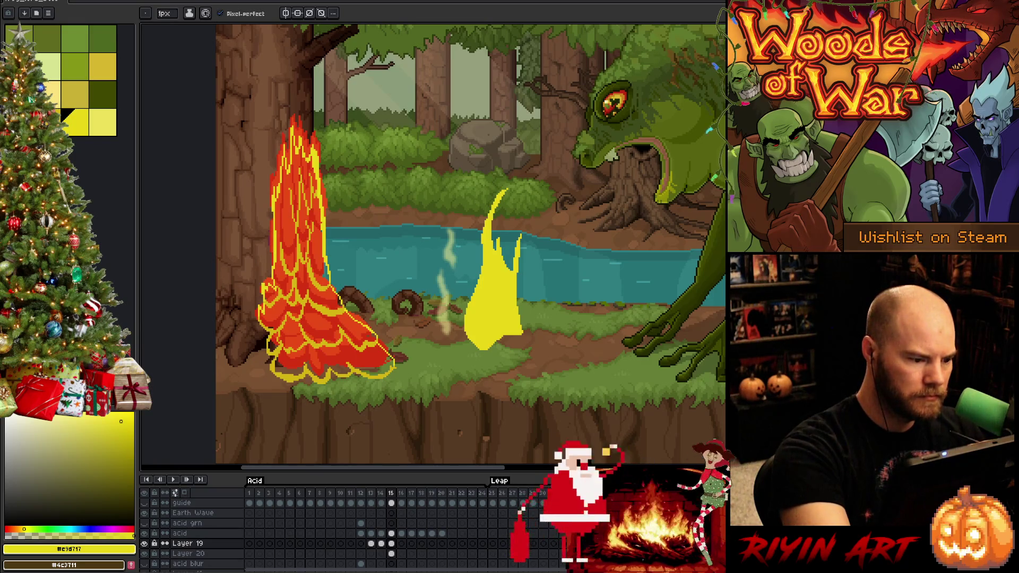
key("g")
left_click(295, 223)
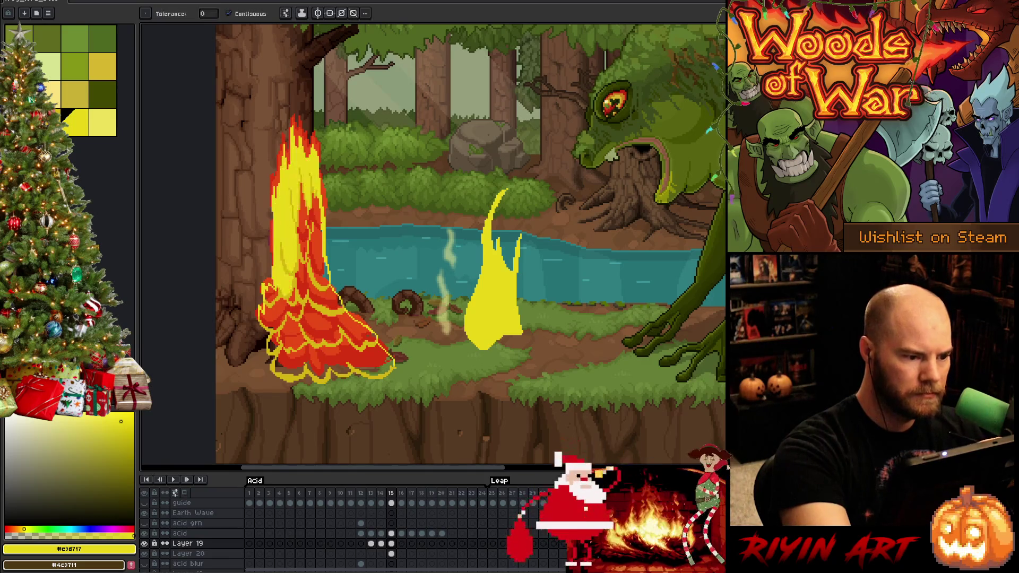
left_click(313, 239)
left_click(319, 287)
left_click(329, 329)
left_click(277, 315)
left_click(292, 295)
left_click(270, 294)
left_click(324, 361)
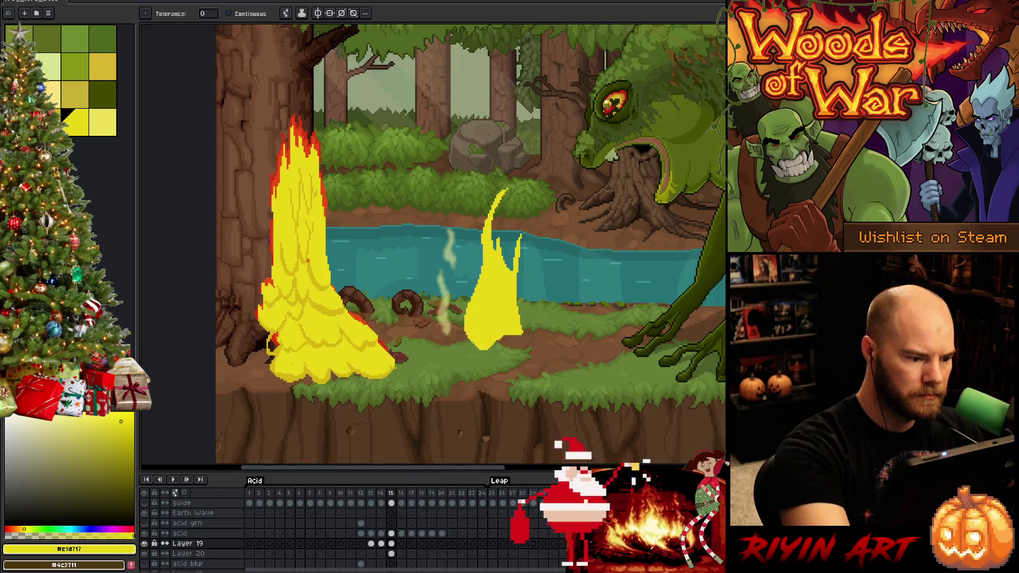
left_click(273, 343)
Step: Sample the darker yellow from the splash as the pencil colour
left_click(366, 334, "alt")
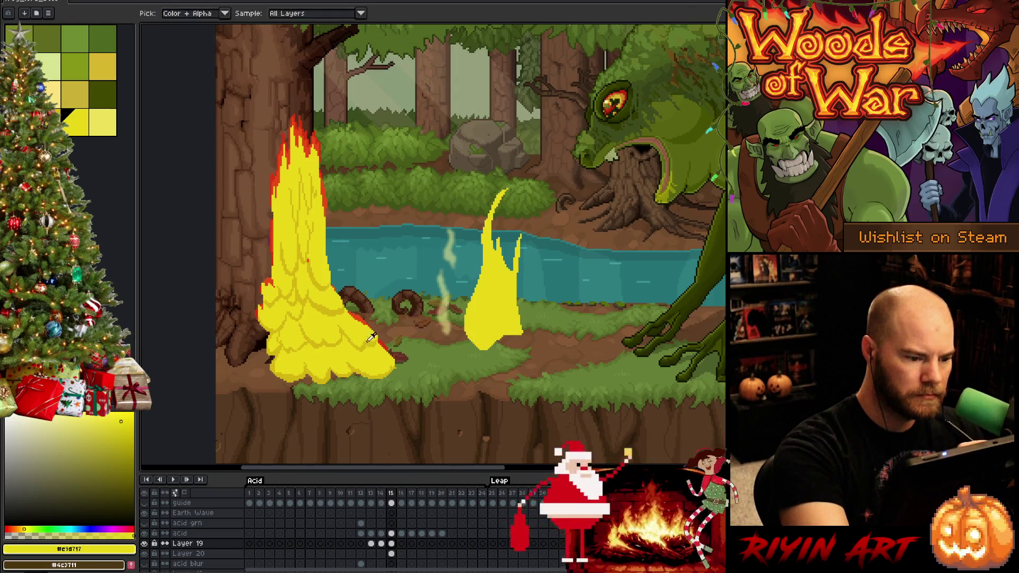
key("b")
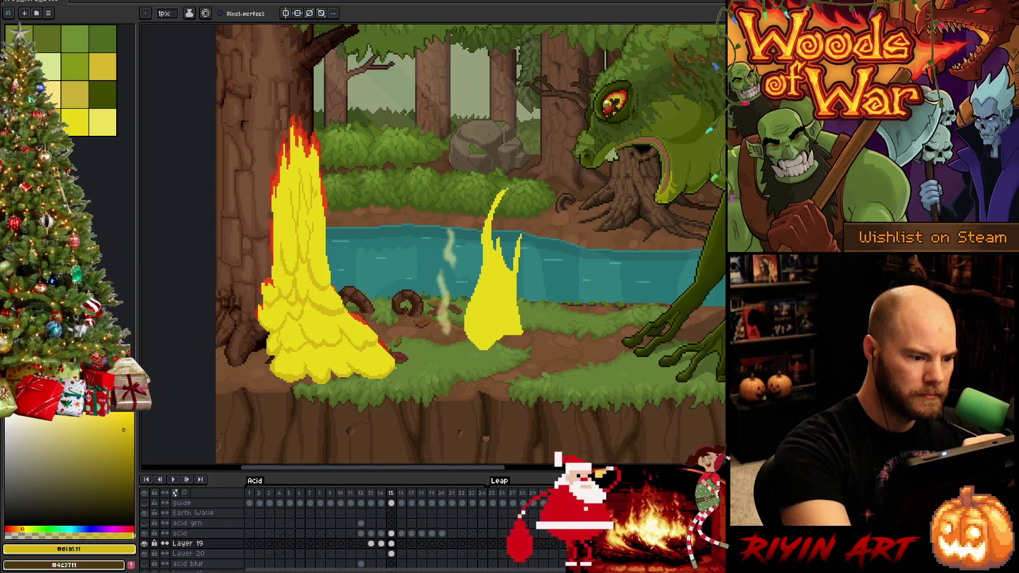
left_click(350, 350, "alt")
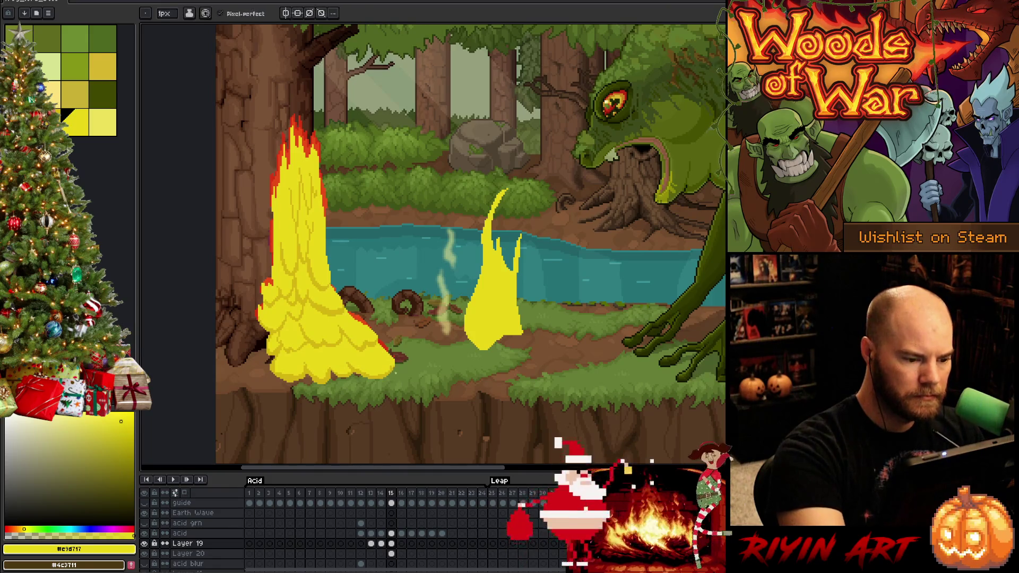
left_click(366, 334, "alt")
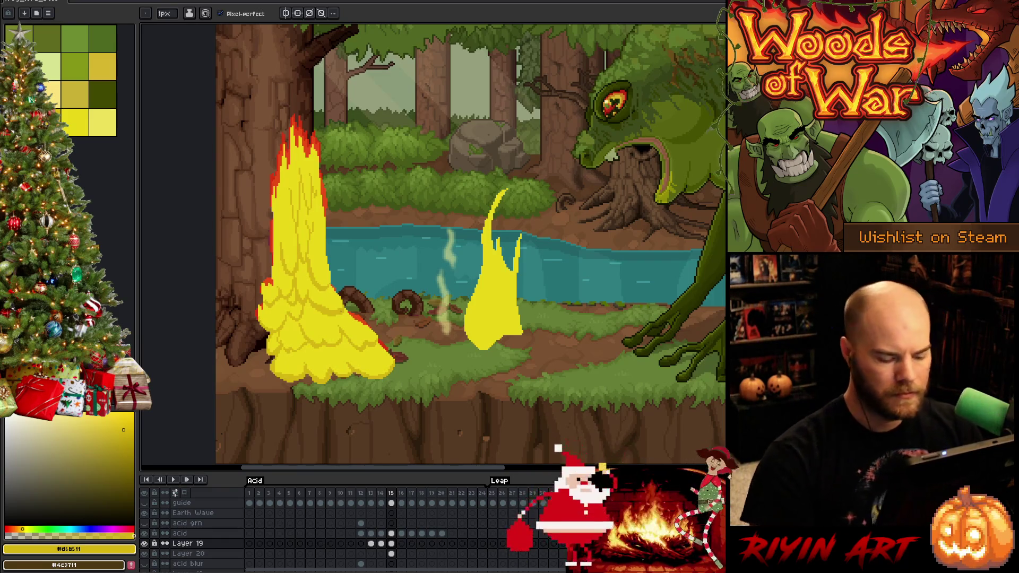
Step: Flip between frames 14 and 15 to compare, ending on frame 15 of Layer 19
key("Right")
key("Left")
key("Left")
key("Right")
key("Left")
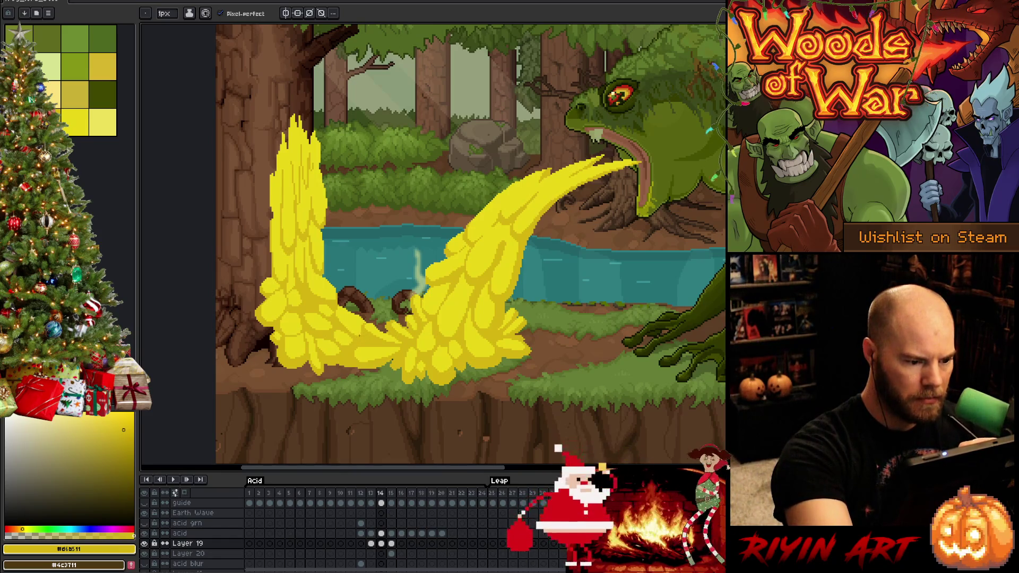
key("period")
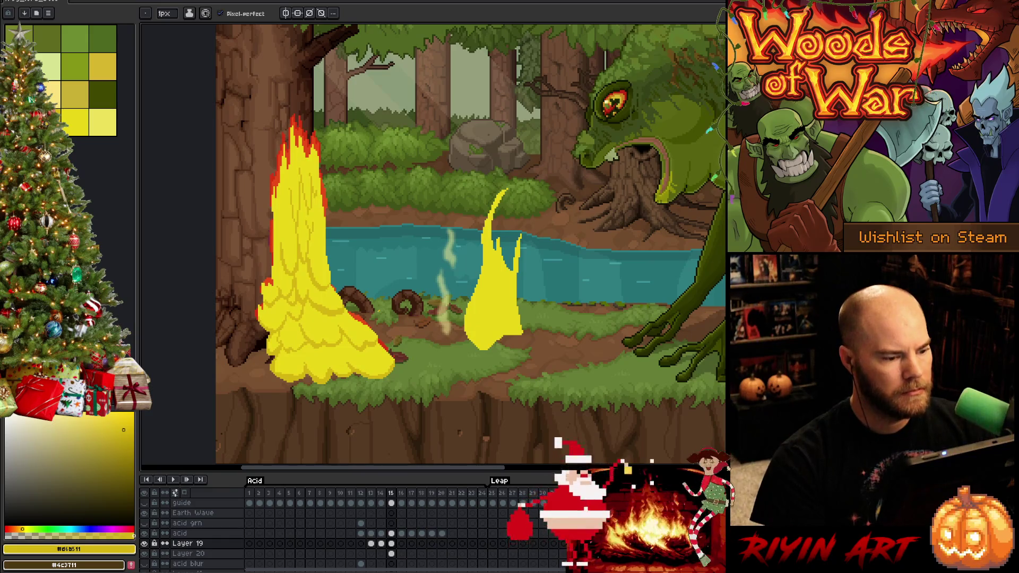
key("comma")
key("period")
key("comma")
key("comma")
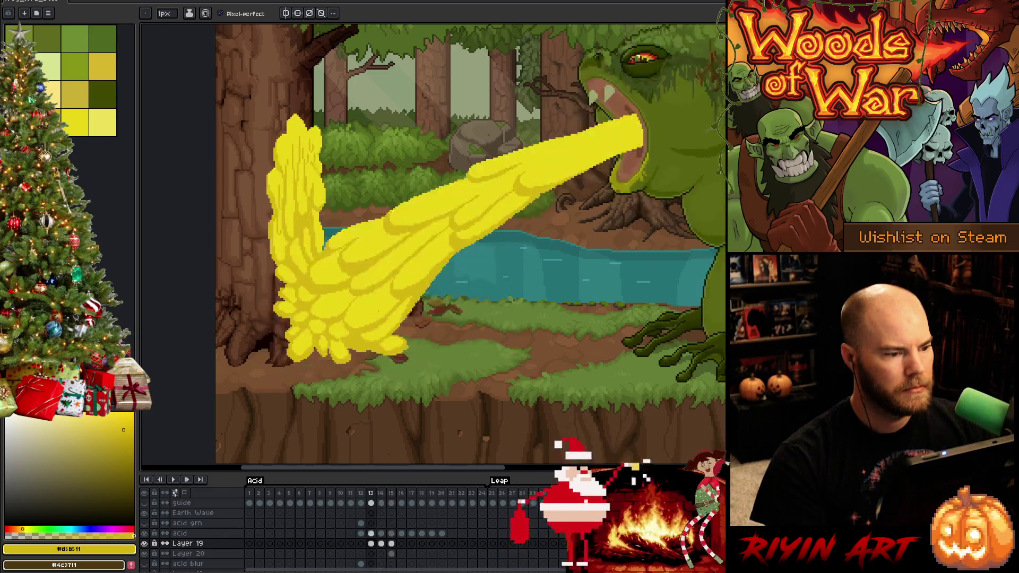
key("period")
key("comma")
key("period")
key("period")
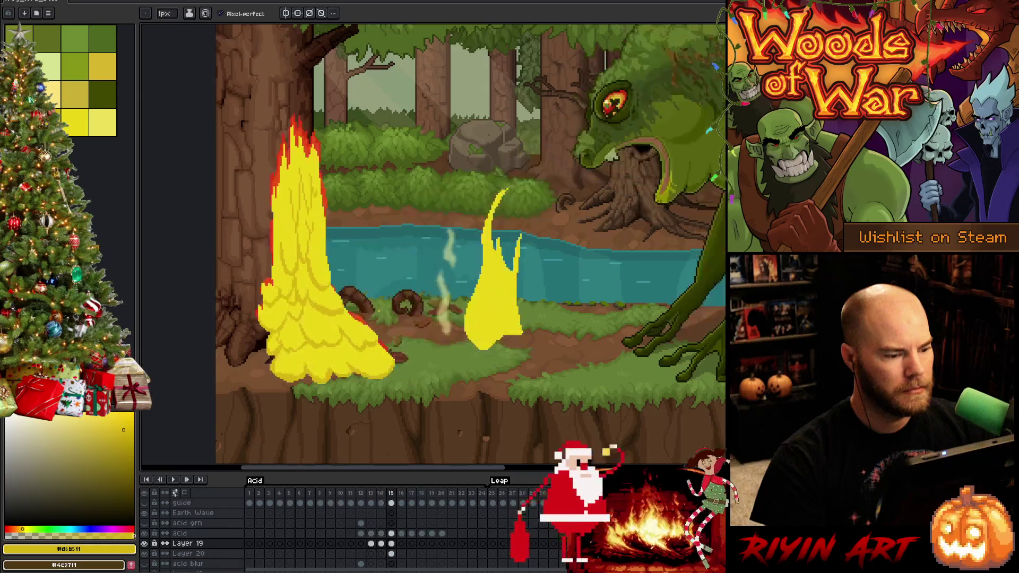
left_click(392, 553)
left_click(393, 544)
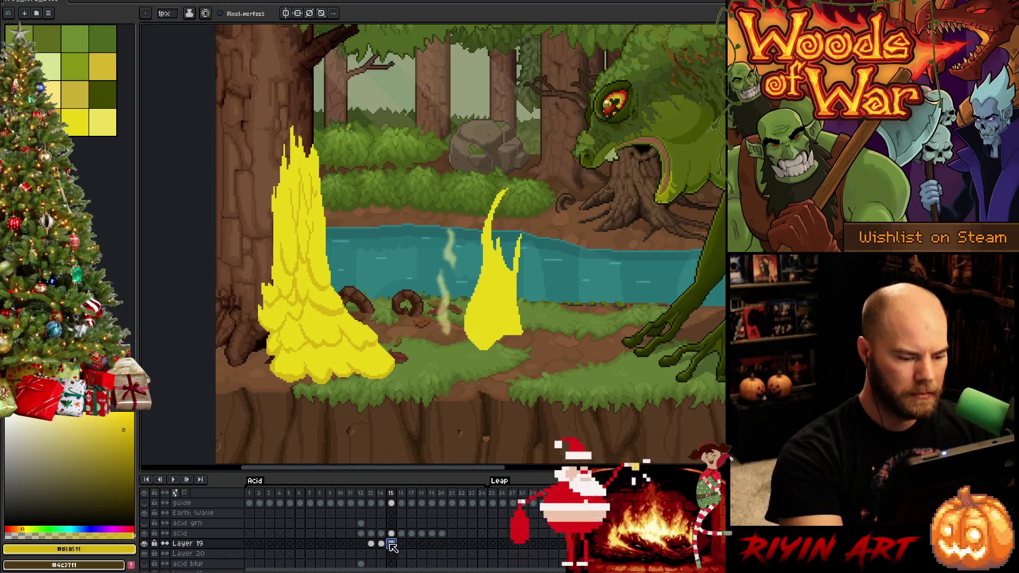
left_click(384, 544)
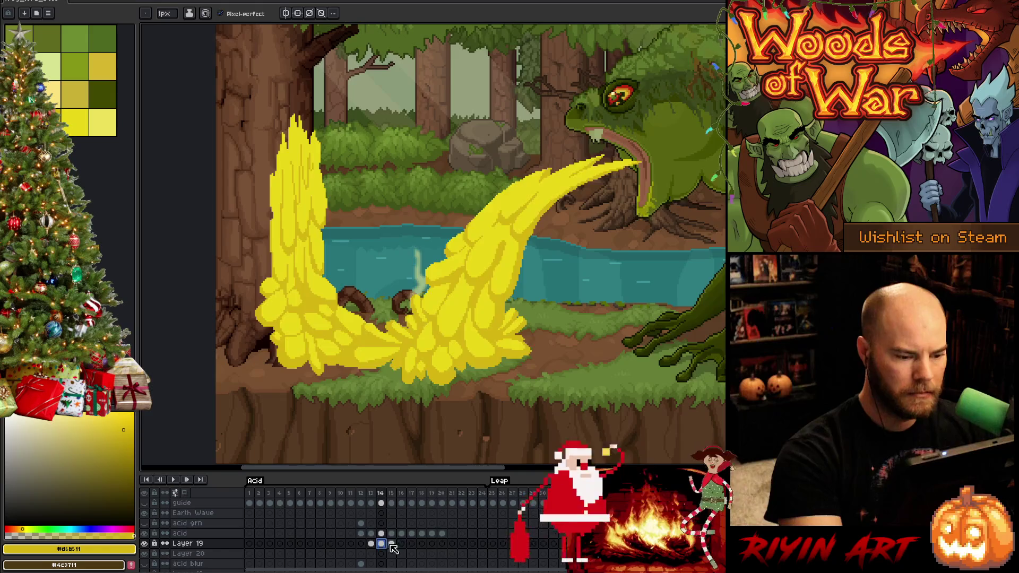
left_click(392, 544)
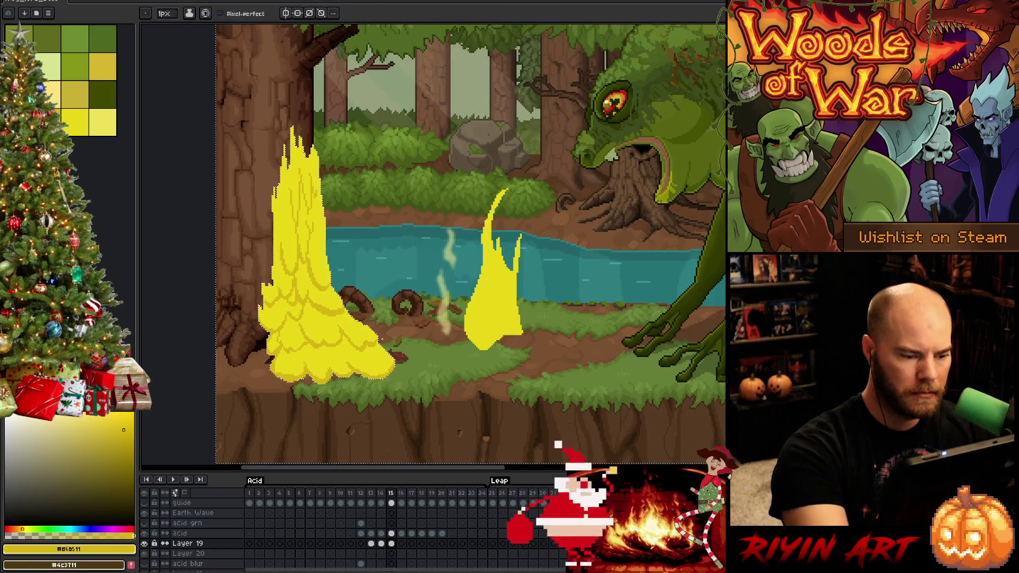
Step: Draw a thin yellow curve right of the splash base, then select frame 14's acid cel
left_click_drag(395, 373, 426, 361)
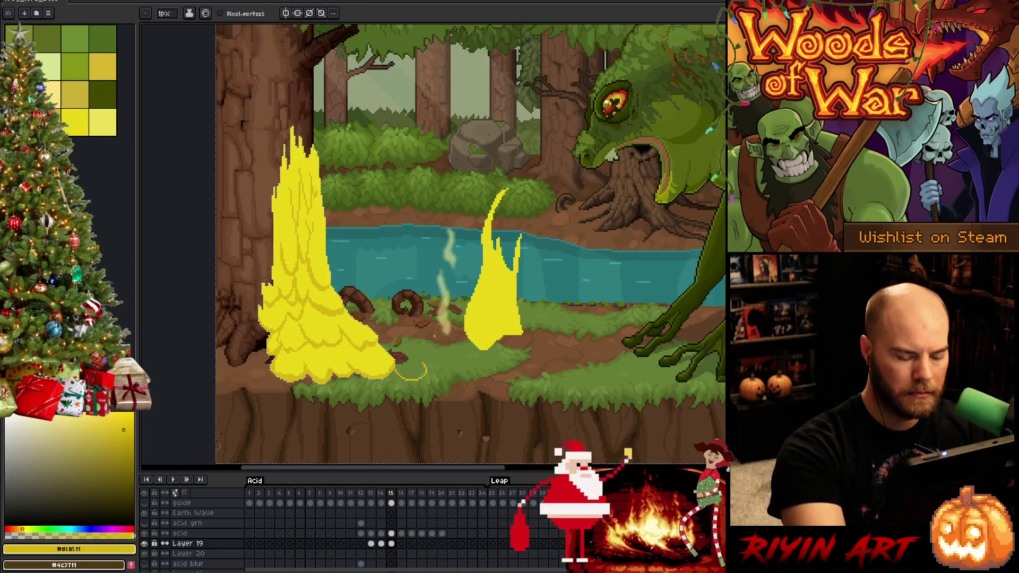
key("comma")
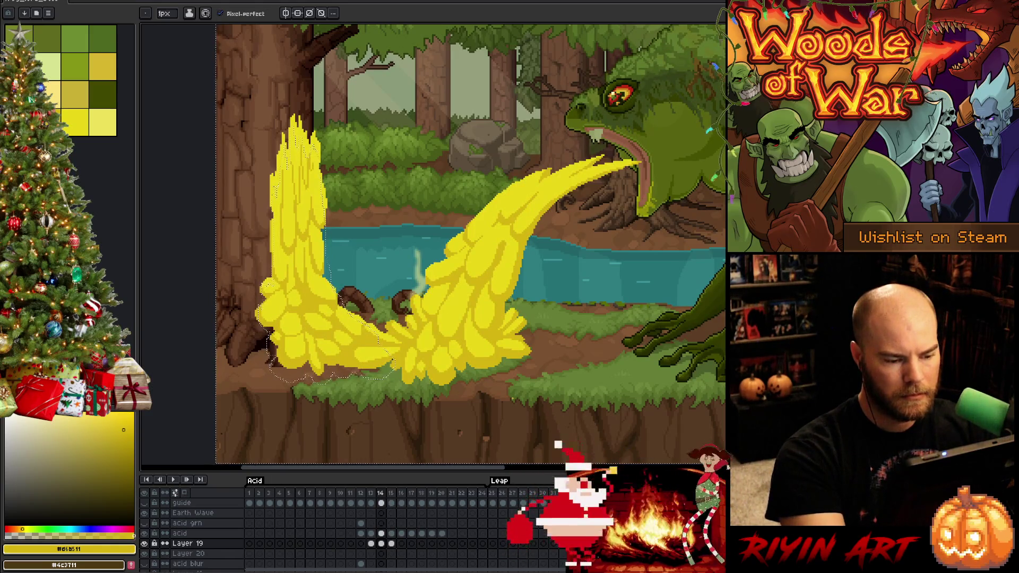
left_click(381, 533)
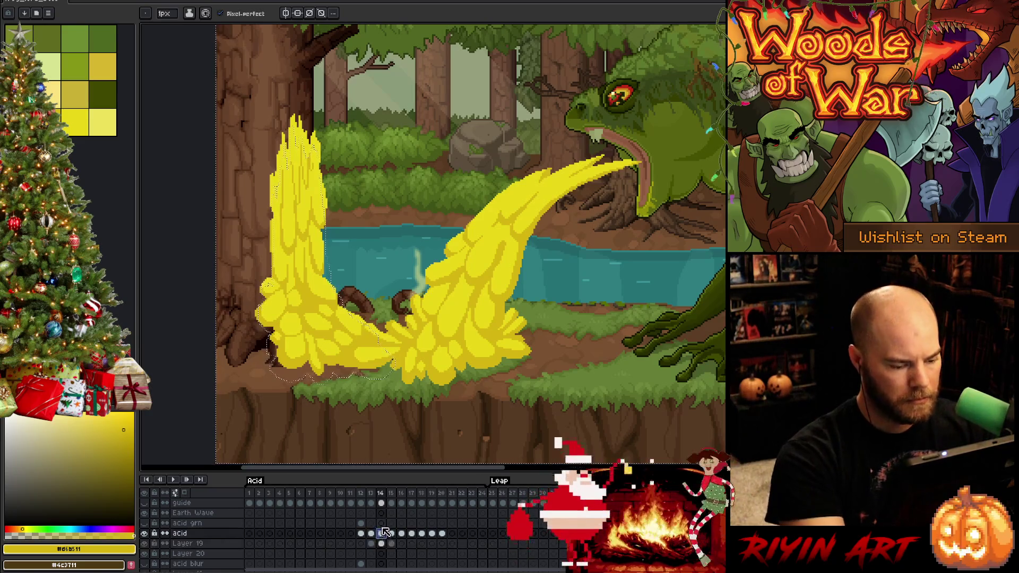
Step: Lasso the lower acid splash and paste it in place on frame 15 of Layer 20
left_click(145, 534)
left_click(144, 533)
key("m")
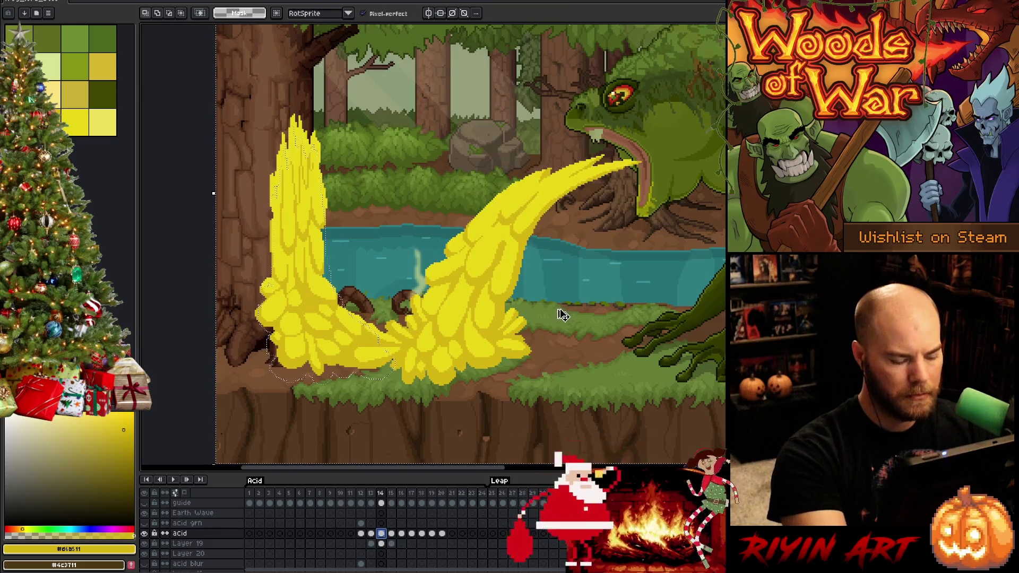
key("ctrl+d")
mouse_move(451, 284)
left_mouse_down()
mouse_move(342, 308)
mouse_move(481, 405)
mouse_move(563, 374)
left_mouse_up()
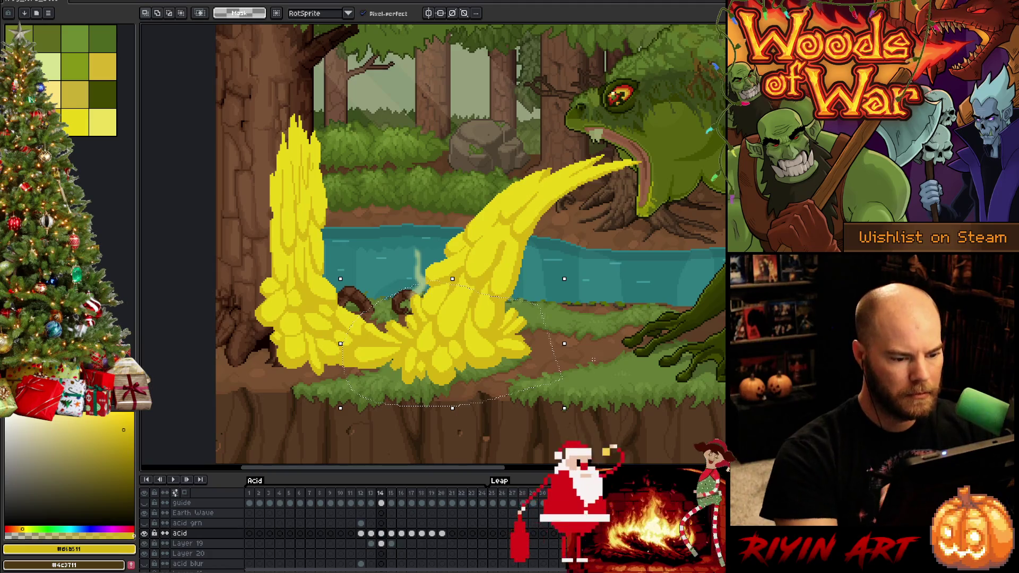
left_click(392, 554)
key("ctrl+v")
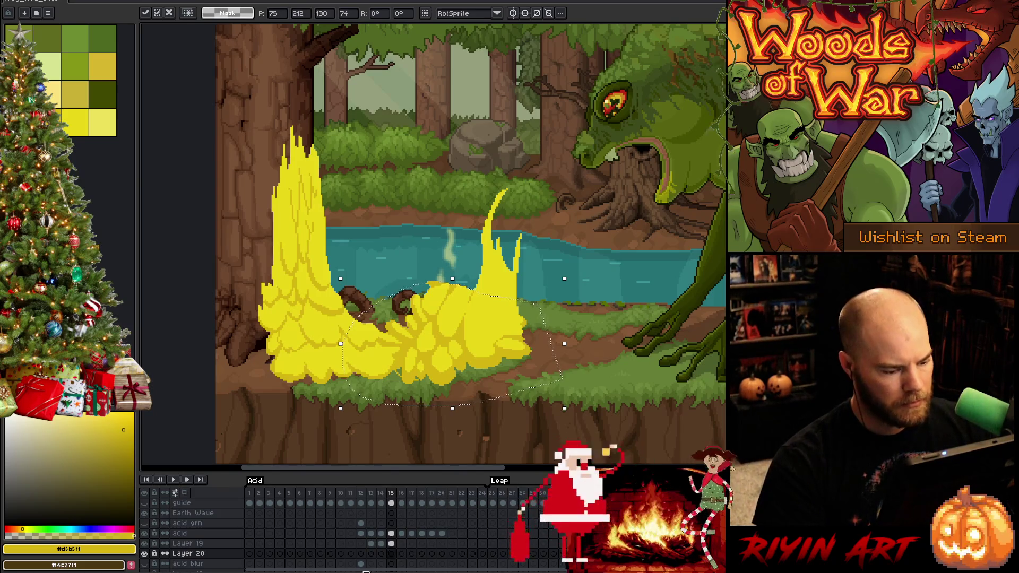
key("Return")
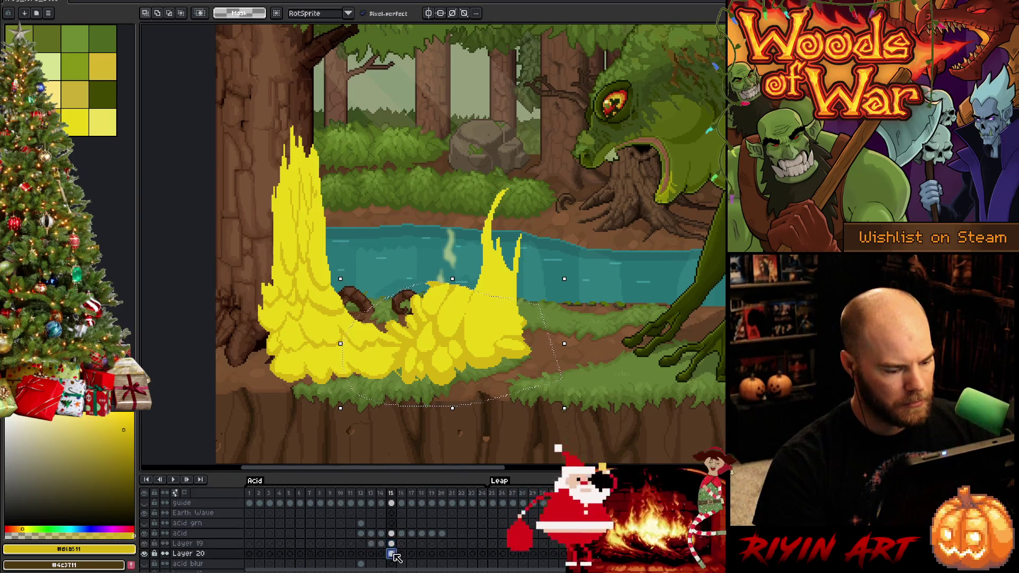
Step: Shift the pasted splash's hue to about -26 in Hue/Saturation so it turns brown-orange
key("ctrl+u")
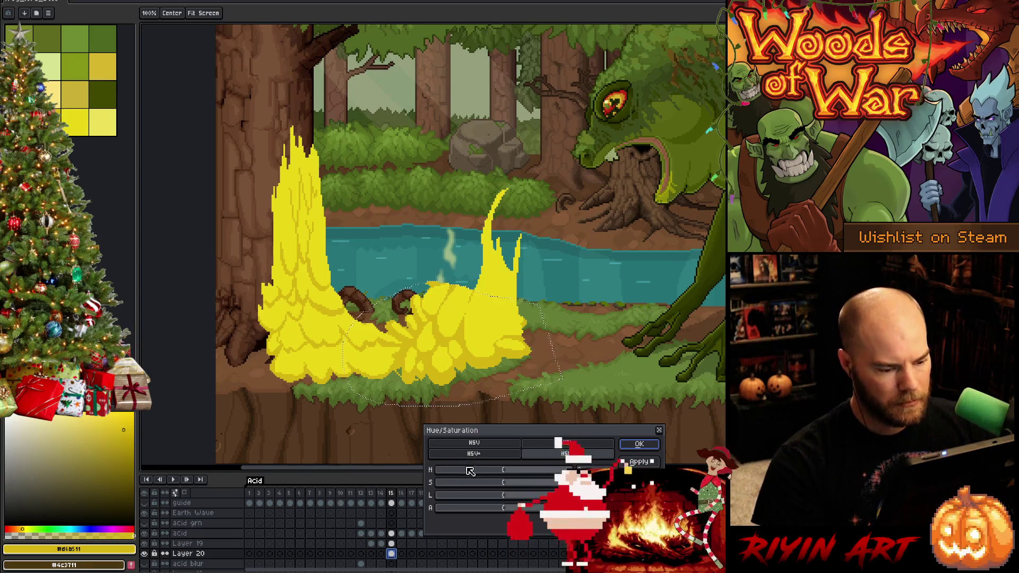
left_click(481, 470)
left_click_drag(482, 470, 499, 470)
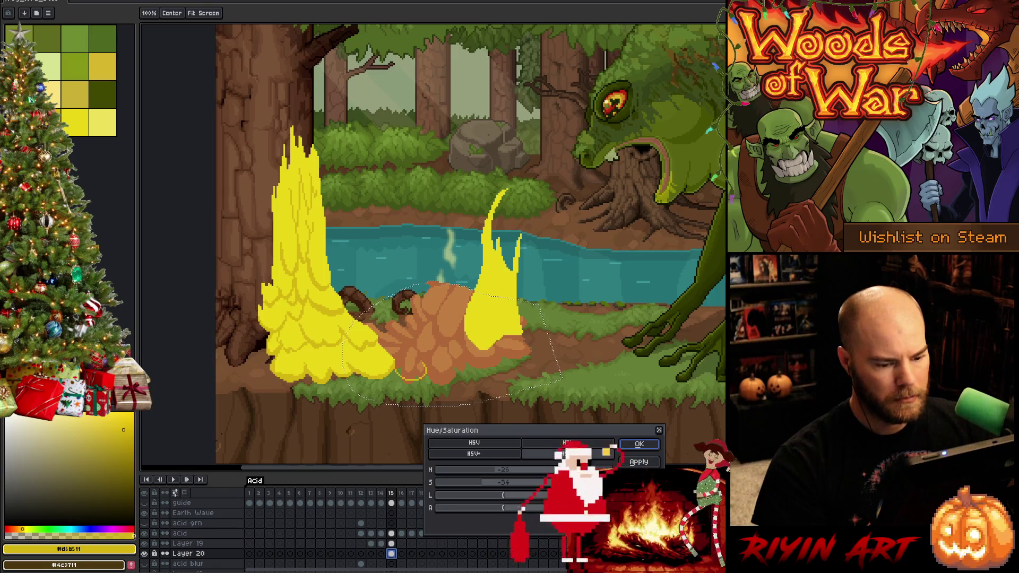
left_click(636, 445)
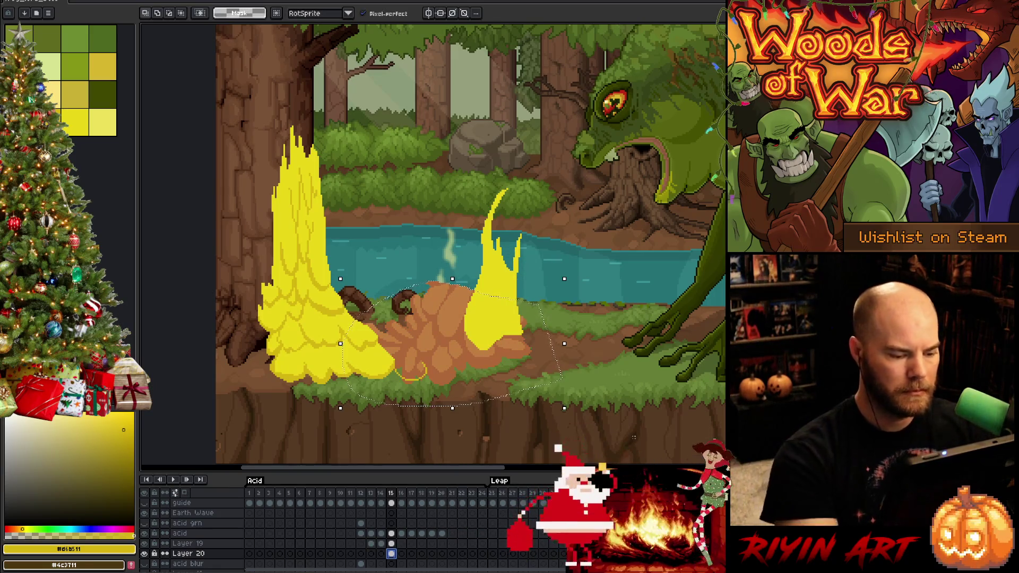
Step: On Layer 19, make and cancel a small lasso selection below the mound
left_click(391, 543)
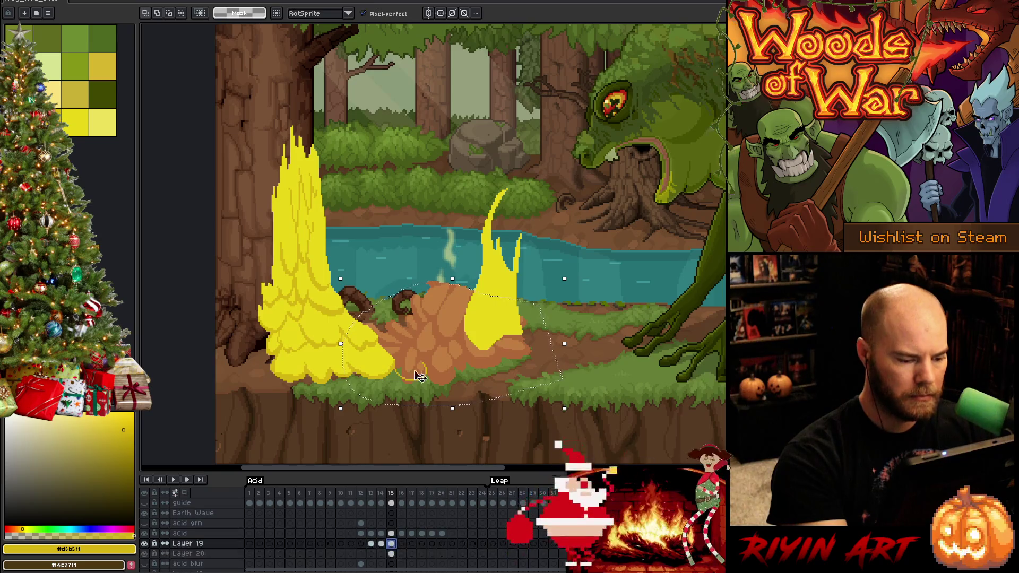
mouse_move(434, 382)
left_mouse_down()
mouse_move(399, 365)
mouse_move(393, 396)
left_mouse_up()
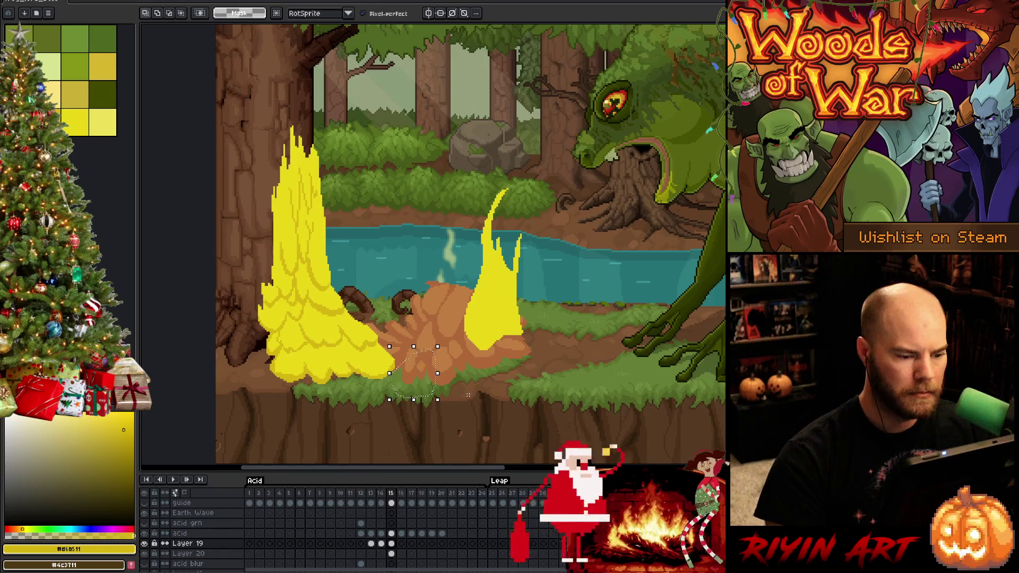
key("ctrl+d")
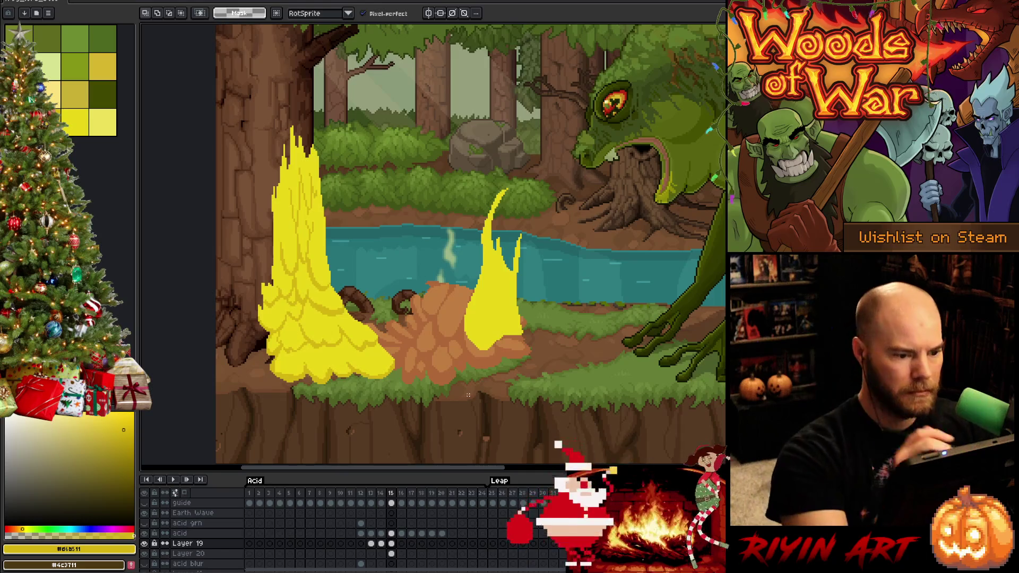
key("b")
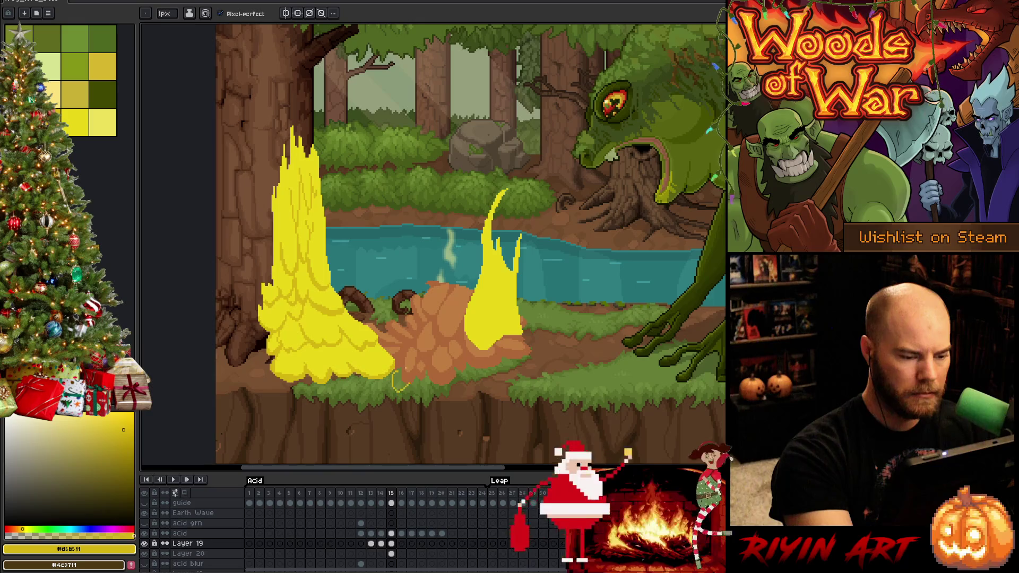
Step: Draw a 1px wavy yellow outline under the brown mound in short strokes, left to right
mouse_move(403, 389)
left_mouse_down()
mouse_move(418, 384)
mouse_move(396, 366)
left_mouse_up()
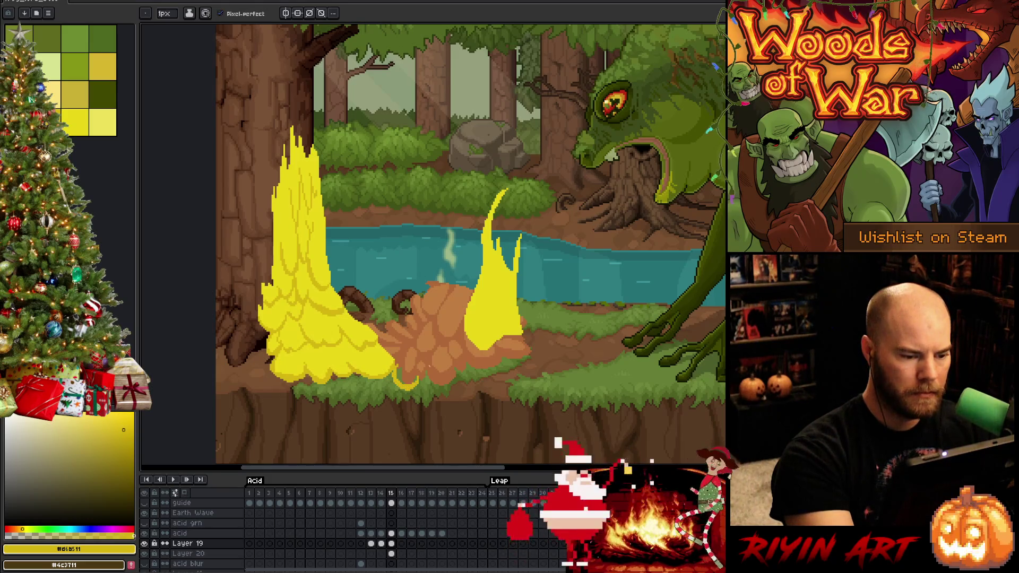
left_click_drag(425, 386, 435, 376)
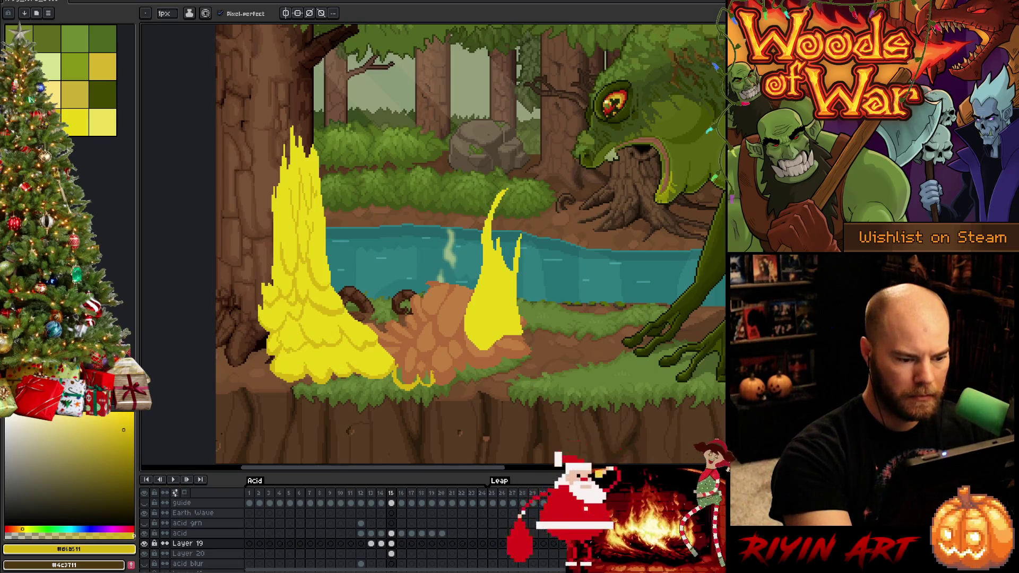
key("e")
key("b")
left_click_drag(432, 388, 461, 379)
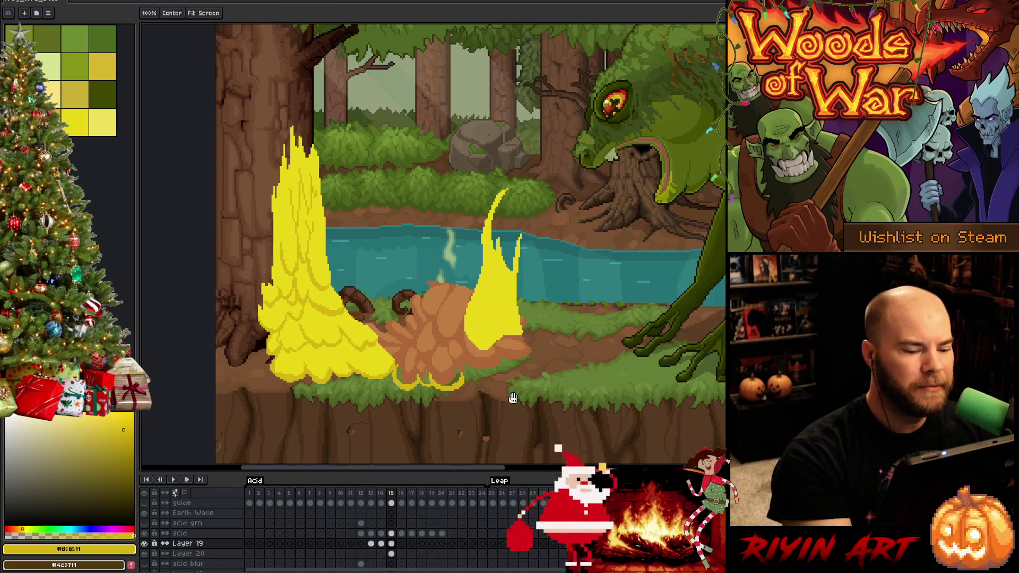
left_click_drag(510, 372, 479, 376)
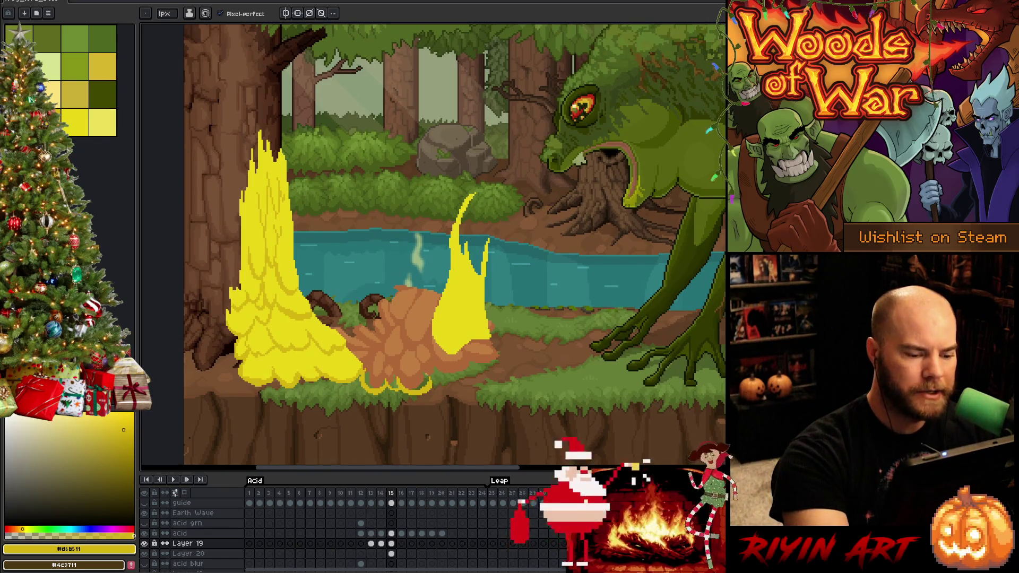
left_click_drag(441, 386, 451, 376)
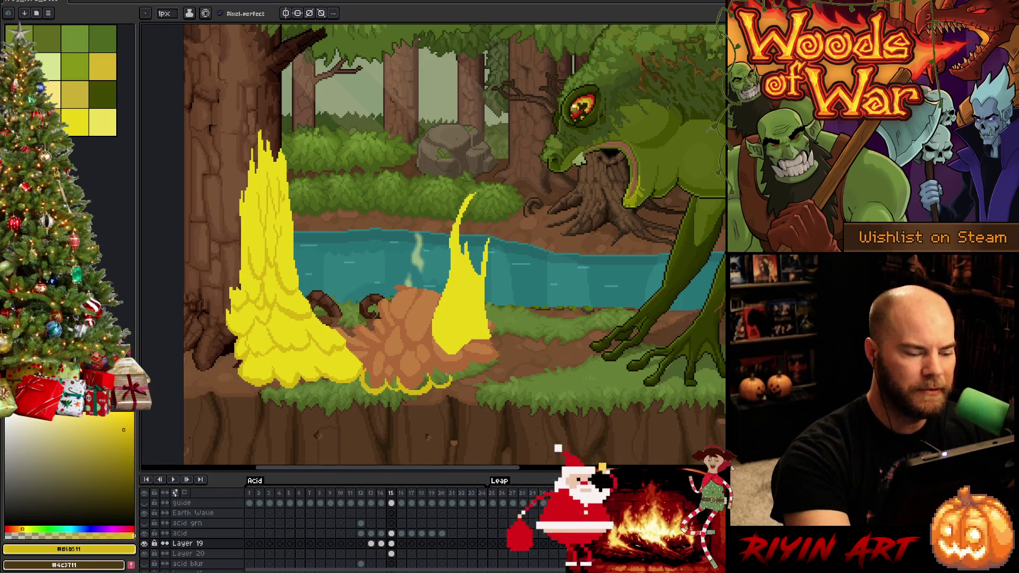
left_click_drag(453, 377, 470, 379)
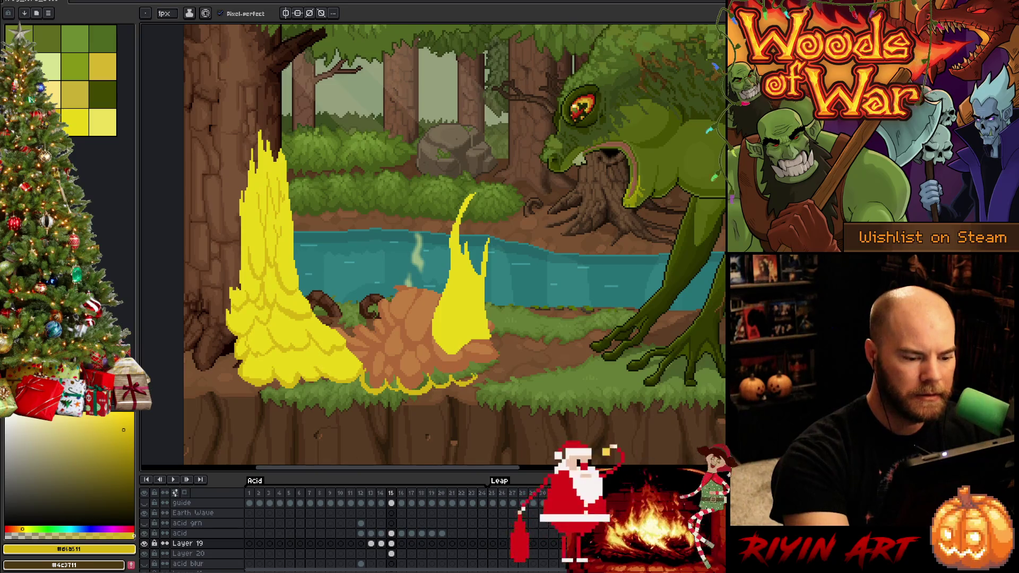
key("e")
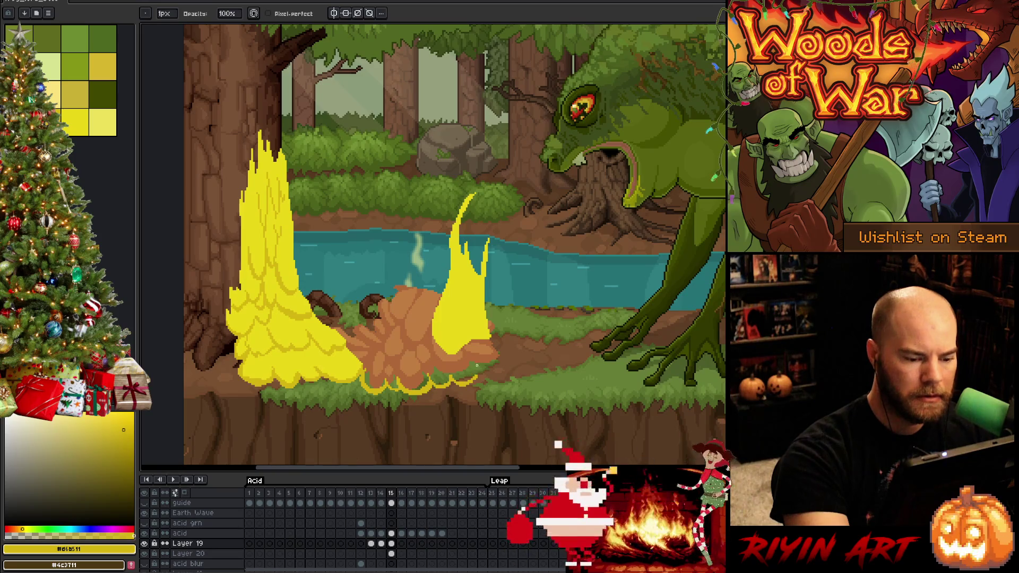
Step: Extend the outline's right end and undo a misplaced curved rim line on the mound
key("b")
left_click_drag(478, 375, 497, 366)
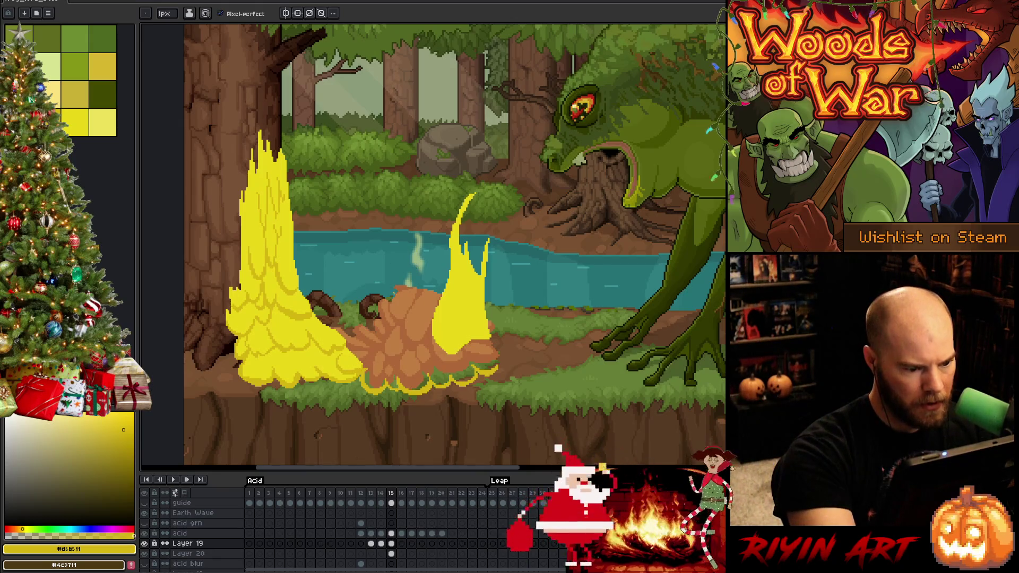
left_click_drag(377, 371, 397, 371)
key("ctrl+z")
key("ctrl+z")
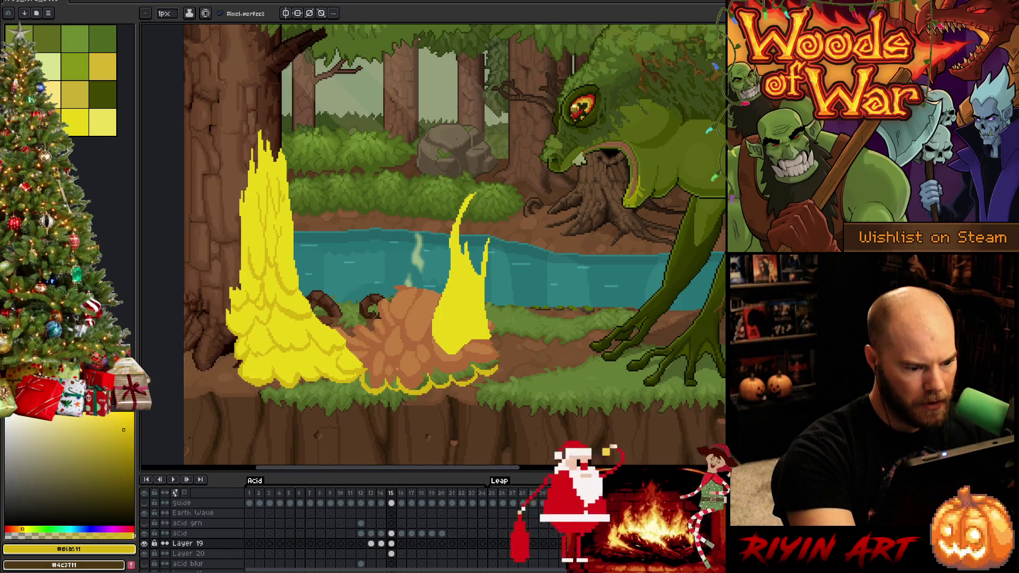
Step: Hide the acid layer and add short curved yellow rim strokes across the mound's left and right
left_click_drag(408, 357, 402, 368)
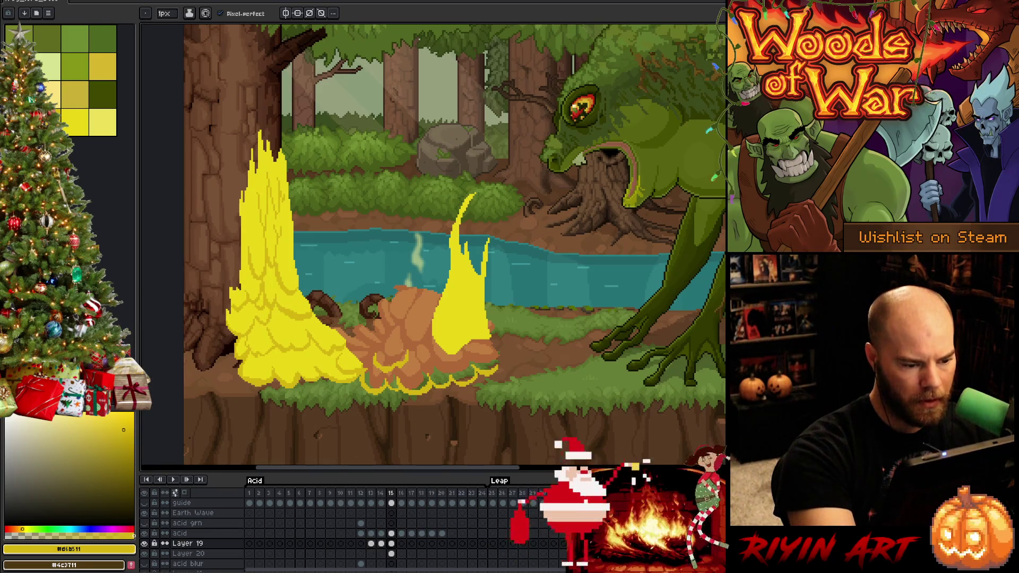
mouse_move(404, 349)
left_mouse_down()
mouse_move(408, 359)
mouse_move(425, 351)
mouse_move(409, 349)
left_mouse_up()
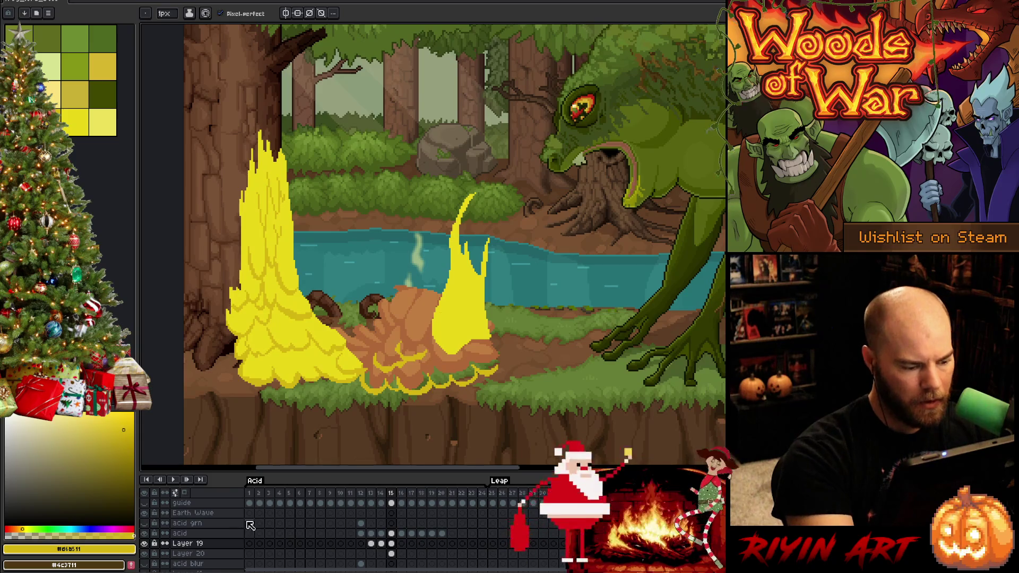
left_click(145, 534)
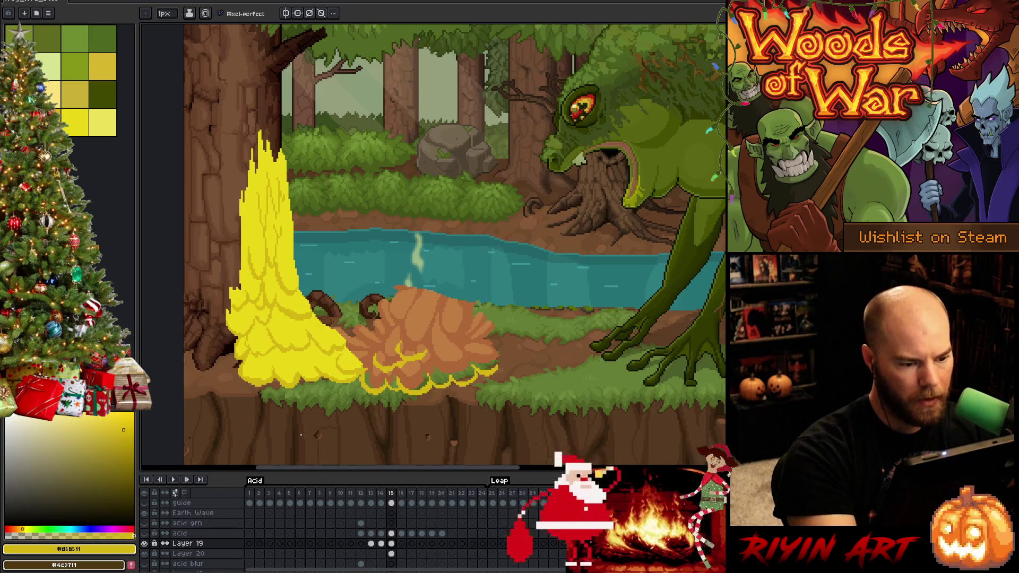
mouse_move(442, 352)
left_mouse_down()
mouse_move(474, 350)
mouse_move(463, 348)
left_mouse_up()
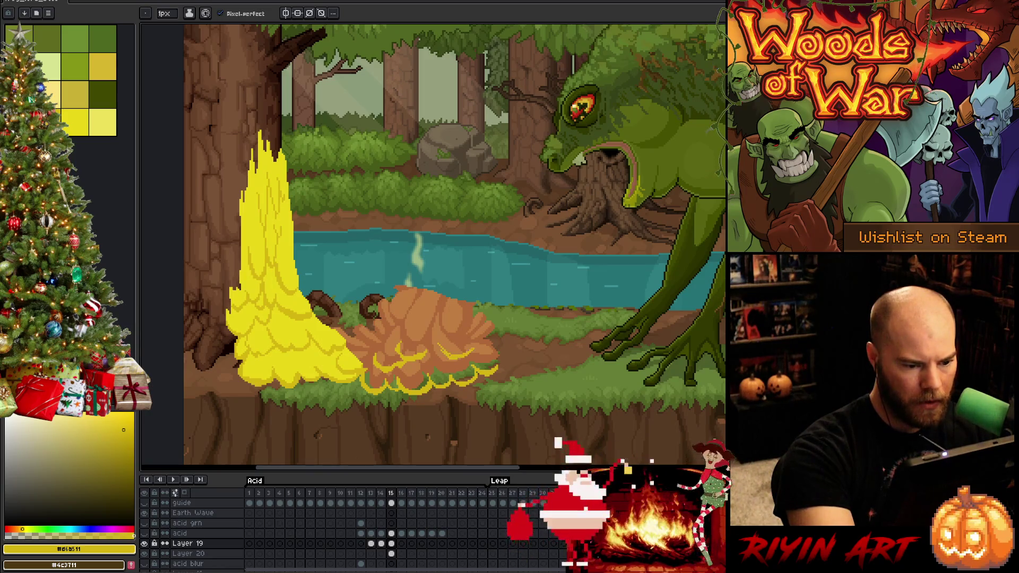